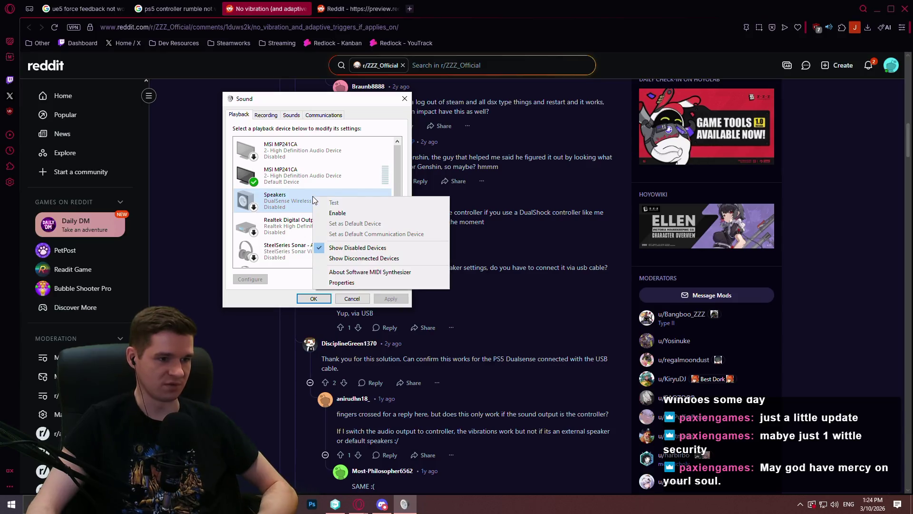
# Enable the Speakers (DualSense) playback device in the Windows Sound control panel
pyautogui.click(300, 184)
pyautogui.rightClick(299, 185)
pyautogui.click(297, 199)
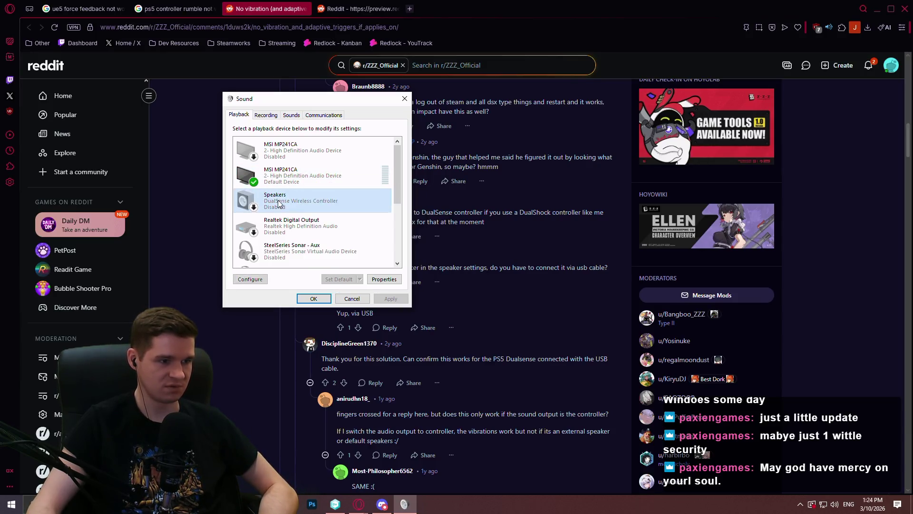
pyautogui.rightClick(296, 204)
pyautogui.click(311, 217)
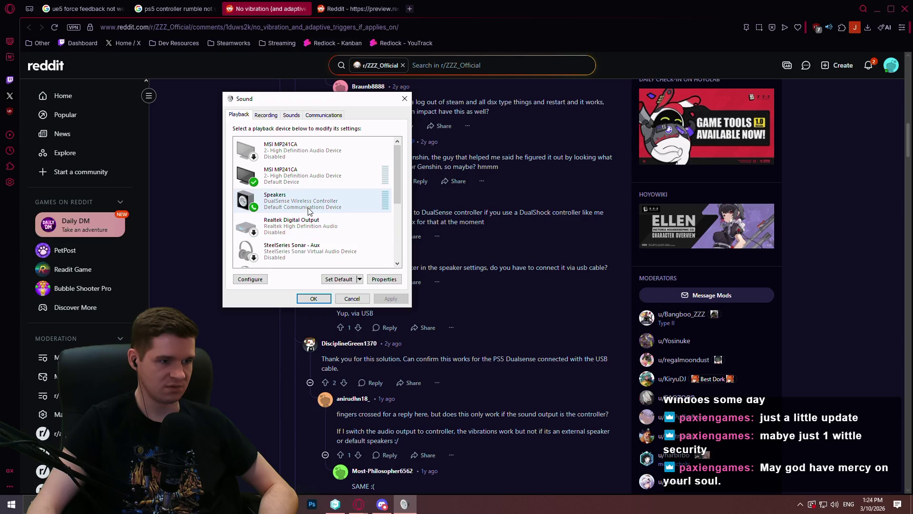
# Make the MSI MP241CA monitor the default communication device
pyautogui.click(307, 183)
pyautogui.rightClick(311, 186)
pyautogui.click(328, 215)
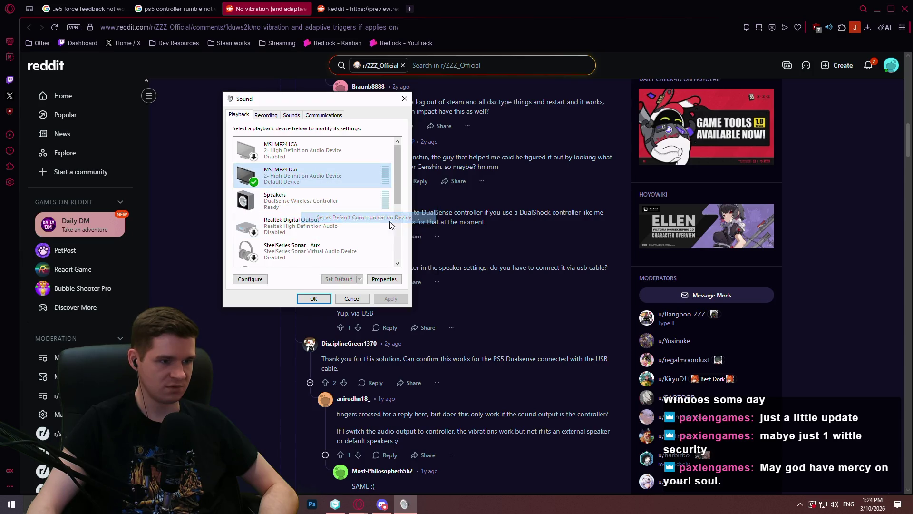
# Start speaker setup for the DualSense speakers with the Quadraphonic configuration
pyautogui.click(299, 202)
pyautogui.click(250, 279)
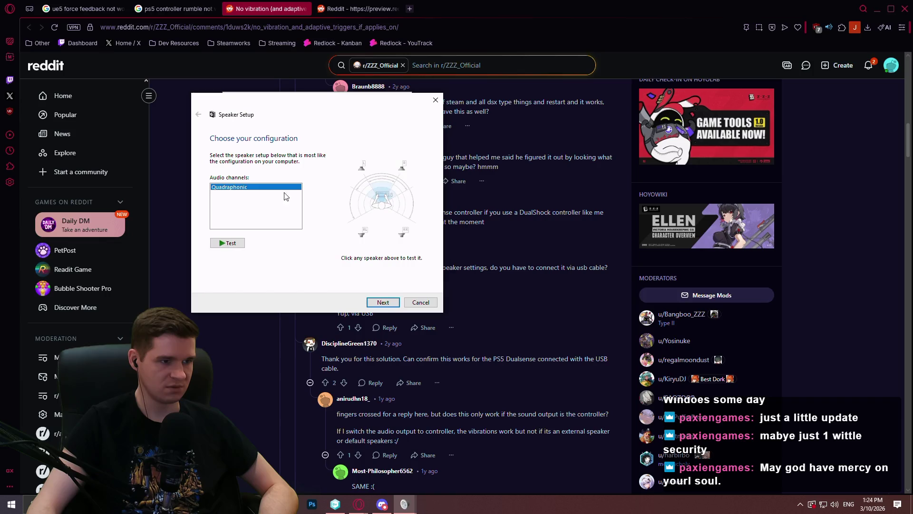
pyautogui.click(383, 303)
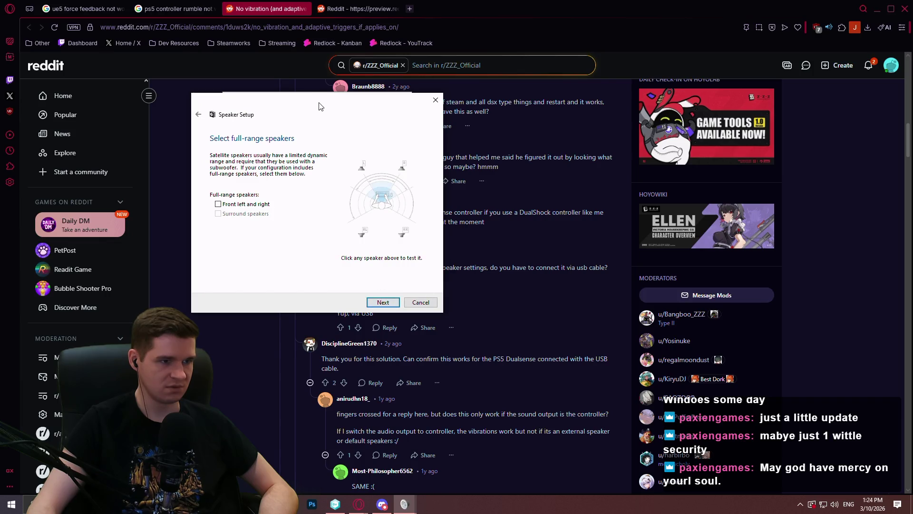
pyautogui.moveTo(320, 107)
pyautogui.mouseDown()
pyautogui.moveTo(526, 198)
pyautogui.moveTo(679, 182)
pyautogui.mouseUp()
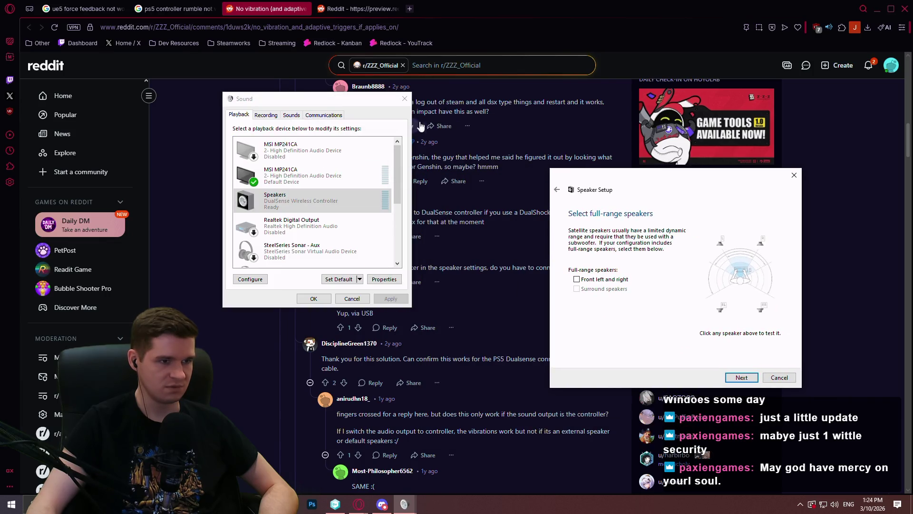
# Scroll up through the forum thread behind the sound windows, then restore them
pyautogui.click(404, 96)
pyautogui.scroll(5, 495, 236)
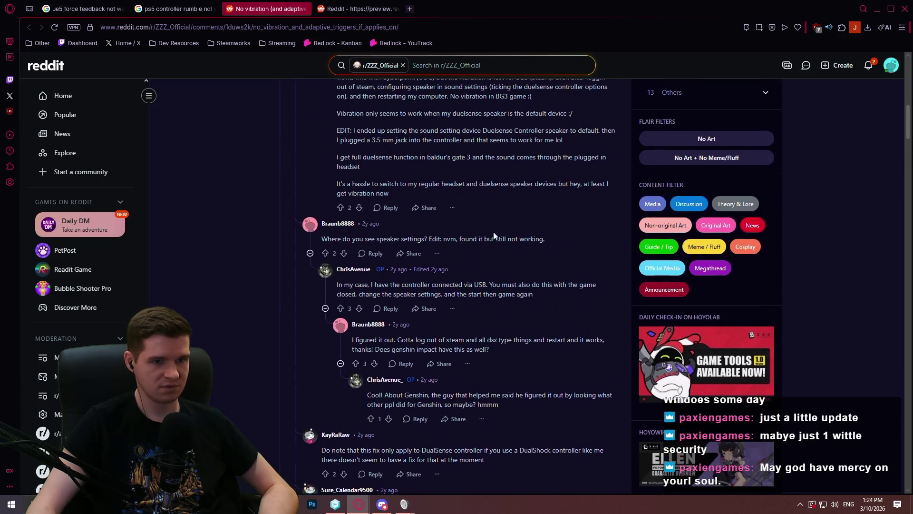
pyautogui.scroll(7, 495, 236)
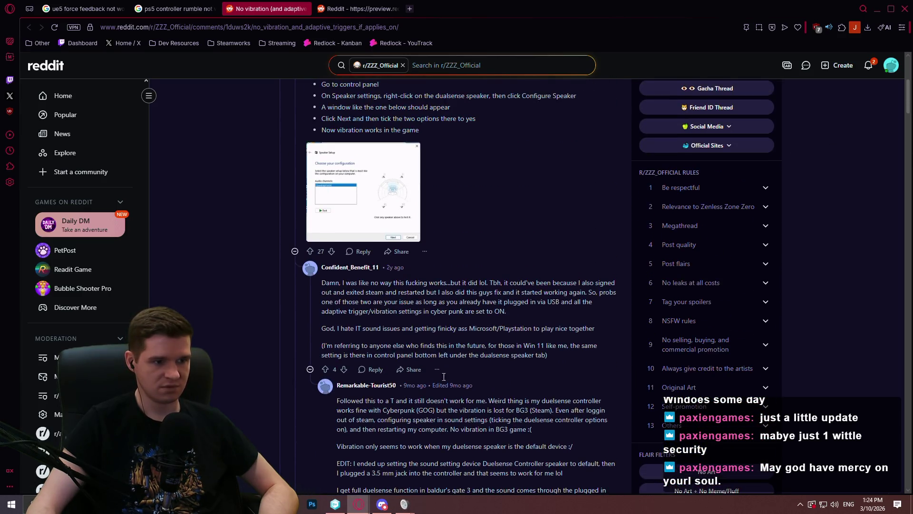
pyautogui.scroll(3, 440, 361)
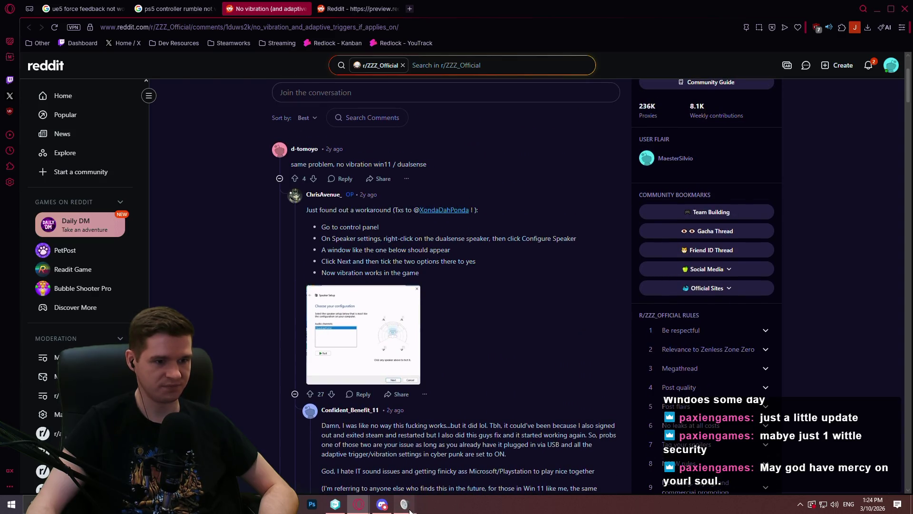
pyautogui.moveTo(404, 504)
pyautogui.click(437, 451)
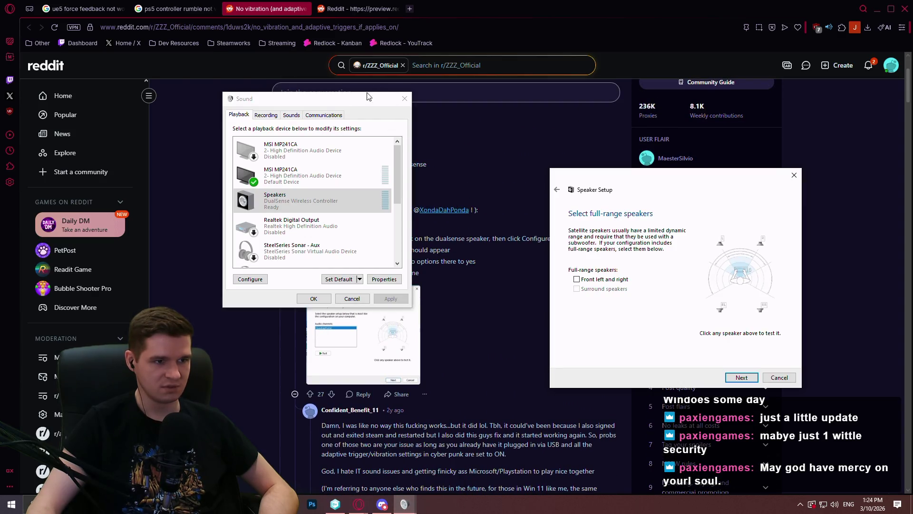
# Finish the Quadraphonic setup with front and surround full-range, then apply the sound settings
pyautogui.click(863, 153)
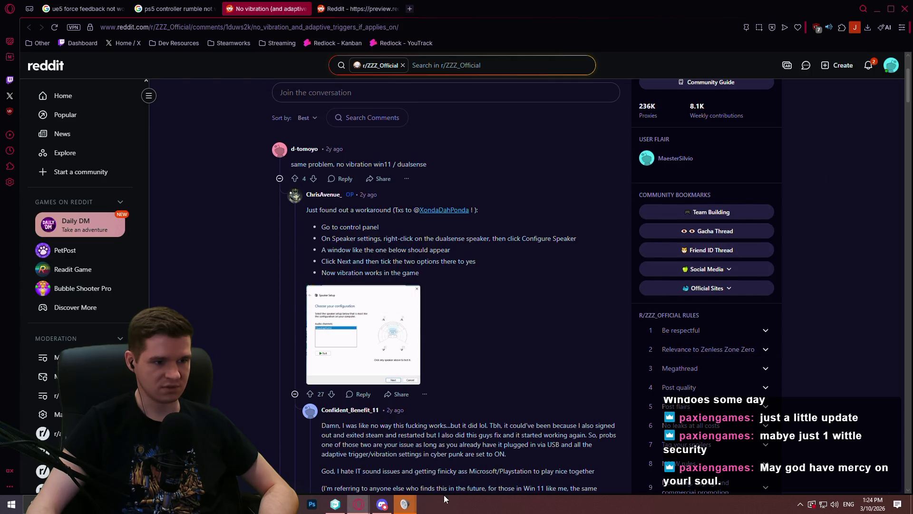
pyautogui.moveTo(409, 504)
pyautogui.click(431, 473)
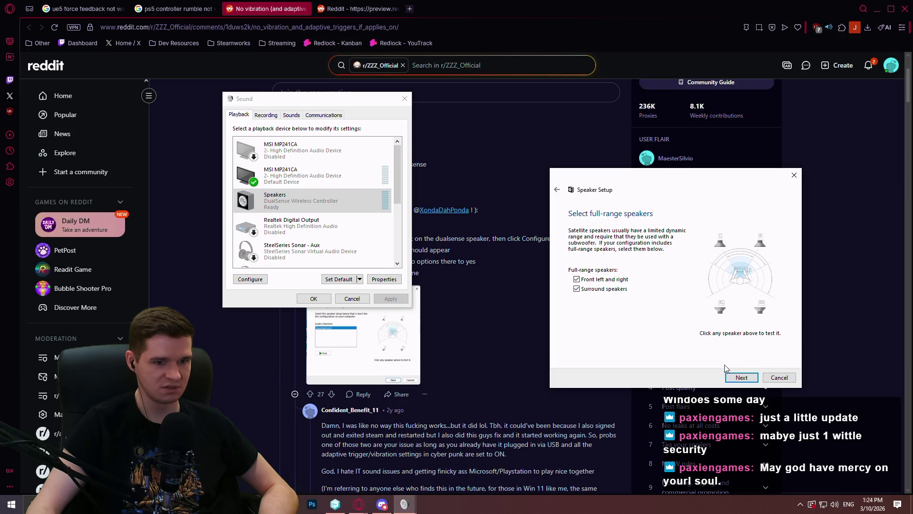
pyautogui.click(739, 378)
pyautogui.click(740, 379)
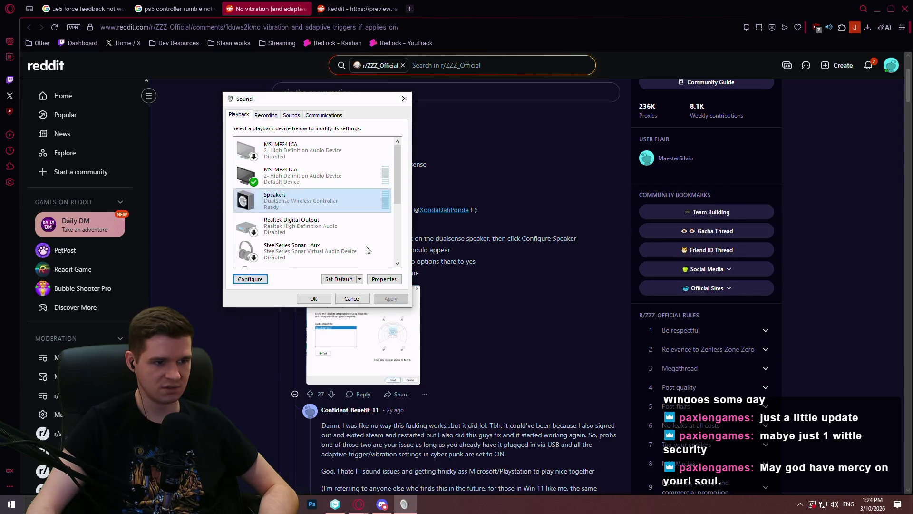
pyautogui.click(326, 300)
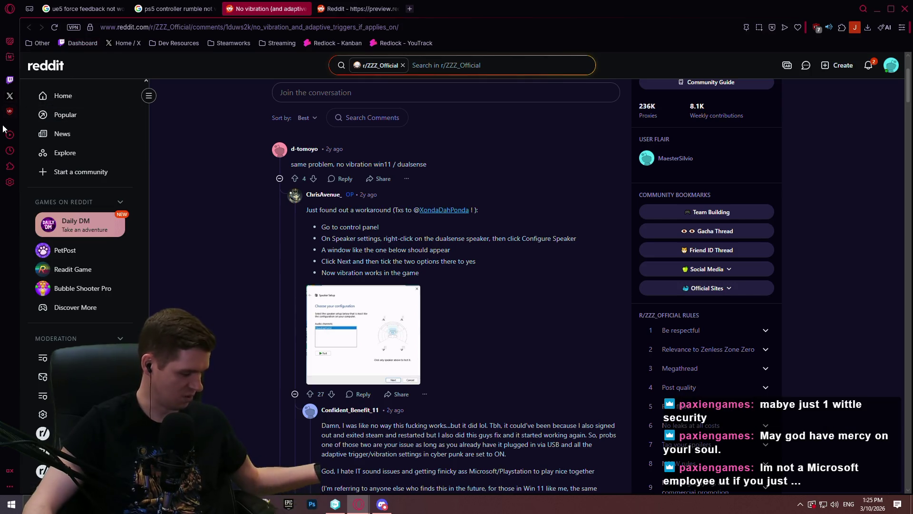
# Show the 'ue5 force feedback not working ps5' results at the forum link, then switch to File Explorer
pyautogui.hotkey('ctrl', 'shift', 'Tab')
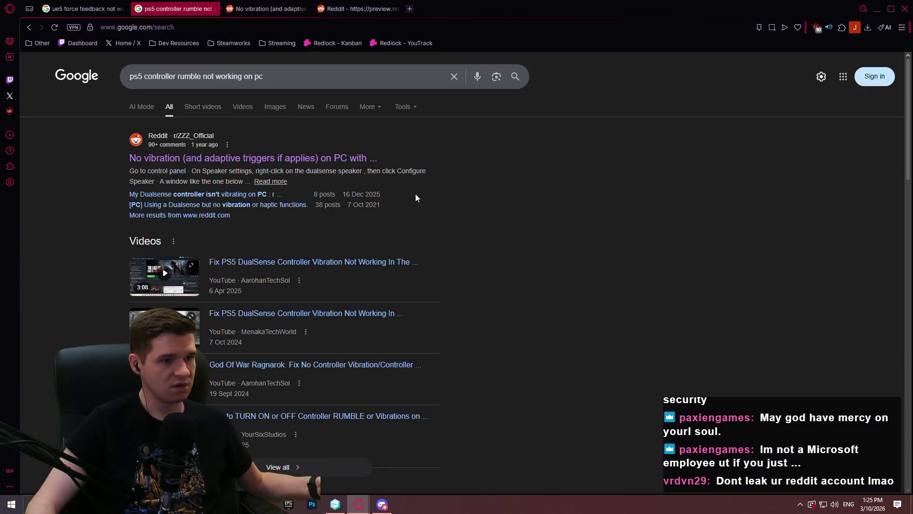
pyautogui.click(90, 9)
pyautogui.click(159, 10)
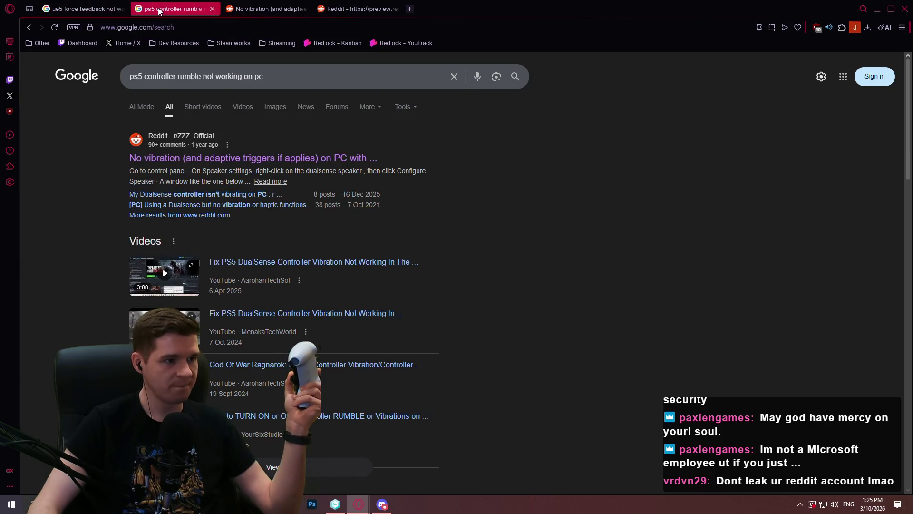
pyautogui.click(83, 9)
pyautogui.scroll(-3, 59, 189)
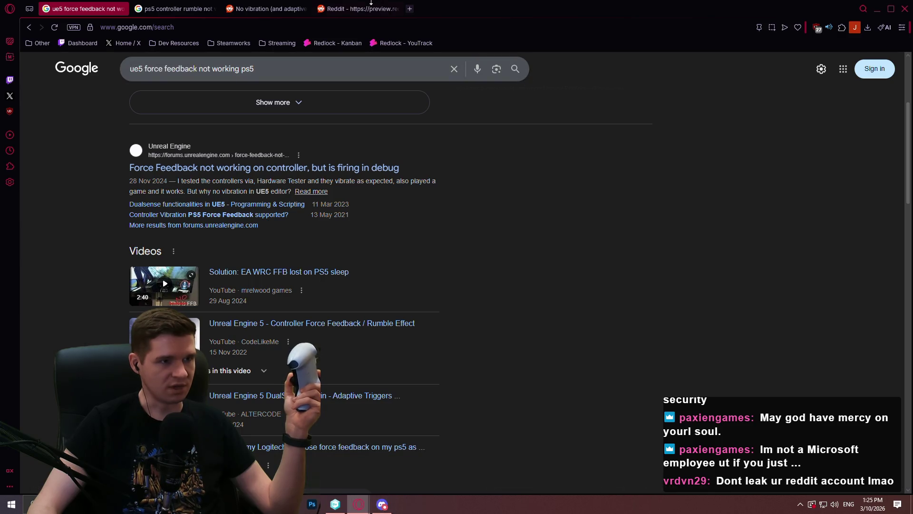
pyautogui.click(371, 2)
pyautogui.click(84, 8)
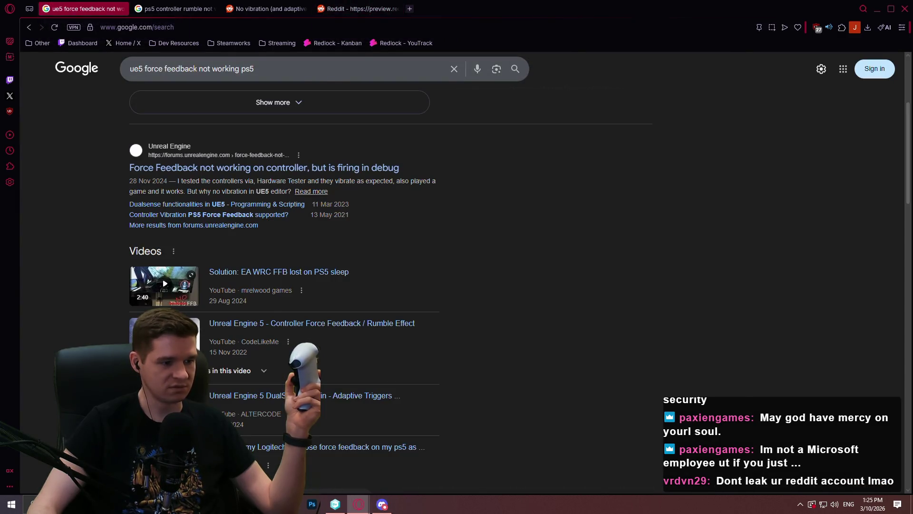
pyautogui.hotkey('alt', 'Tab')
# Run DS4Windows.exe from the Appies DS4Windows folder and open its Gamepad Test link
pyautogui.click(305, 65)
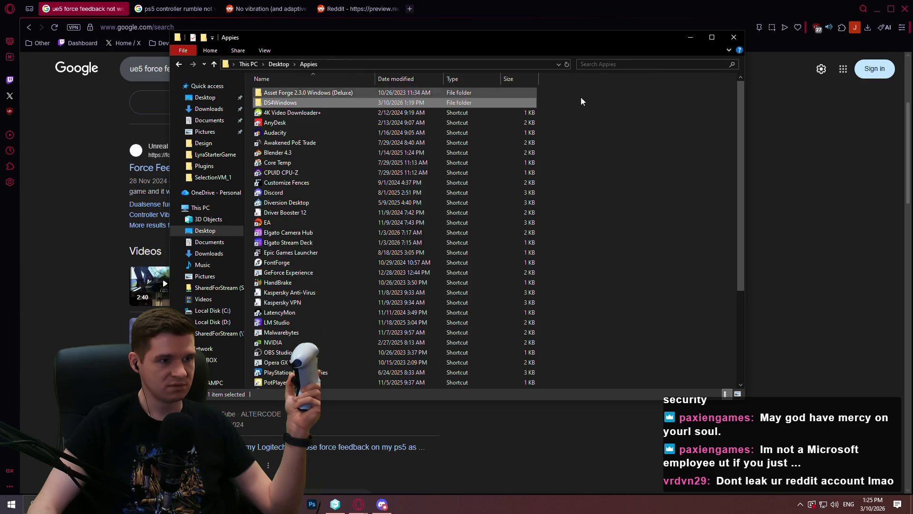
pyautogui.hotkey('alt', 'Tab')
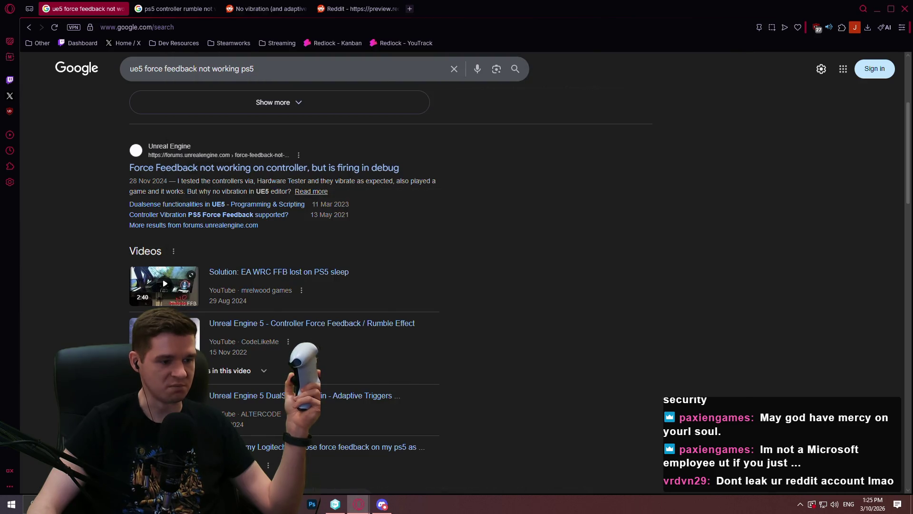
pyautogui.hotkey('alt', 'Tab')
pyautogui.doubleClick(291, 112)
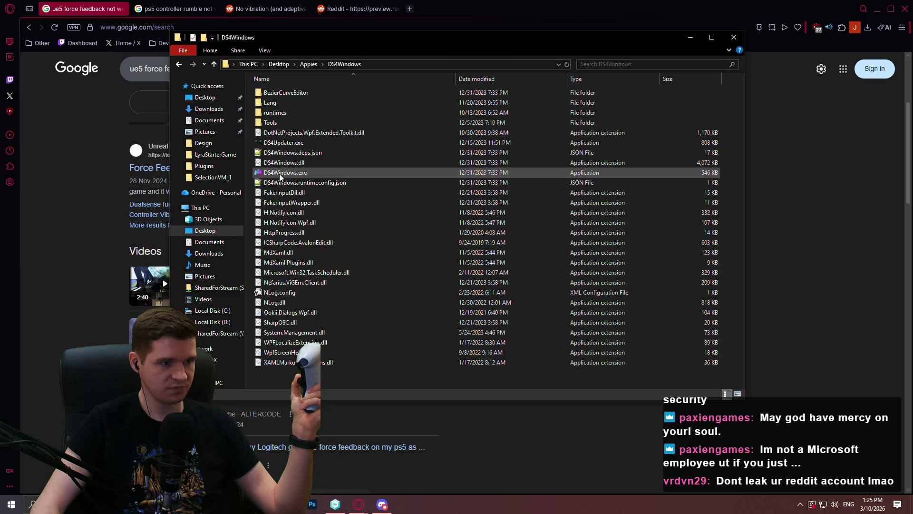
pyautogui.doubleClick(280, 172)
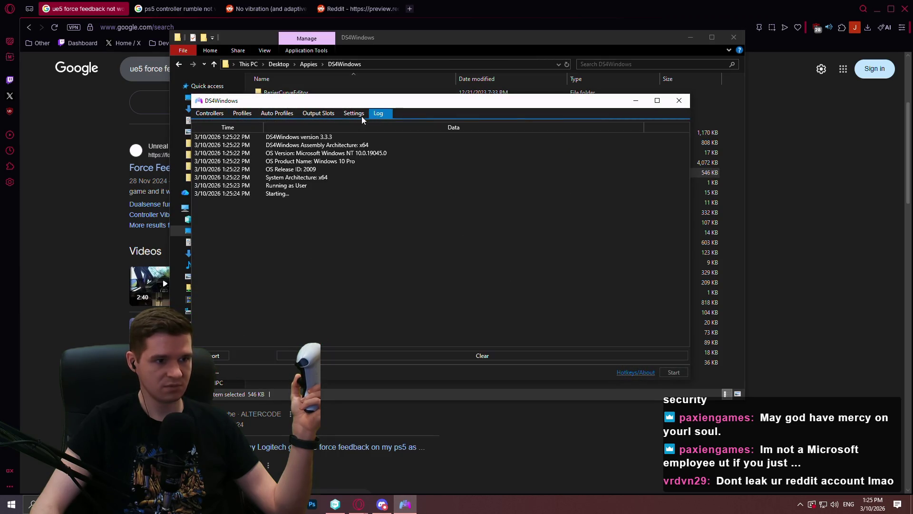
pyautogui.click(350, 114)
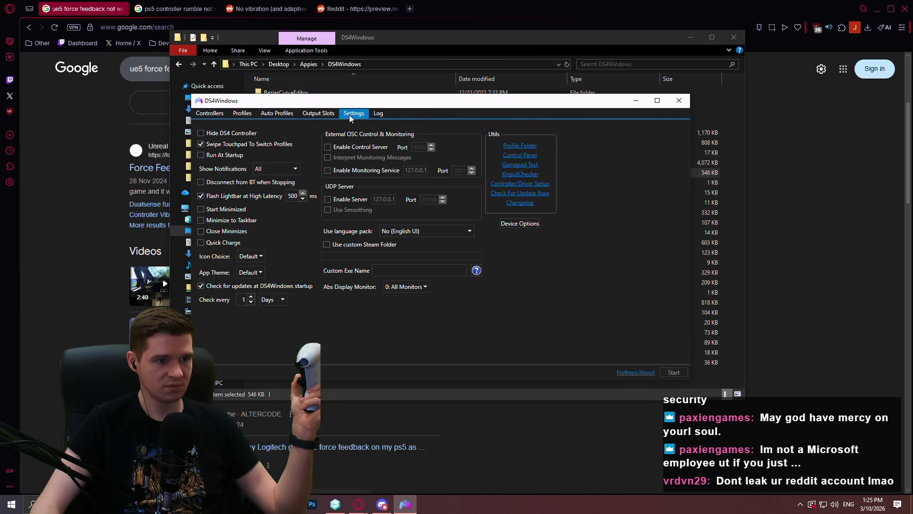
pyautogui.click(523, 165)
# Check the PS5 Controller details and start a continuous vibration test
pyautogui.hotkey('alt', 'Tab')
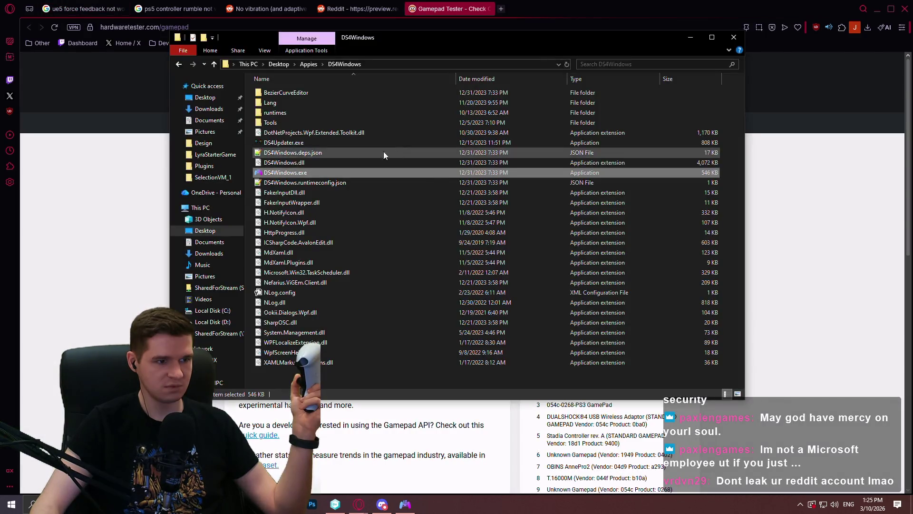
pyautogui.hotkey('alt', 'Tab')
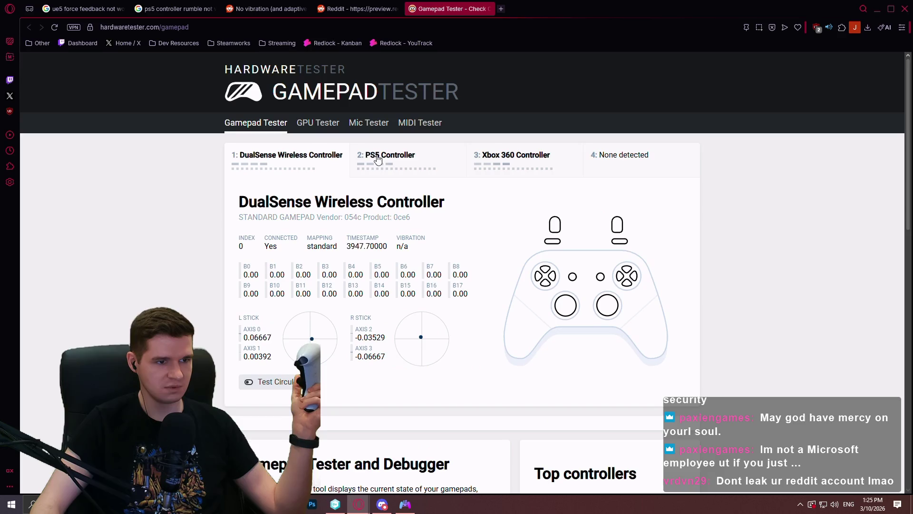
pyautogui.click(378, 157)
pyautogui.click(379, 409)
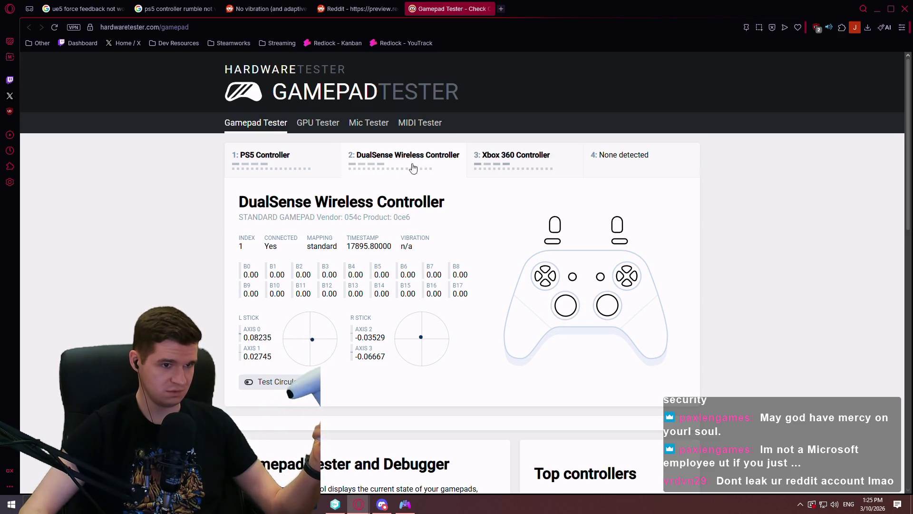
pyautogui.click(247, 170)
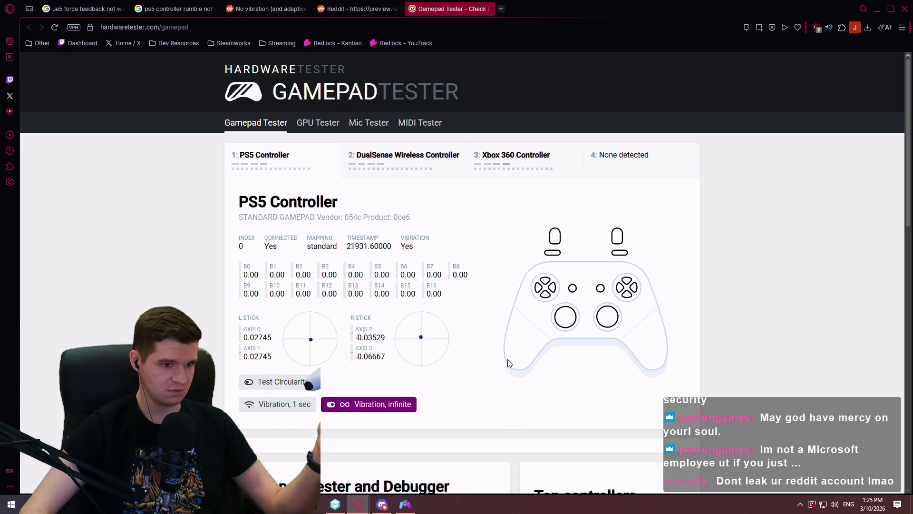
# Close DS4Windows and confirm the exit
pyautogui.click(405, 504)
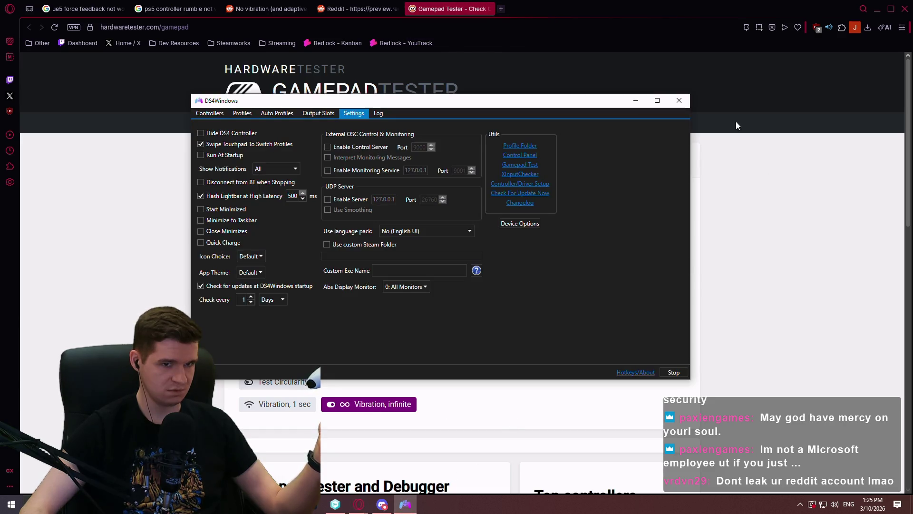
pyautogui.click(681, 102)
pyautogui.click(505, 288)
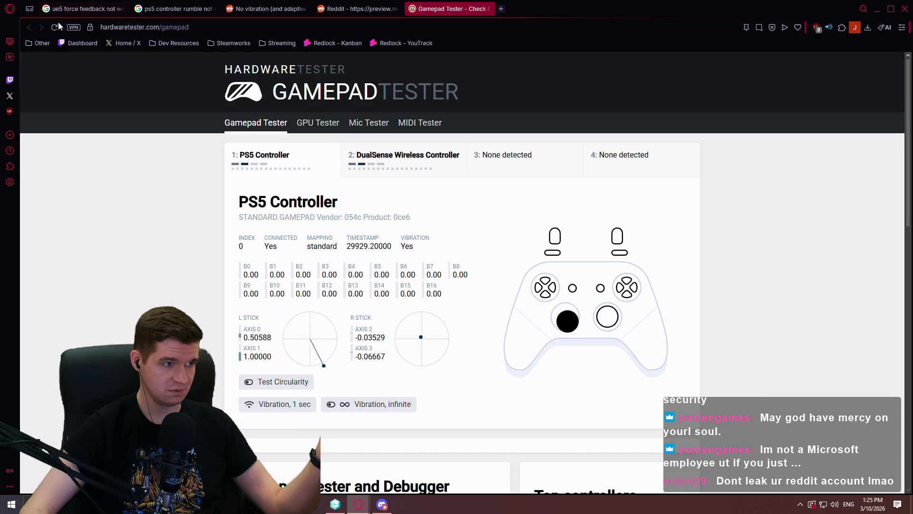
# Reload the tester, run the 1-second and infinite vibration tests, then go to the Reddit tab
pyautogui.click(240, 119)
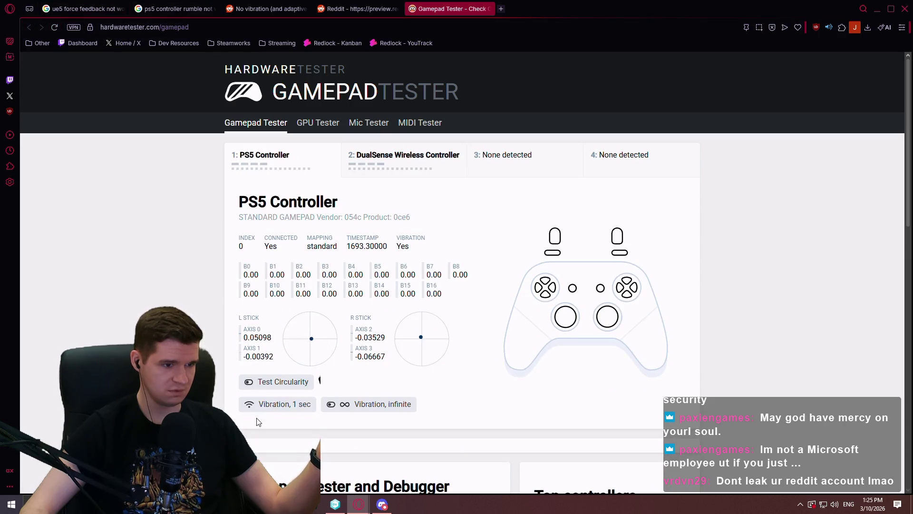
pyautogui.click(281, 404)
pyautogui.click(381, 407)
pyautogui.click(381, 407)
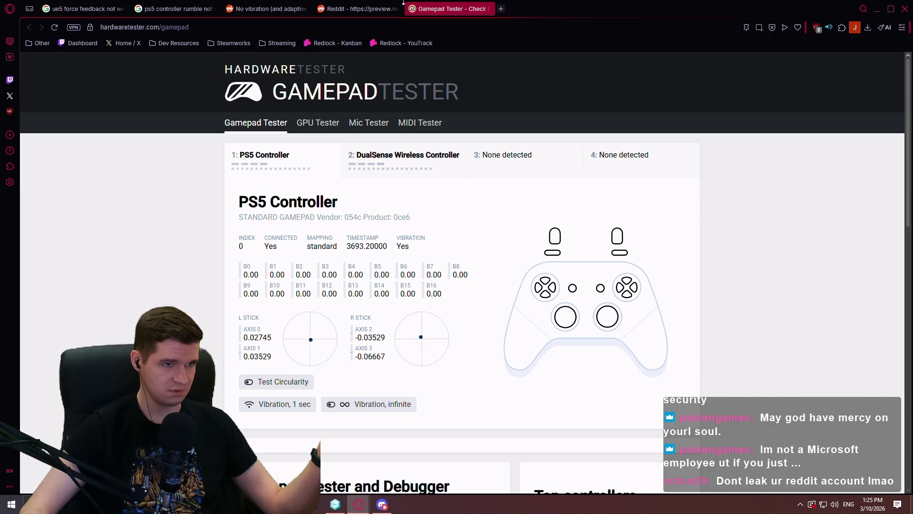
pyautogui.click(342, 8)
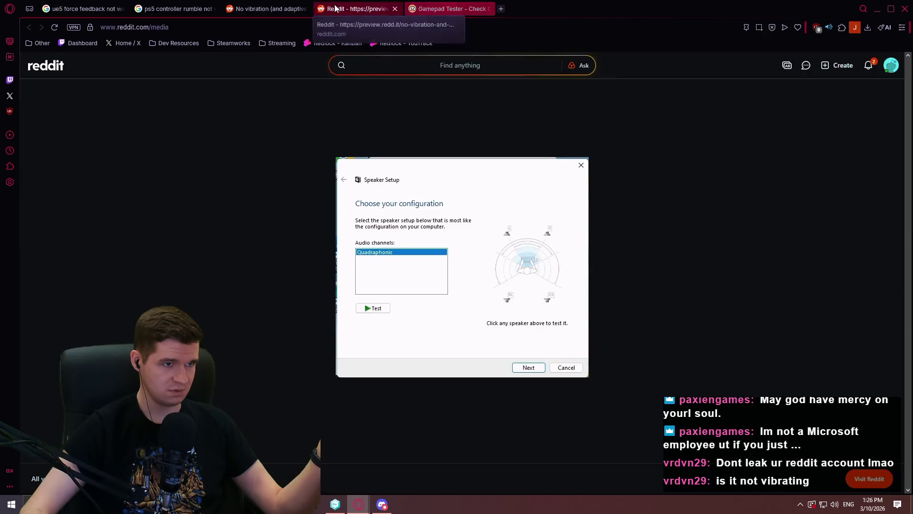
# Close the Speaker Setup screenshot and scroll through the 'No vibration' thread's replies
pyautogui.click(397, 8)
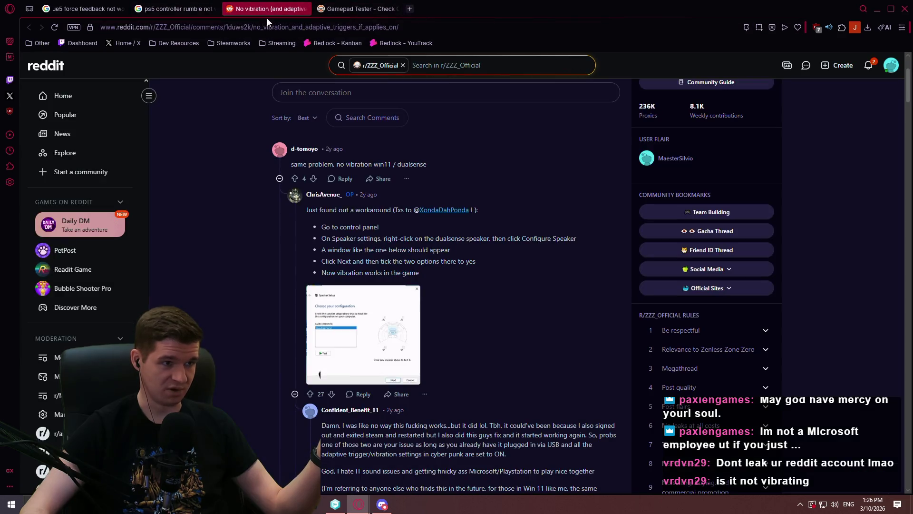
pyautogui.scroll(-3, 850, 208)
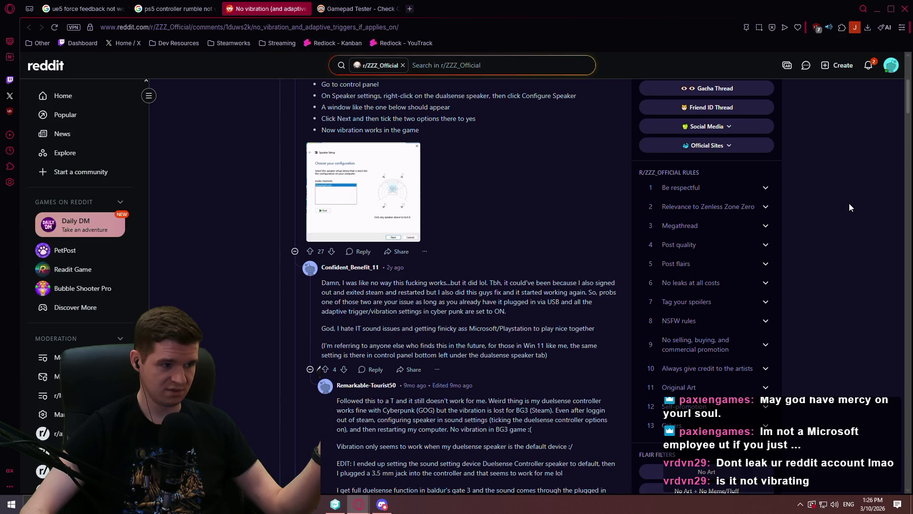
pyautogui.scroll(-4, 850, 209)
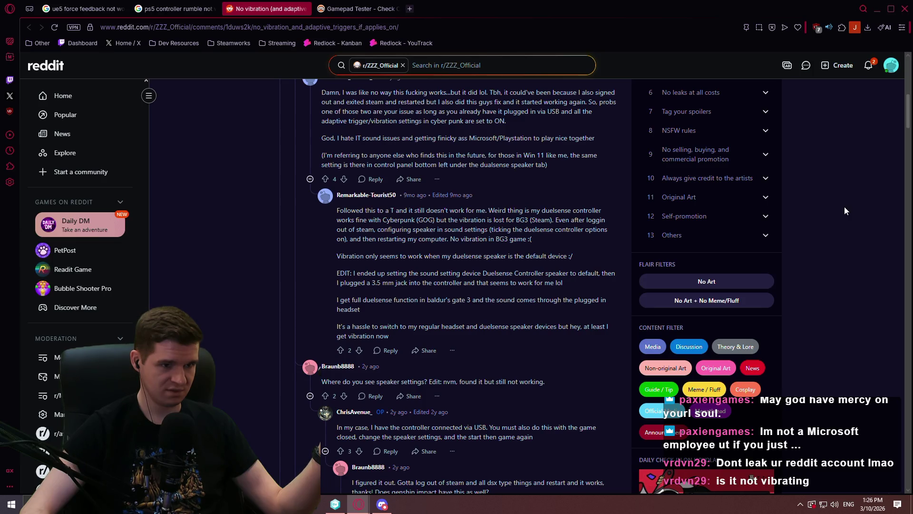
pyautogui.scroll(-4, 845, 207)
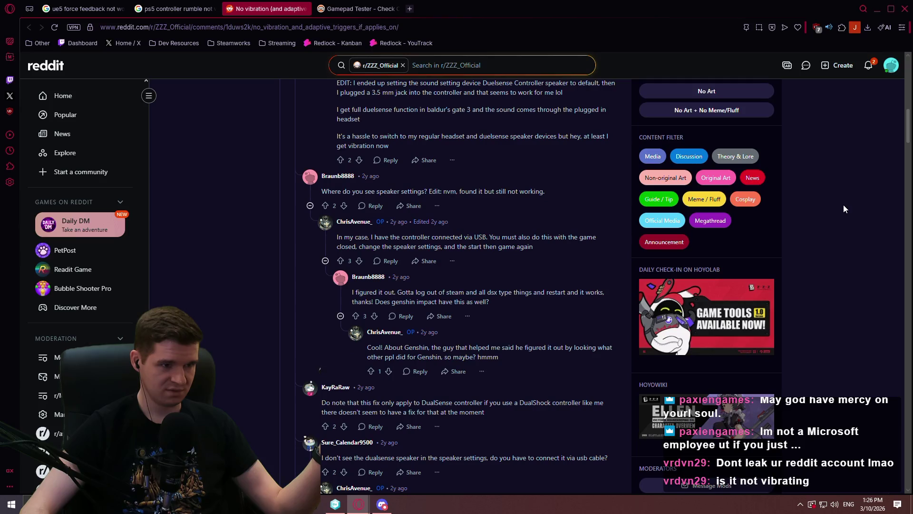
pyautogui.scroll(-3, 350, 311)
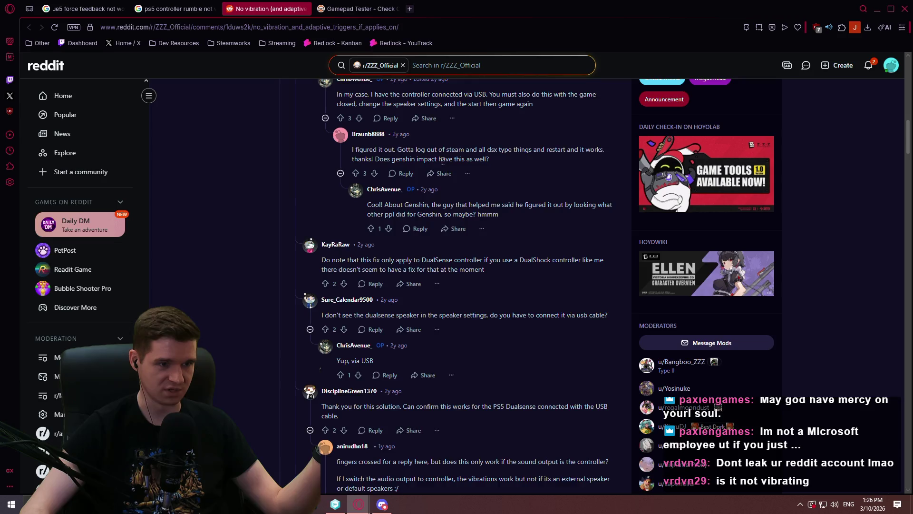
pyautogui.scroll(1, 615, 187)
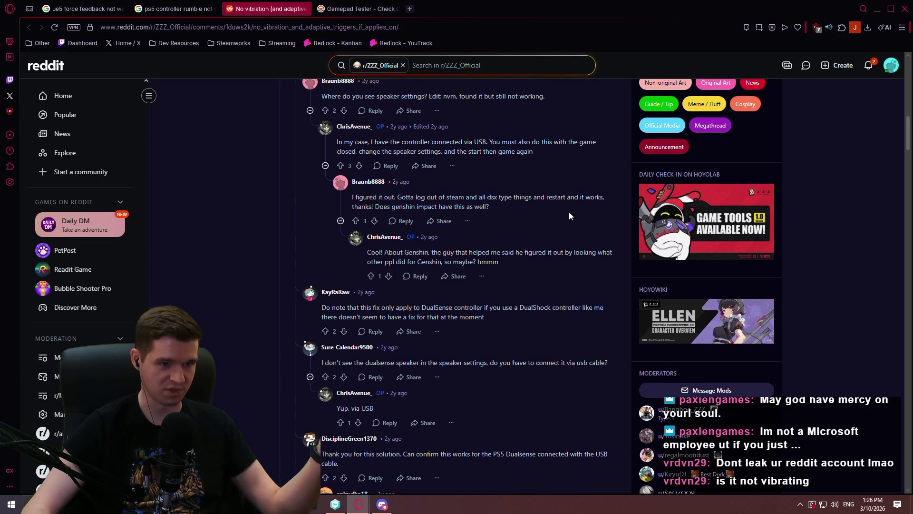
pyautogui.scroll(-3, 359, 227)
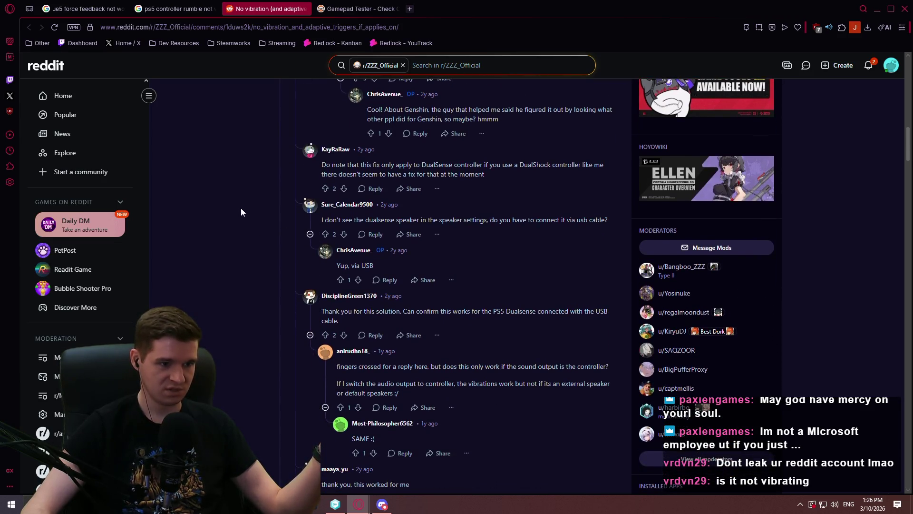
pyautogui.scroll(-5, 227, 201)
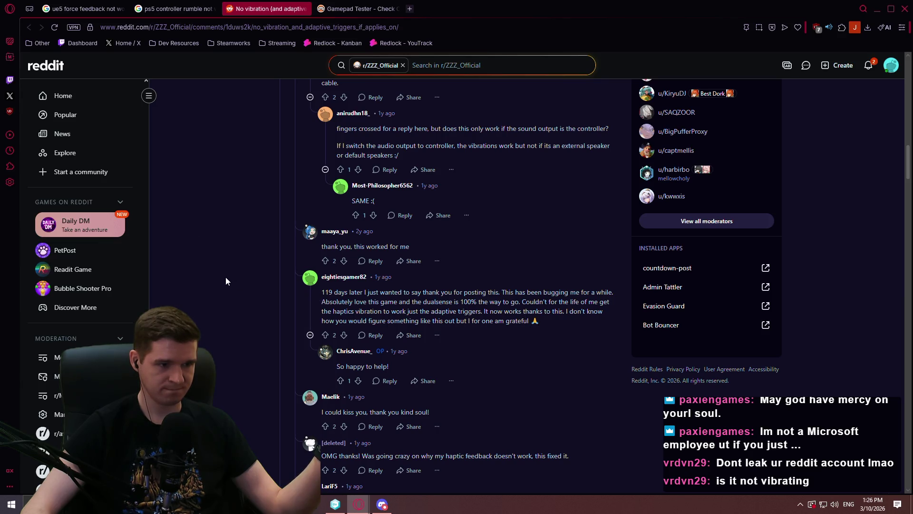
pyautogui.scroll(-4, 225, 278)
pyautogui.scroll(-3, 195, 235)
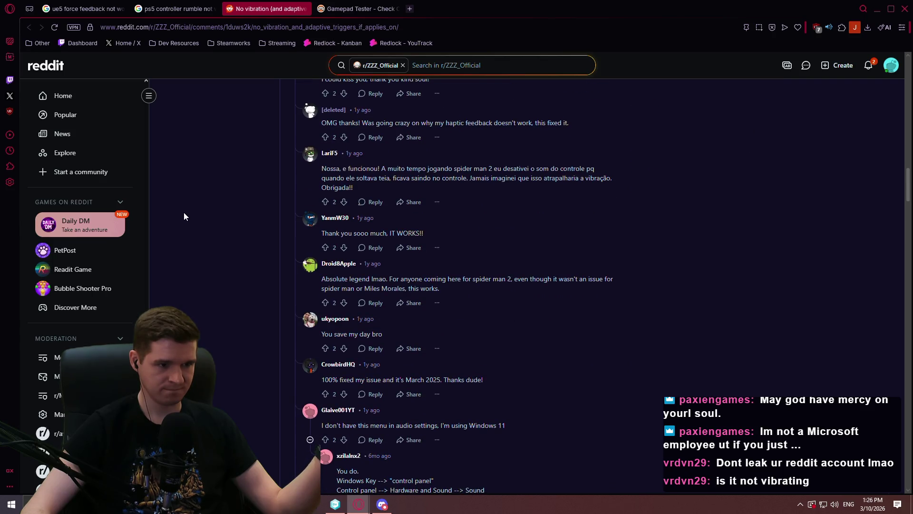
pyautogui.scroll(-3, 184, 213)
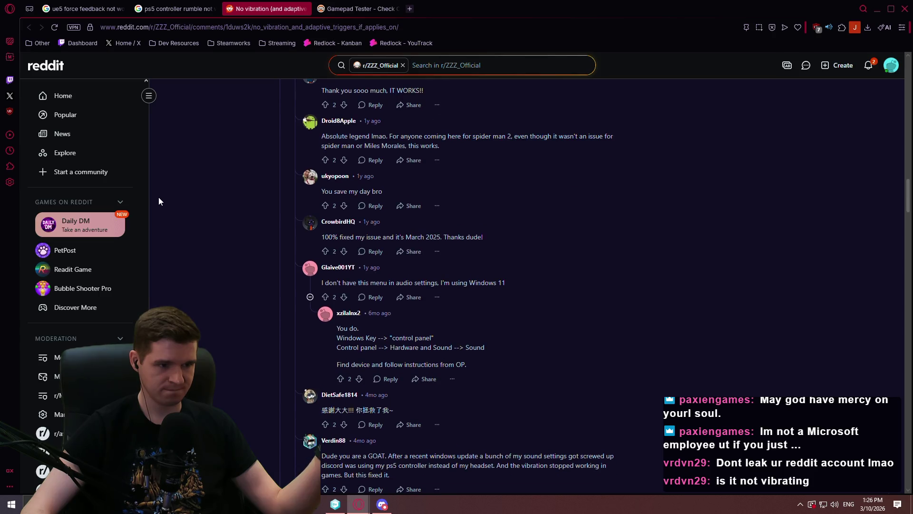
pyautogui.scroll(-4, 152, 200)
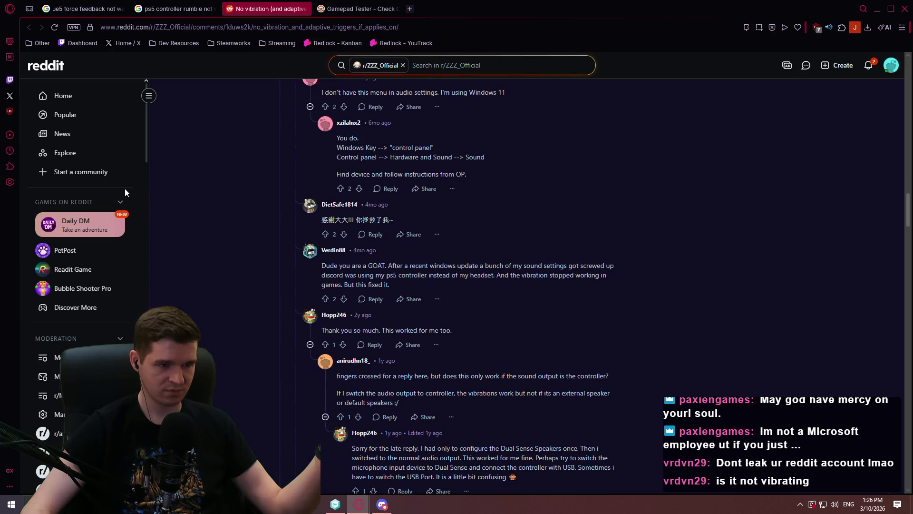
pyautogui.scroll(-3, 122, 193)
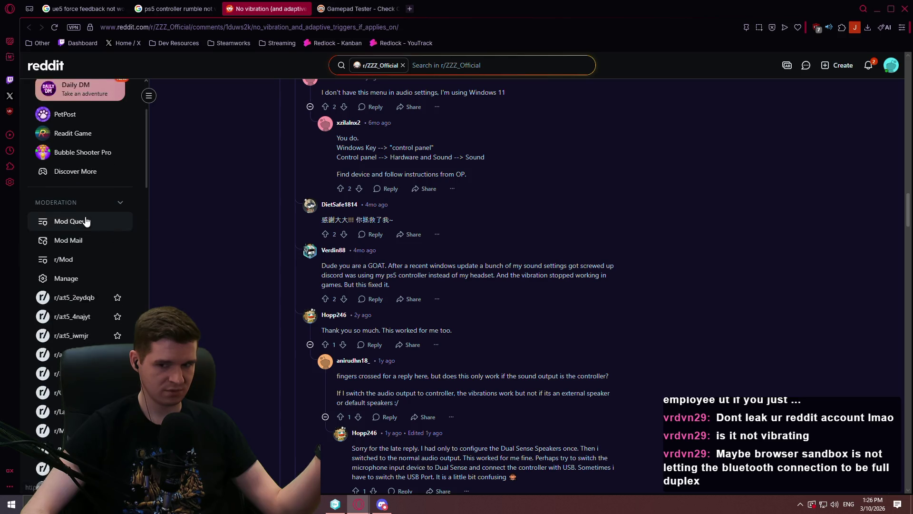
pyautogui.scroll(3, 86, 221)
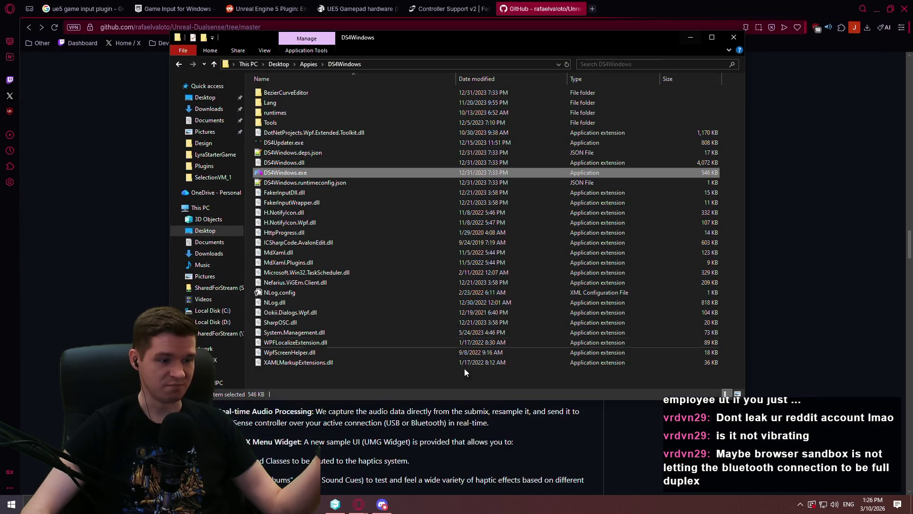
# Open the Redlock project in Unreal Editor, close the GitHub browser window, and bring up YouTrack
pyautogui.click(335, 504)
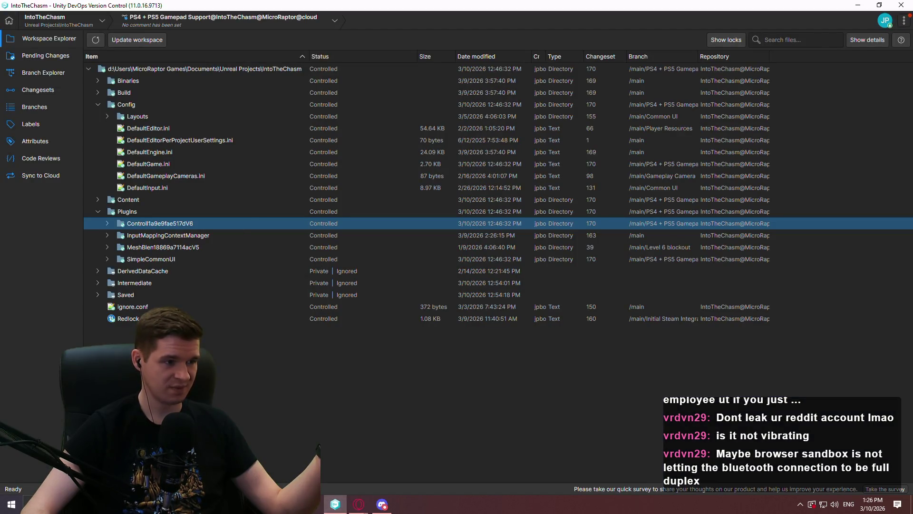
pyautogui.click(128, 318)
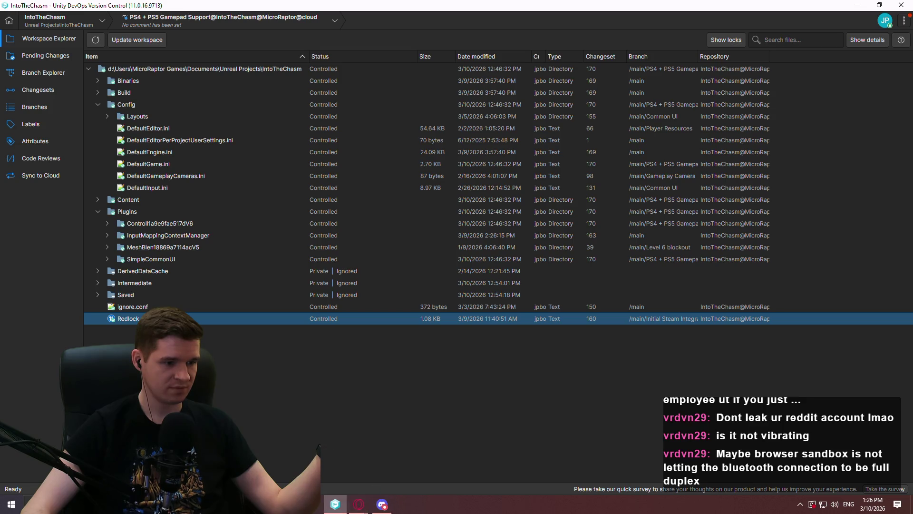
pyautogui.moveTo(359, 504)
pyautogui.click(470, 464)
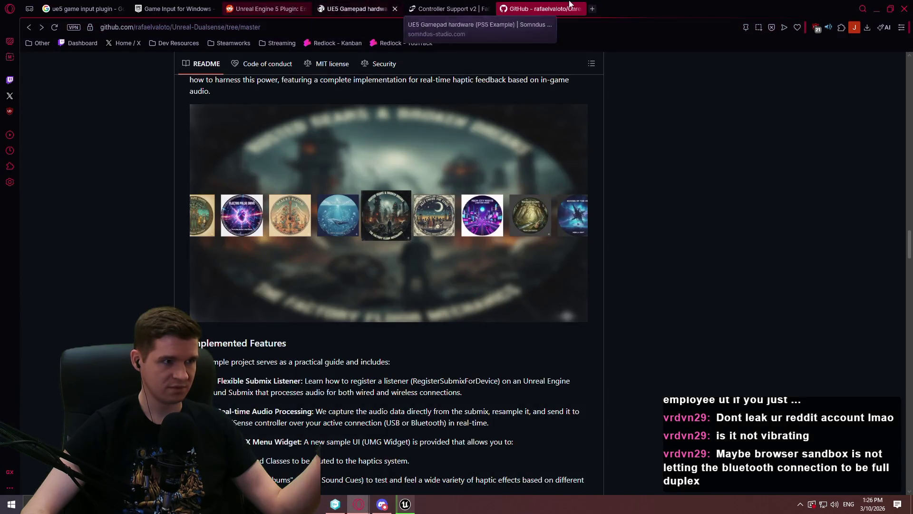
pyautogui.click(906, 11)
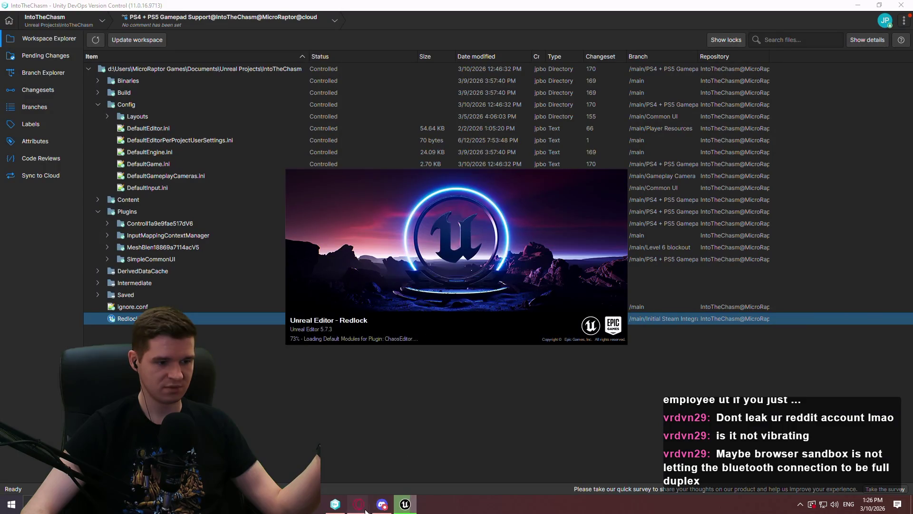
pyautogui.moveTo(359, 504)
pyautogui.click(449, 456)
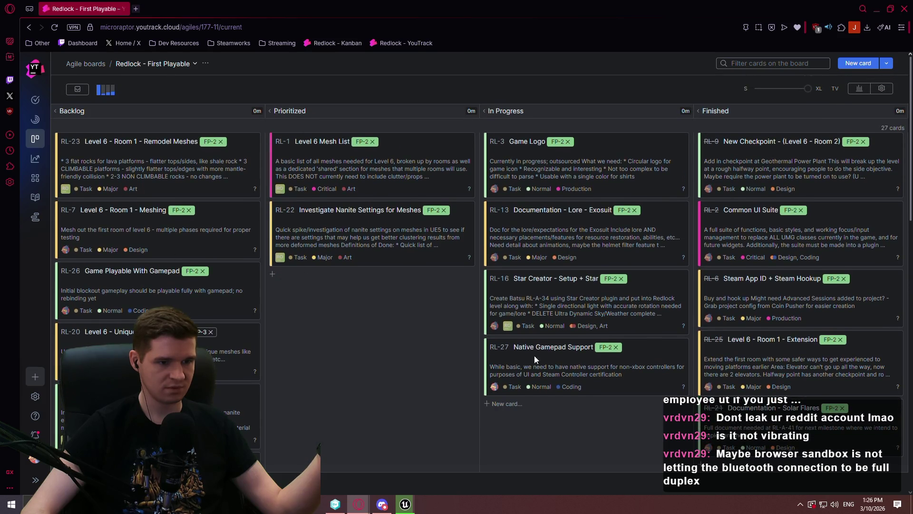
# Move card RL-27 to Finished and RL-26 to In Progress, then return to Unreal Editor
pyautogui.scroll(-2, 562, 329)
pyautogui.moveTo(535, 359)
pyautogui.mouseDown()
pyautogui.moveTo(610, 286)
pyautogui.moveTo(677, 391)
pyautogui.moveTo(723, 390)
pyautogui.mouseUp()
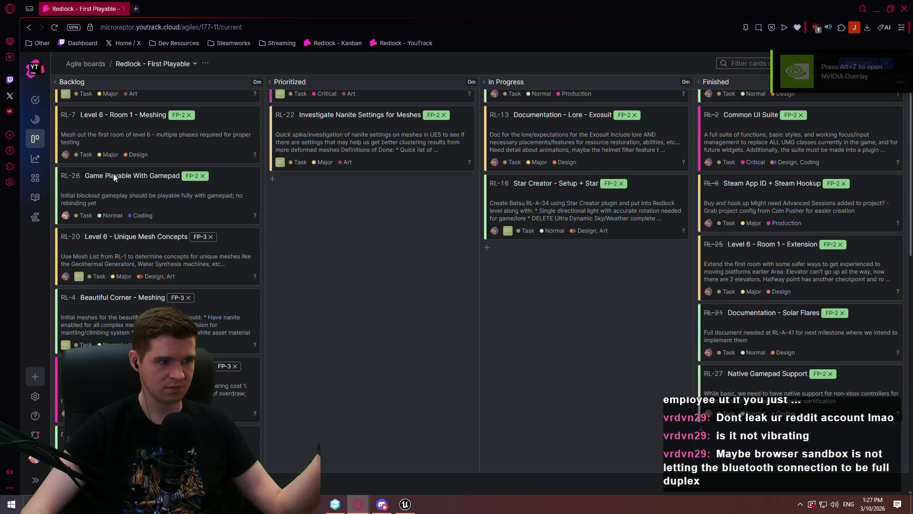
pyautogui.moveTo(114, 177); pyautogui.dragTo(575, 291)
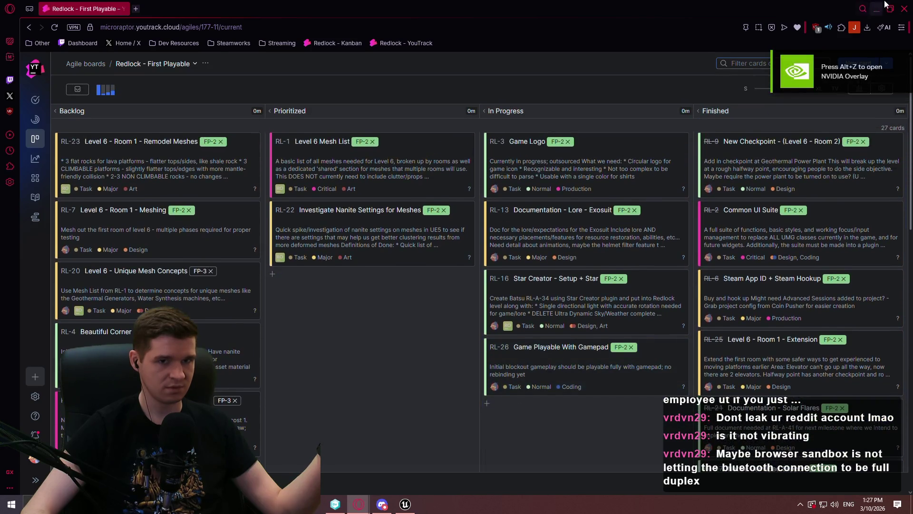
pyautogui.click(877, 7)
pyautogui.click(405, 504)
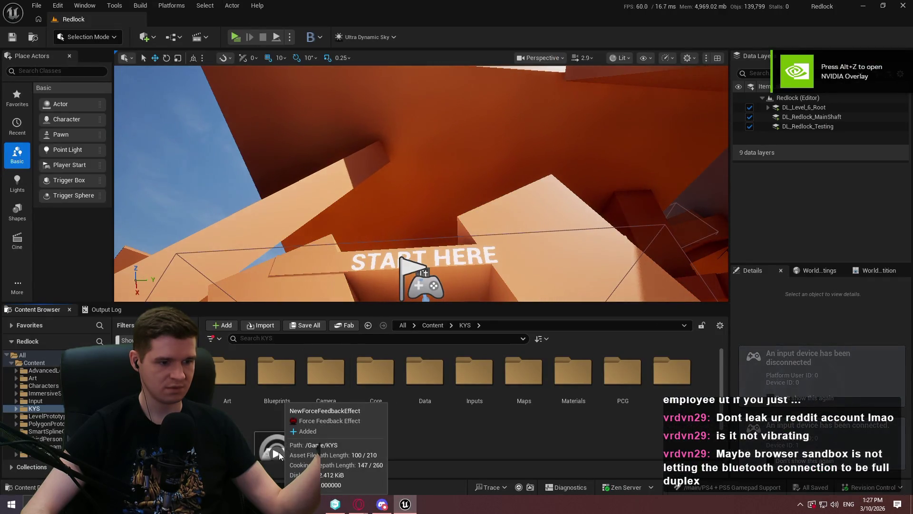
# Browse the Content Browser folders and bring up the system sound options
pyautogui.press('Right')
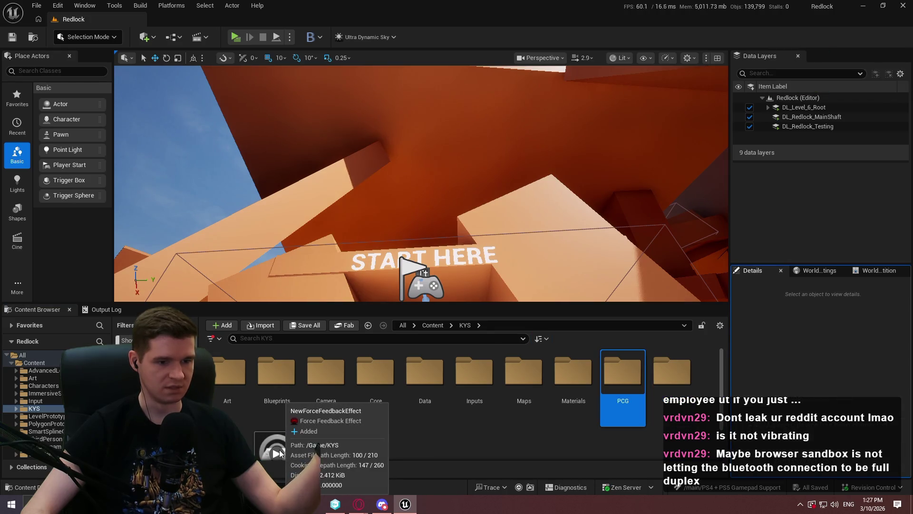
pyautogui.click(326, 450)
pyautogui.press('Left')
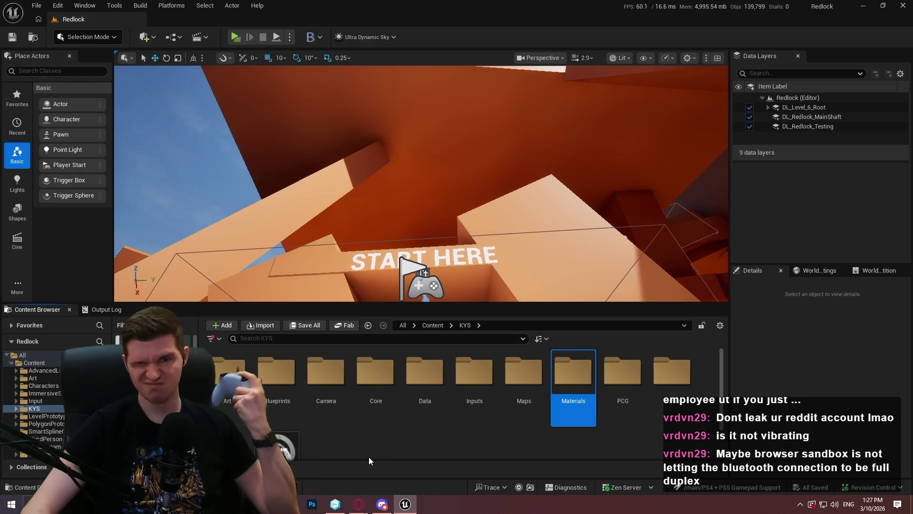
pyautogui.press('Left')
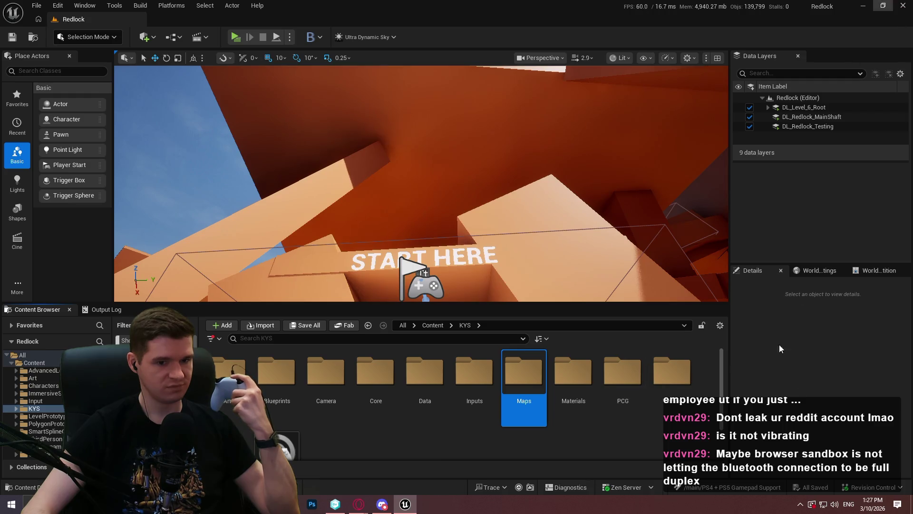
pyautogui.rightClick(842, 502)
pyautogui.rightClick(838, 504)
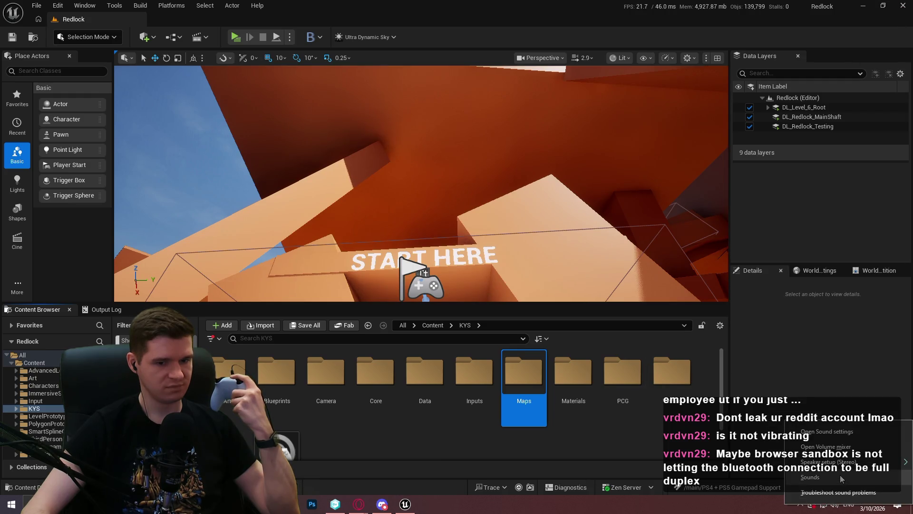
# Close the DS4Windows File Explorer window and return to Redlock's KYS folder in Unreal Editor
pyautogui.click(862, 5)
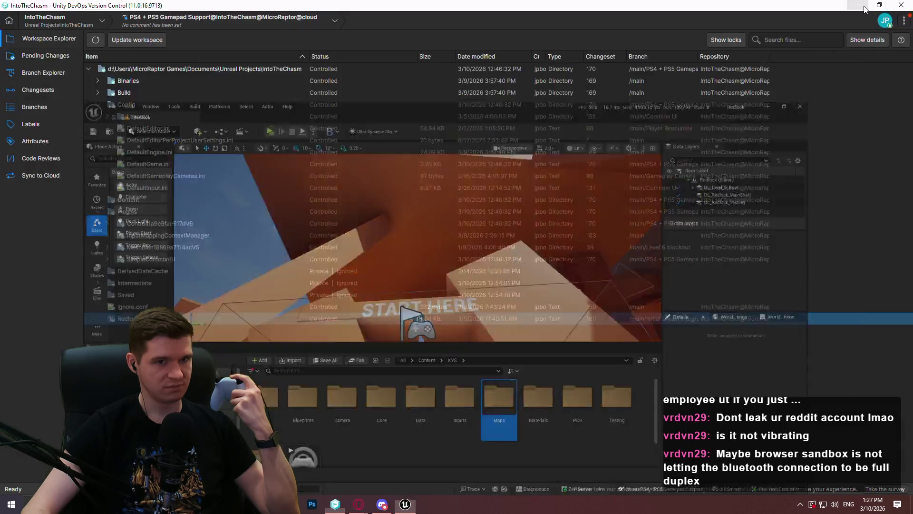
pyautogui.click(855, 5)
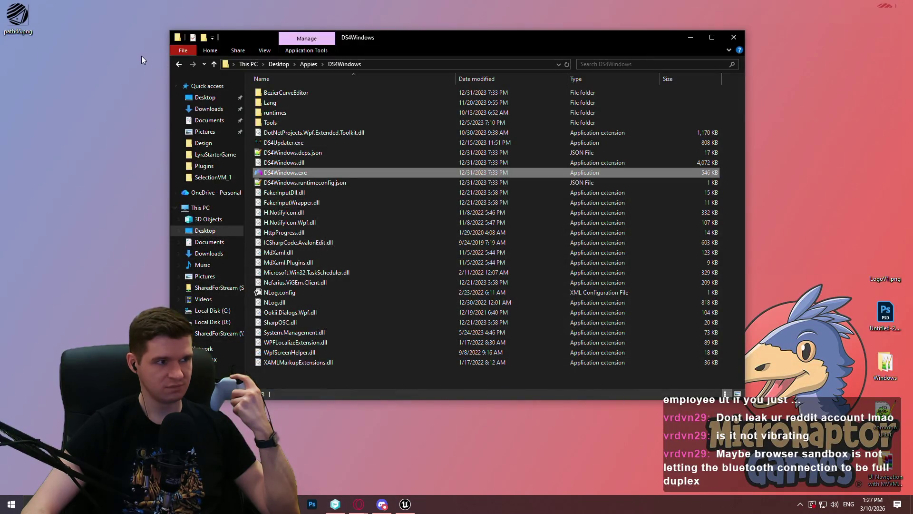
pyautogui.click(734, 37)
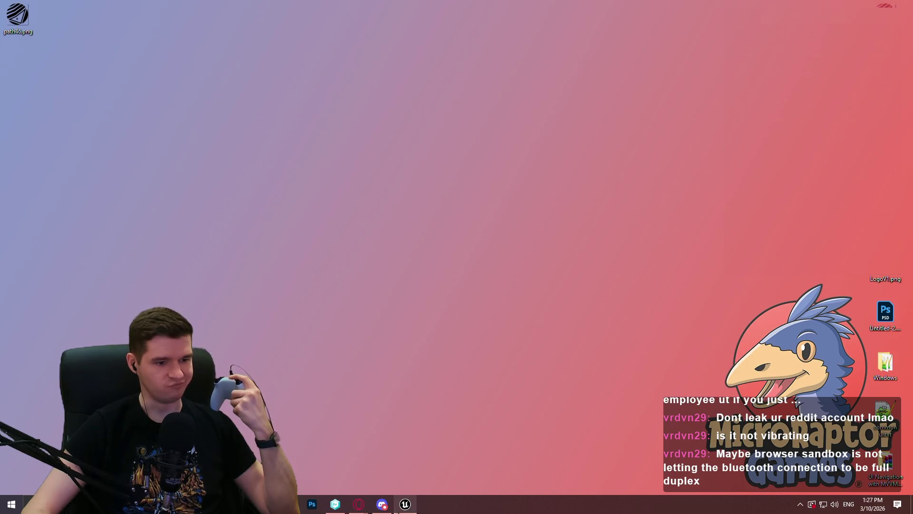
pyautogui.click(399, 508)
pyautogui.click(454, 451)
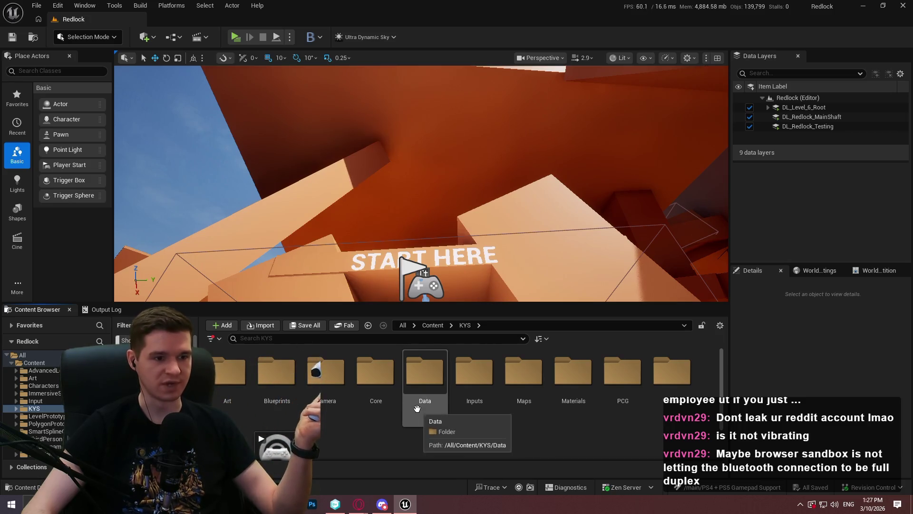
pyautogui.click(748, 352)
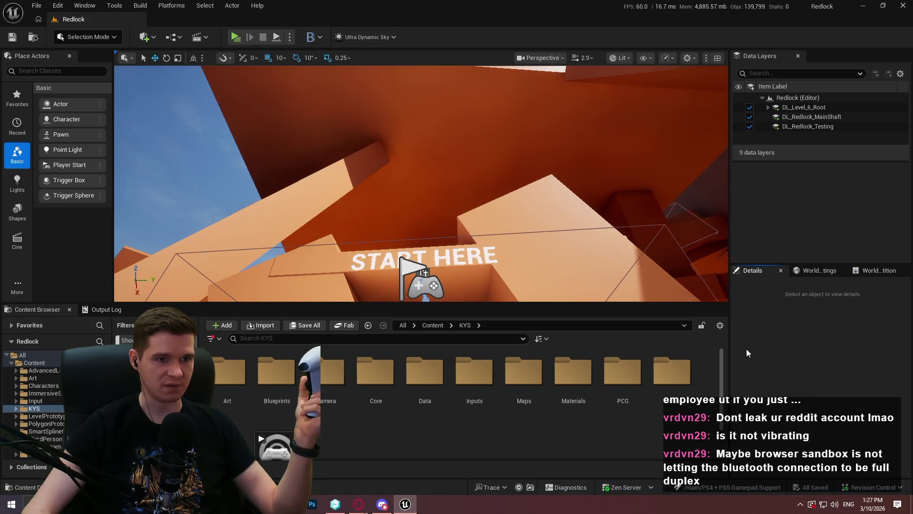
# Open NewForceFeedbackEffect and try, then remove, a Device Properties entry
pyautogui.doubleClick(287, 455)
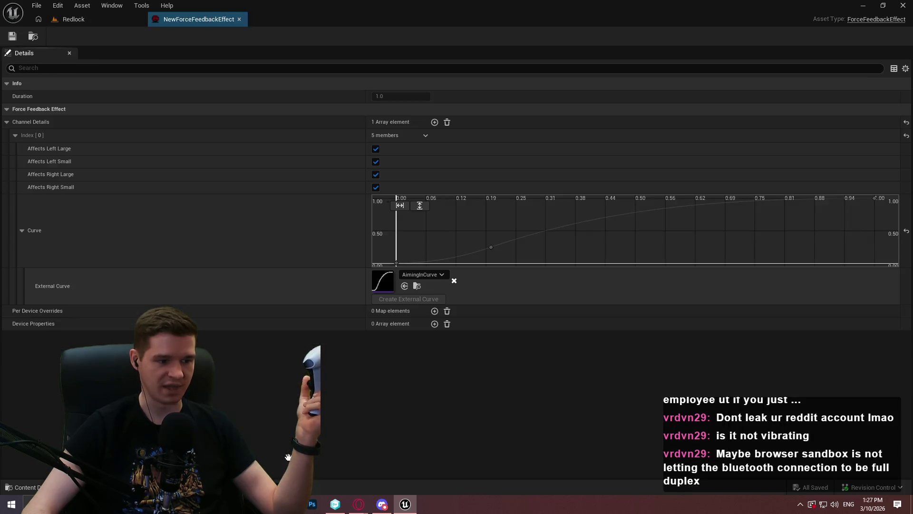
pyautogui.click(434, 323)
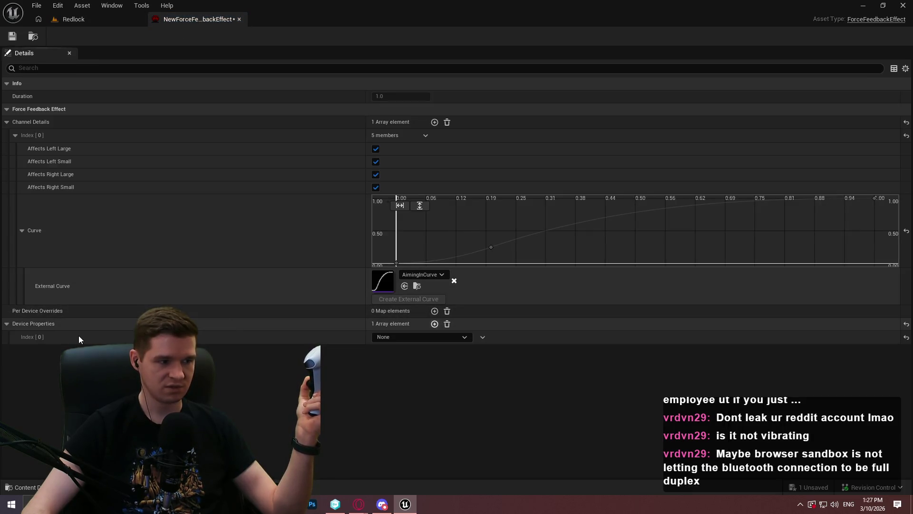
pyautogui.click(403, 337)
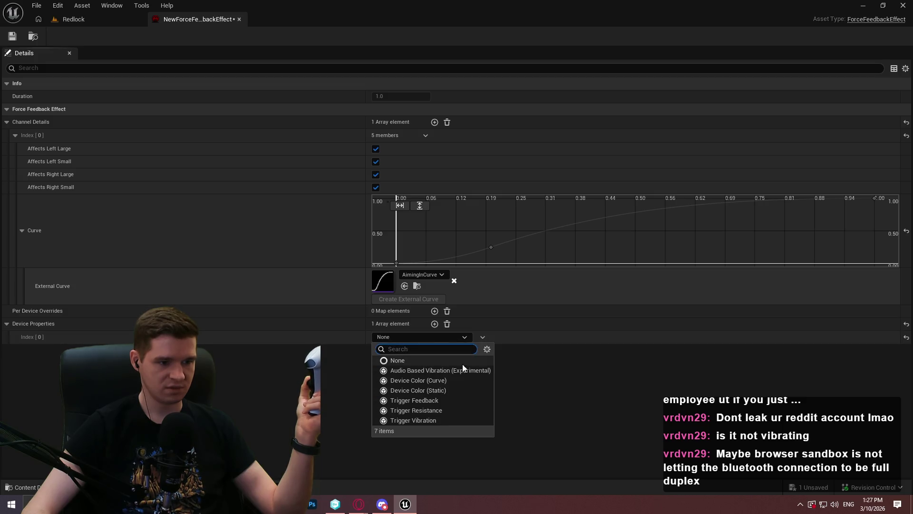
pyautogui.click(527, 335)
pyautogui.click(447, 324)
# Add a Per Device Override for XInputController and expand its channel Index [0]
pyautogui.click(435, 310)
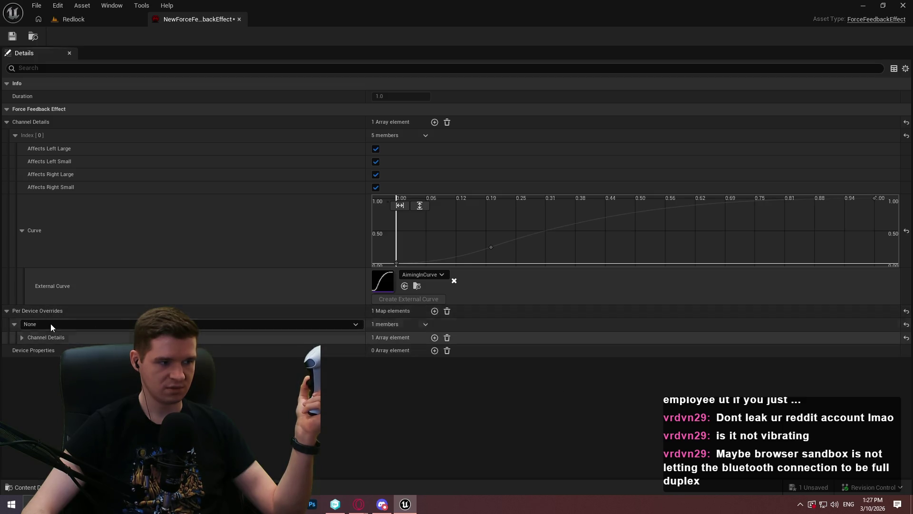
pyautogui.click(49, 324)
pyautogui.click(58, 343)
pyautogui.click(22, 337)
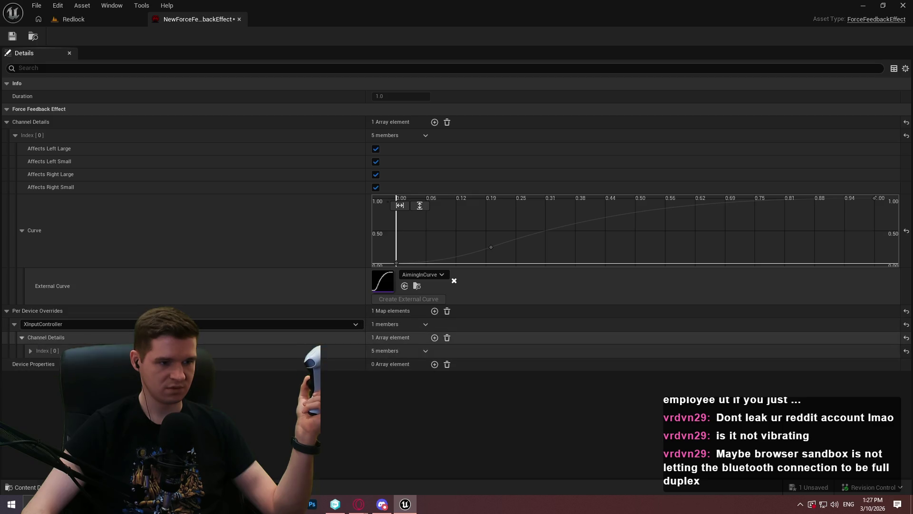
pyautogui.click(26, 350)
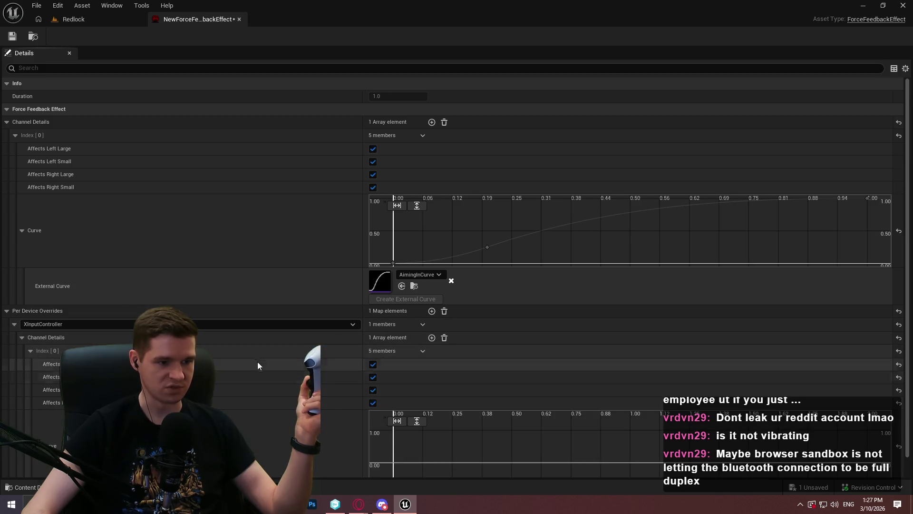
# Set the XInputController override's External Curve to AimingInCurve
pyautogui.scroll(-1, 257, 362)
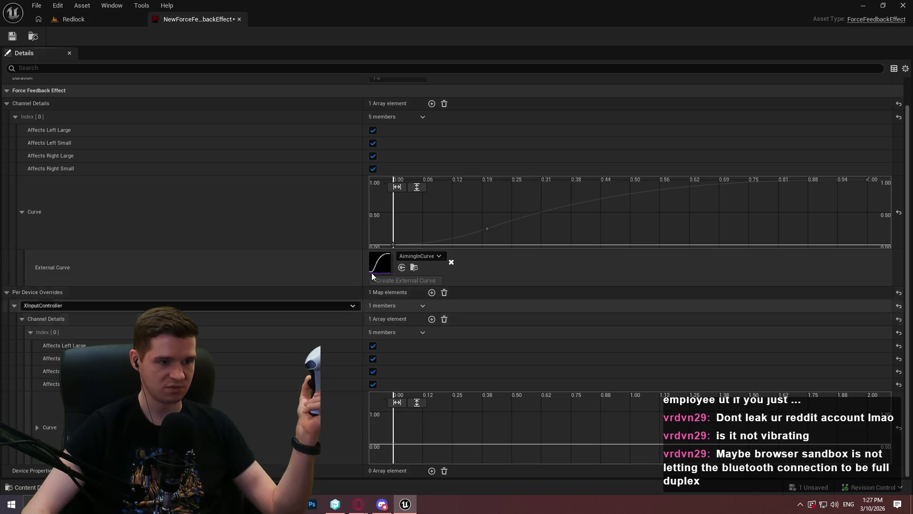
pyautogui.rightClick(292, 279)
pyautogui.click(253, 266)
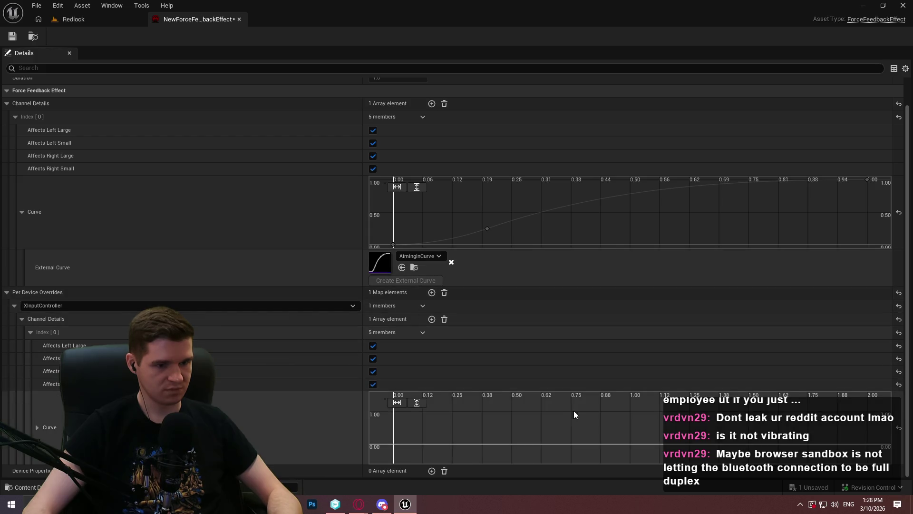
pyautogui.scroll(-1, 575, 414)
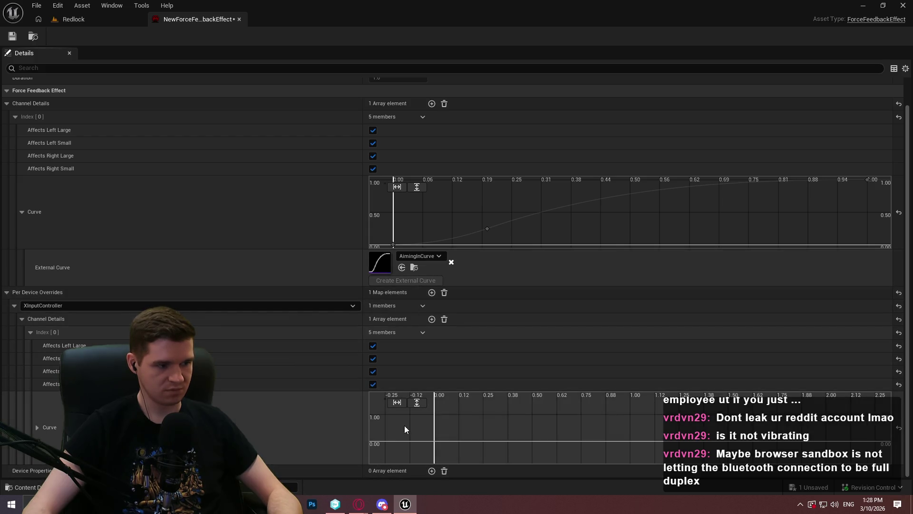
pyautogui.scroll(-1, 408, 428)
pyautogui.scroll(-2, 44, 429)
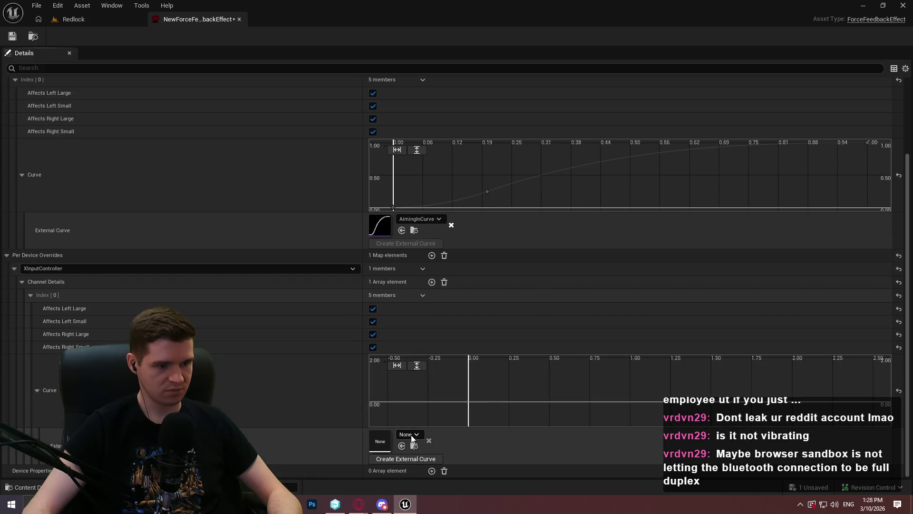
pyautogui.click(409, 434)
pyautogui.click(467, 318)
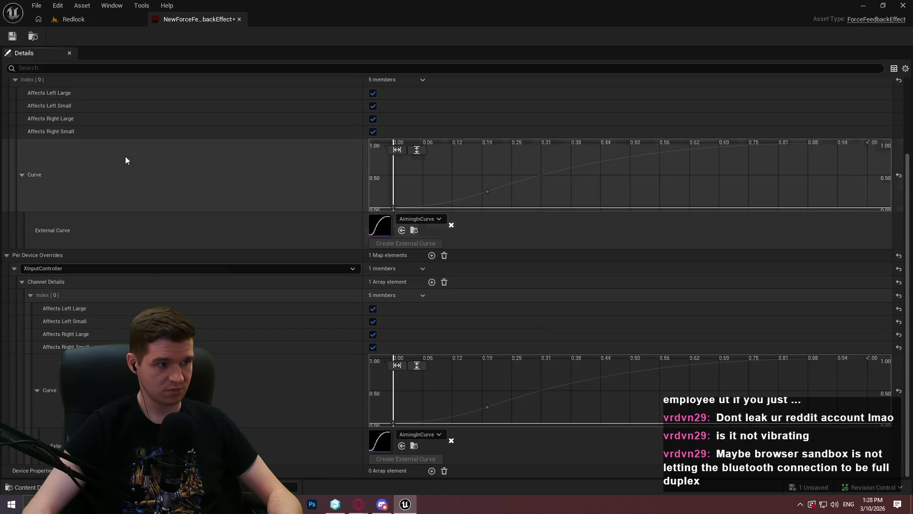
# Add a Gamepad override with External Curve AimingOutCurve, save the effect, and return to Redlock
pyautogui.click(431, 255)
pyautogui.scroll(-1, 229, 328)
pyautogui.click(214, 445)
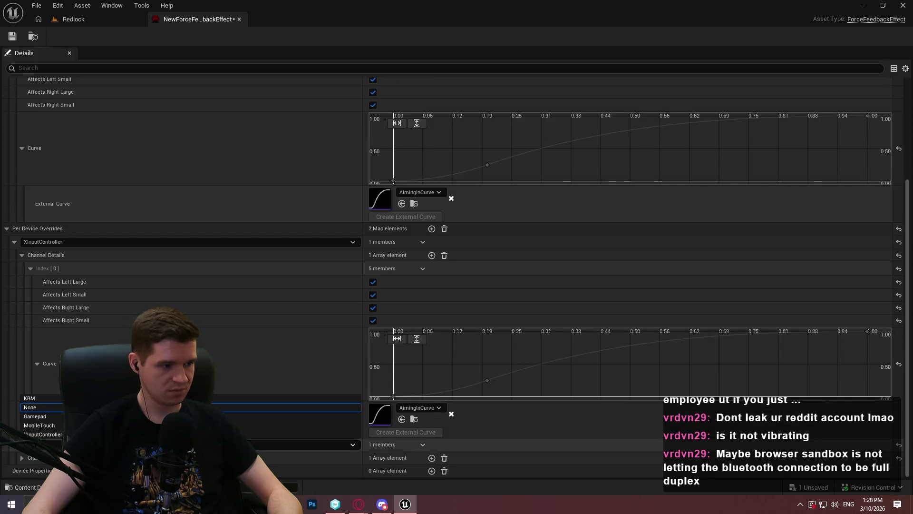
pyautogui.click(190, 413)
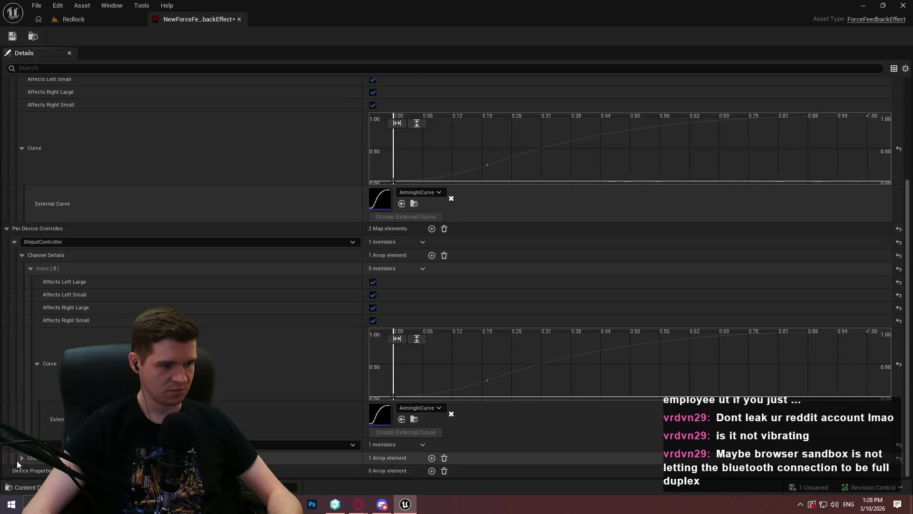
pyautogui.click(22, 458)
pyautogui.scroll(-1, 15, 451)
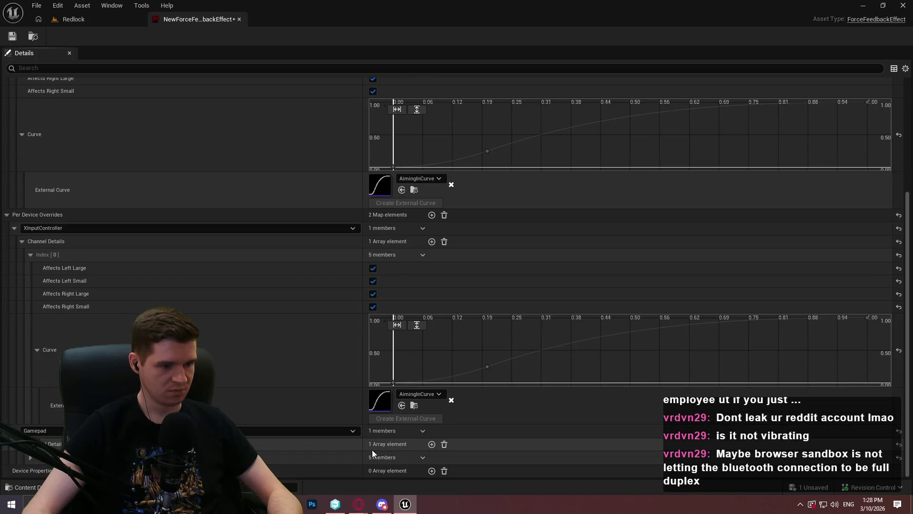
pyautogui.click(28, 458)
pyautogui.scroll(-5, 57, 394)
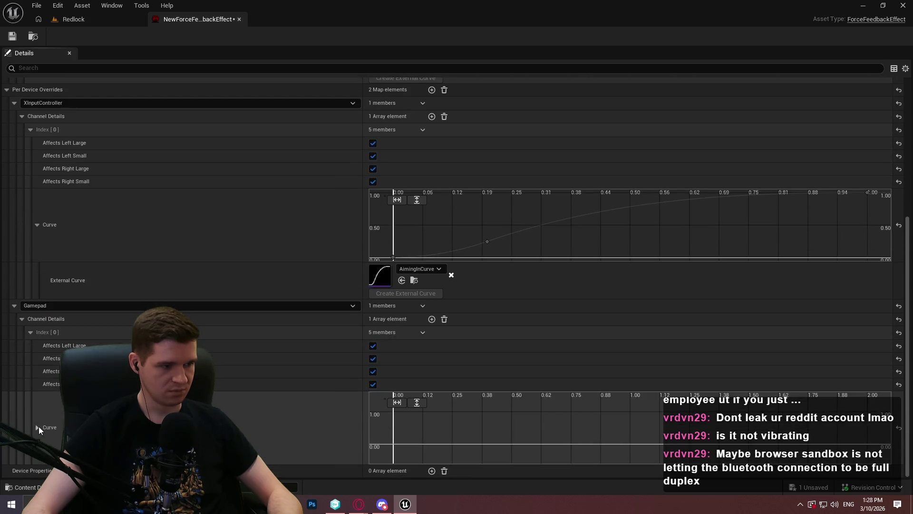
pyautogui.click(39, 427)
pyautogui.click(401, 457)
pyautogui.click(471, 357)
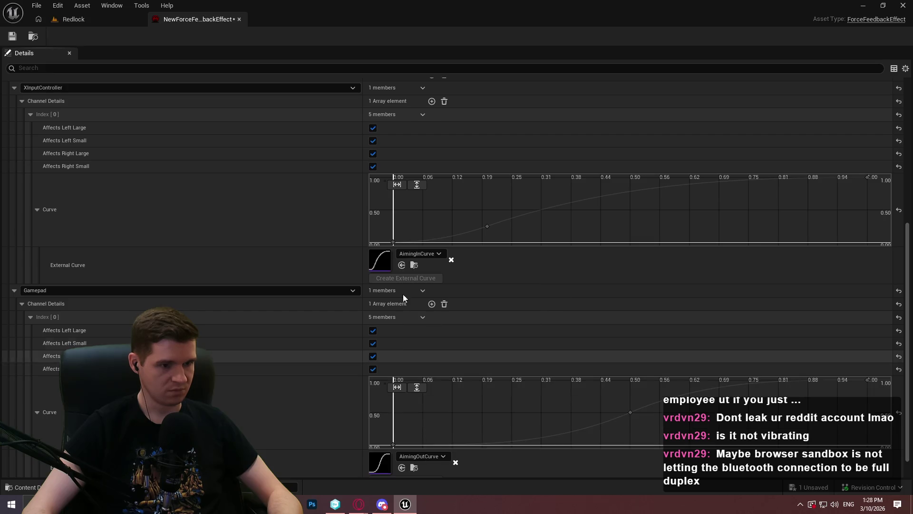
pyautogui.click(10, 36)
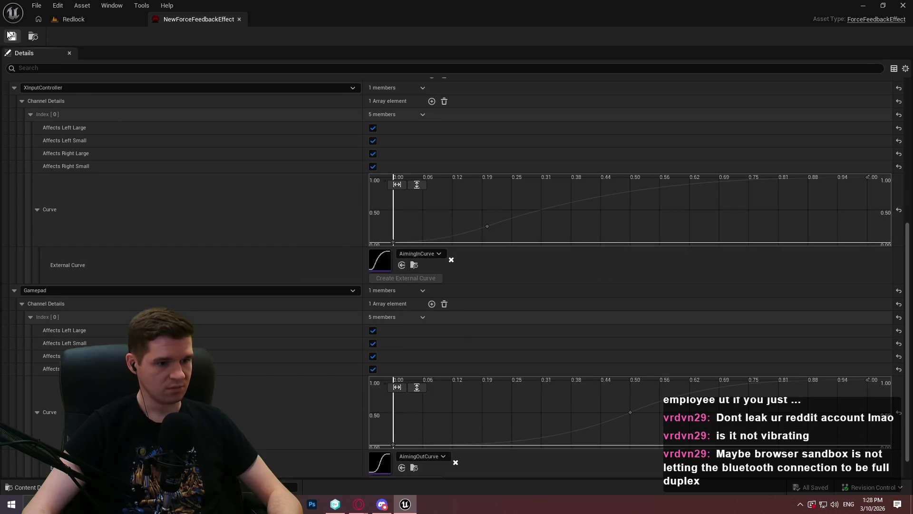
pyautogui.click(66, 19)
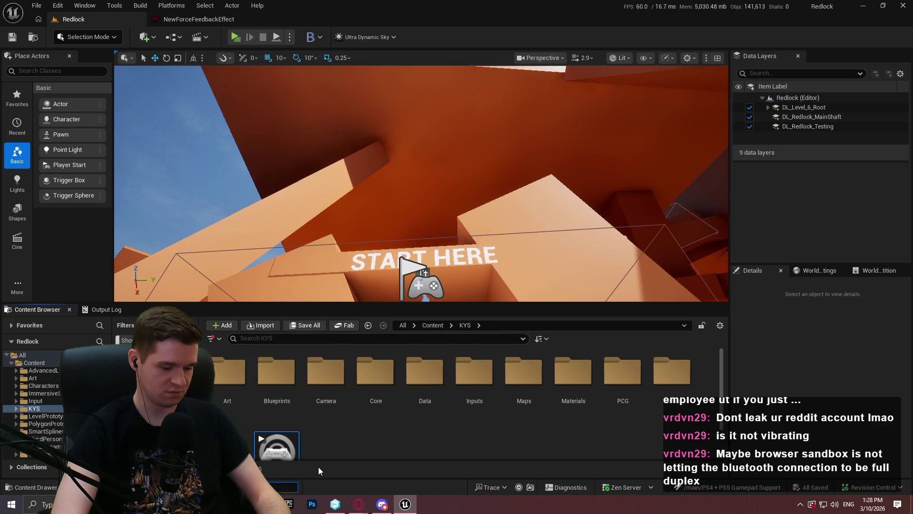
# Run the input device listing console command and view the result in the Output Log
pyautogui.moveTo(319, 467)
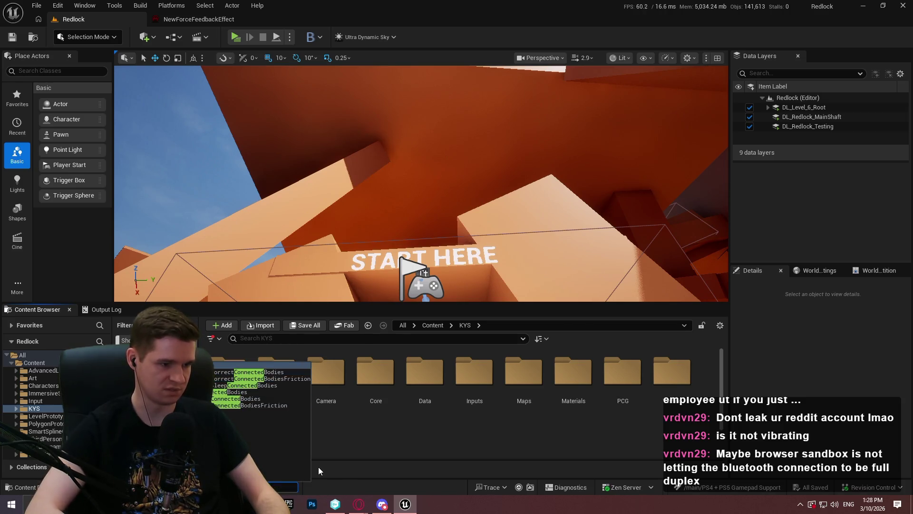
pyautogui.press('Return')
pyautogui.click(101, 310)
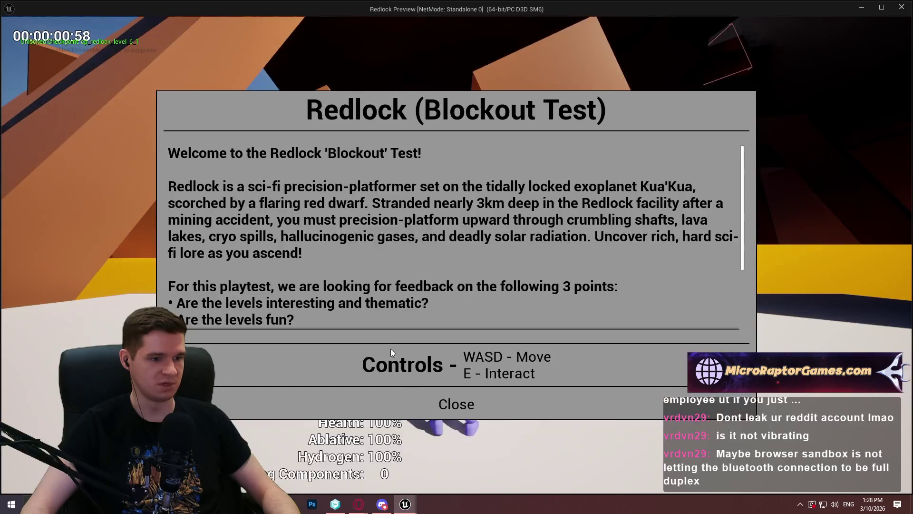
# Dismiss the welcome message, exit the standalone play-test, and review the Output Log lines
pyautogui.click(478, 406)
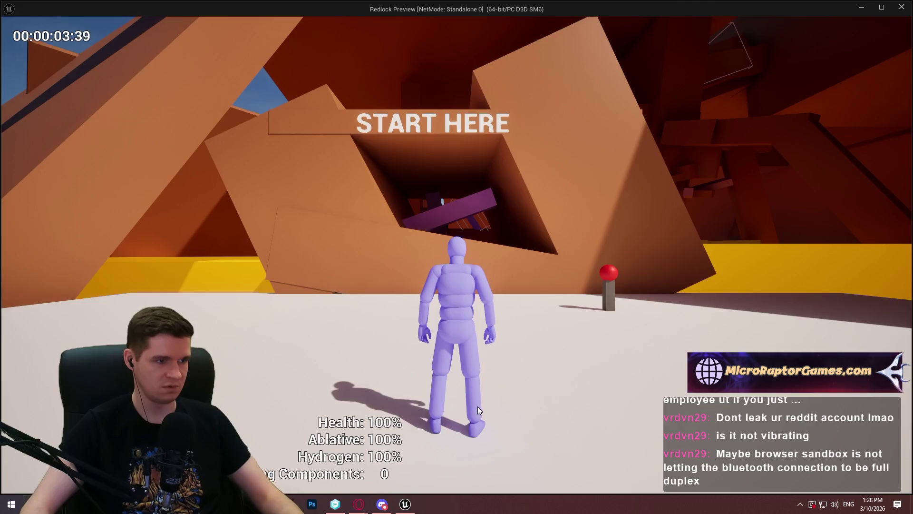
pyautogui.press('Escape')
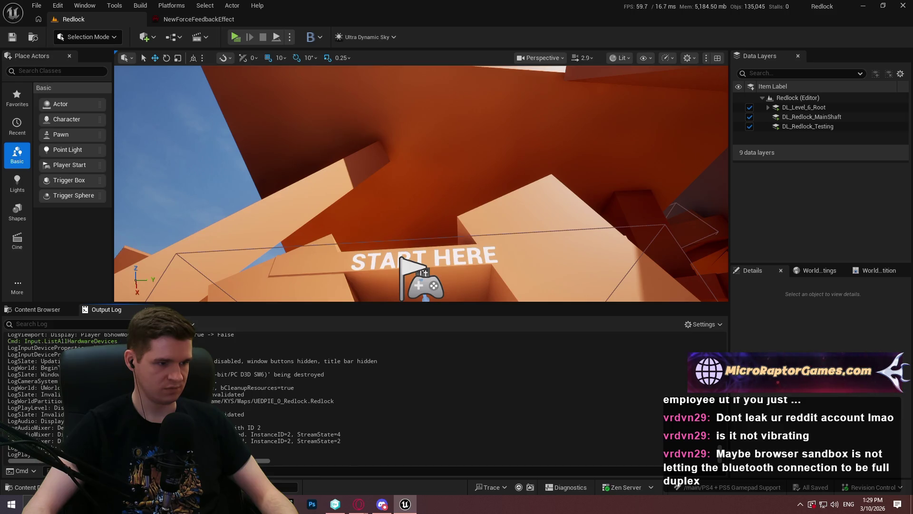
pyautogui.click(236, 360)
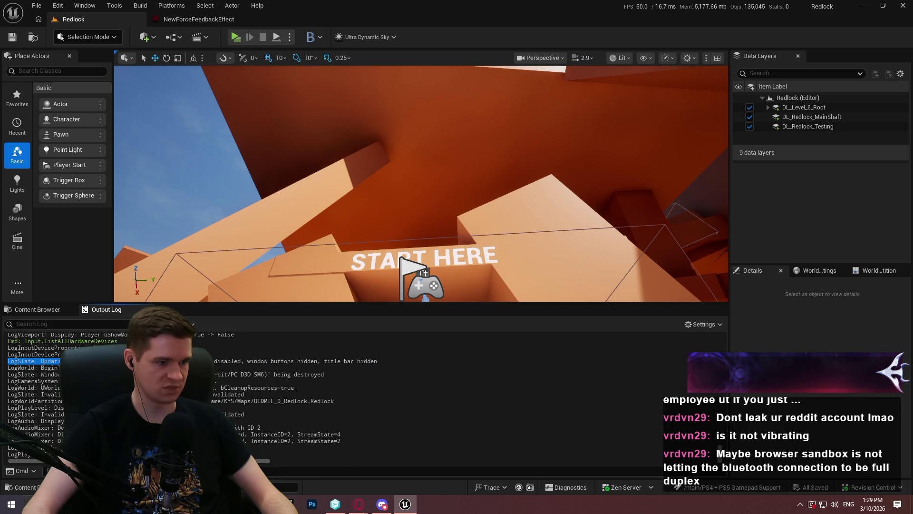
pyautogui.moveTo(15, 348); pyautogui.dragTo(10, 355)
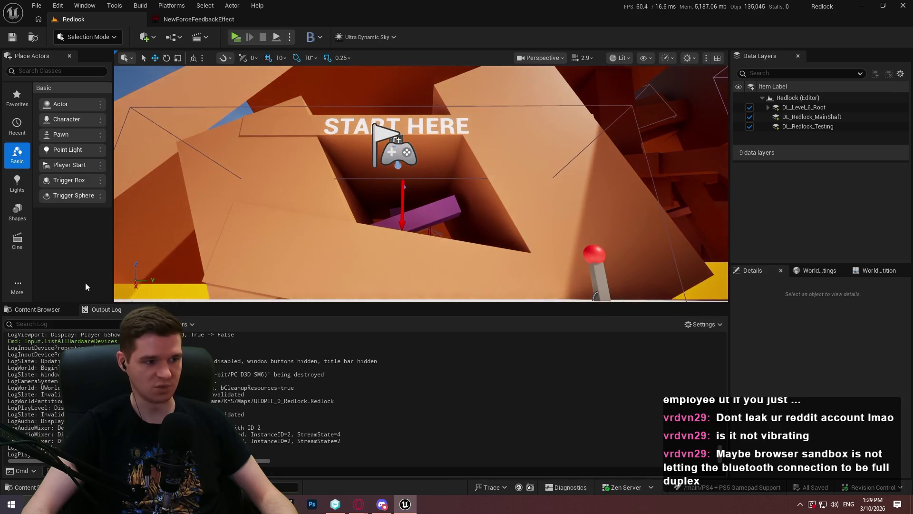
# Return to the Content Browser showing the KYS content folders
pyautogui.click(37, 309)
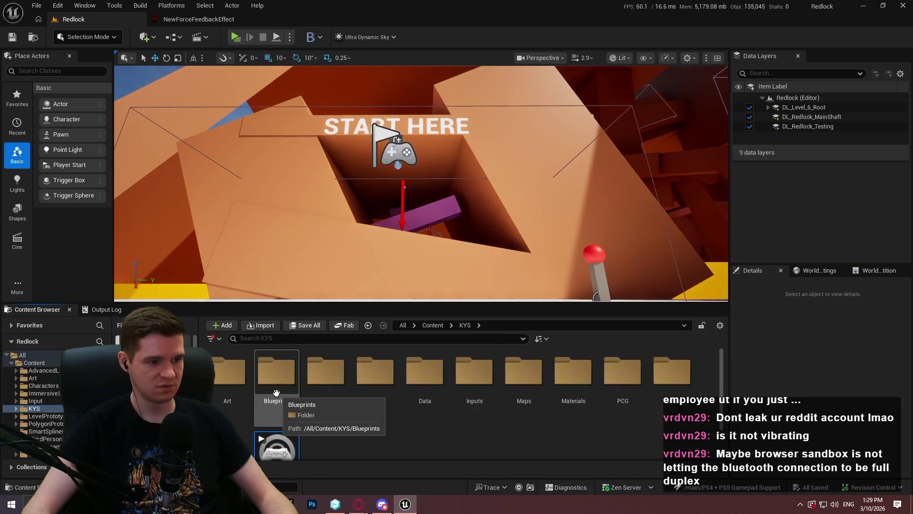
pyautogui.scroll(-1, 324, 399)
pyautogui.scroll(1, 325, 393)
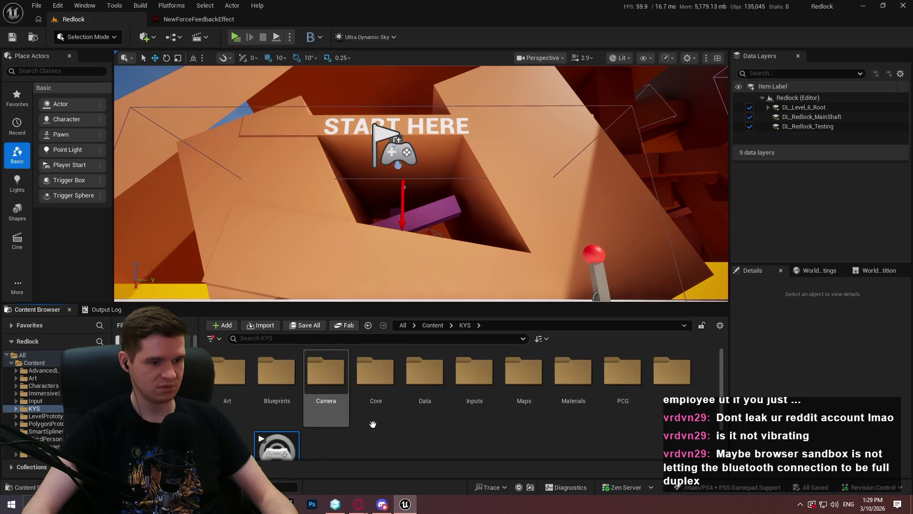
# Open ALS_AnimMan_CharacterBP from AdvancedLocomotionV4 > Blueprints > CharacterLogic
pyautogui.scroll(-2, 348, 394)
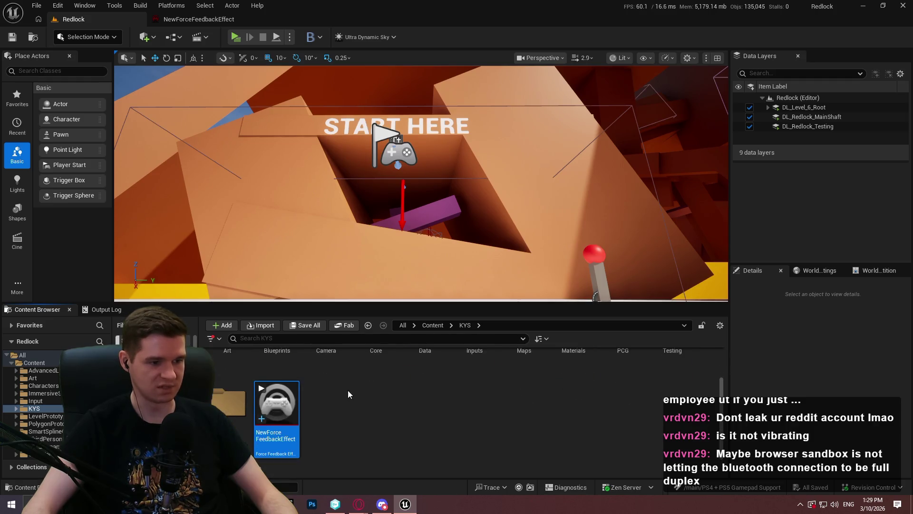
pyautogui.scroll(2, 362, 390)
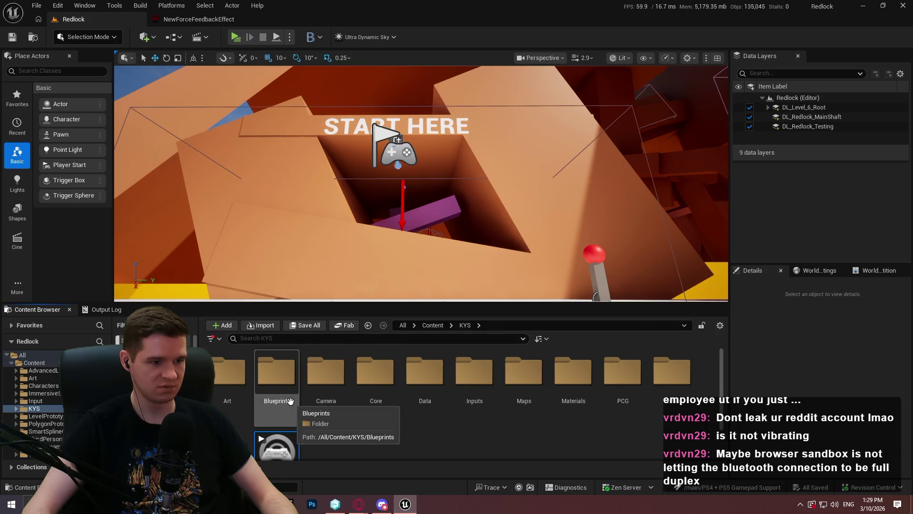
pyautogui.click(50, 373)
pyautogui.doubleClick(269, 380)
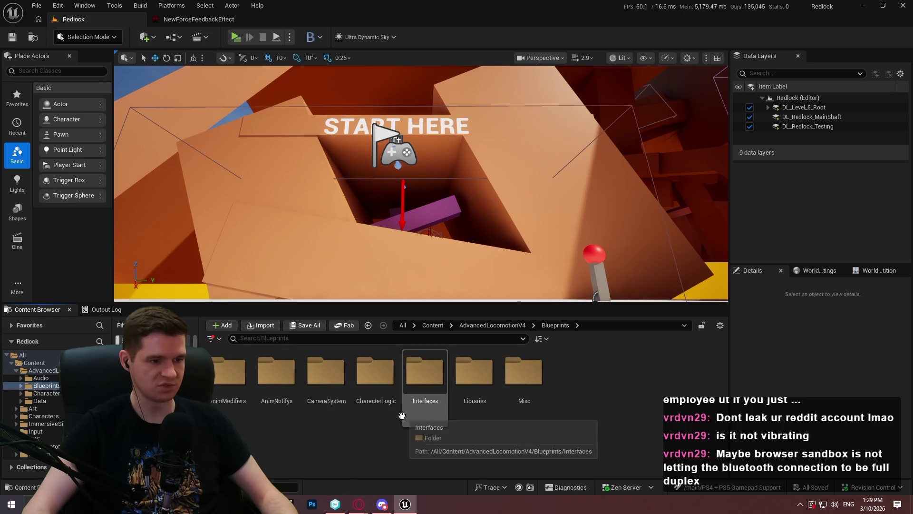
pyautogui.doubleClick(361, 395)
pyautogui.doubleClick(276, 376)
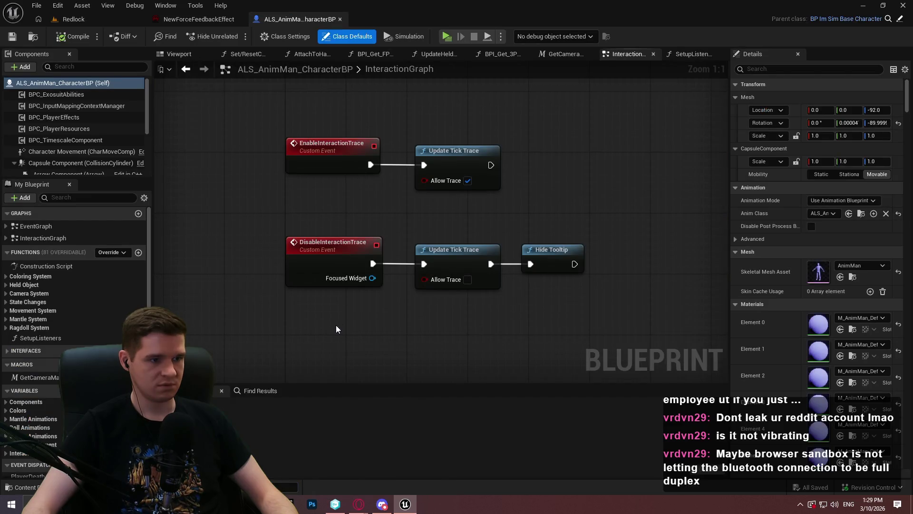
# Add a 'debug key' event node for Gamepad Face Button Top to the InteractionGraph
pyautogui.rightClick(336, 325)
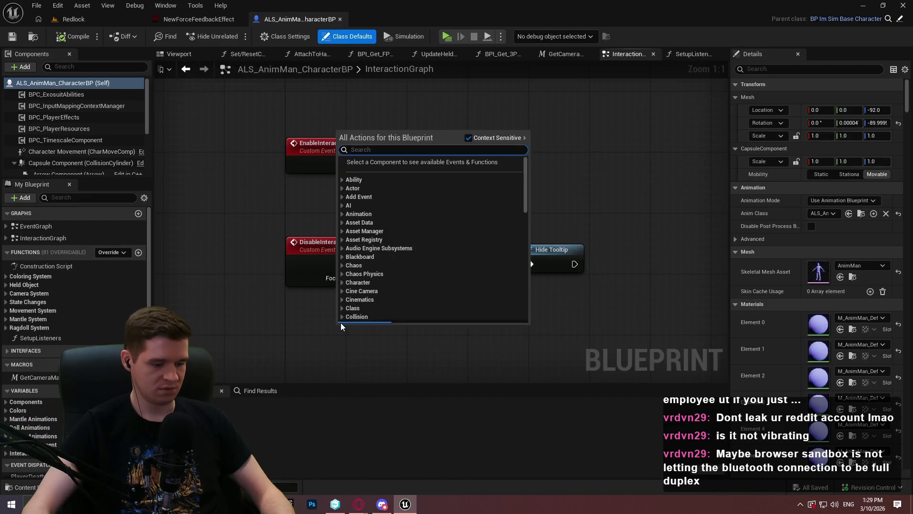
pyautogui.write('debug key')
pyautogui.scroll(-10, 341, 321)
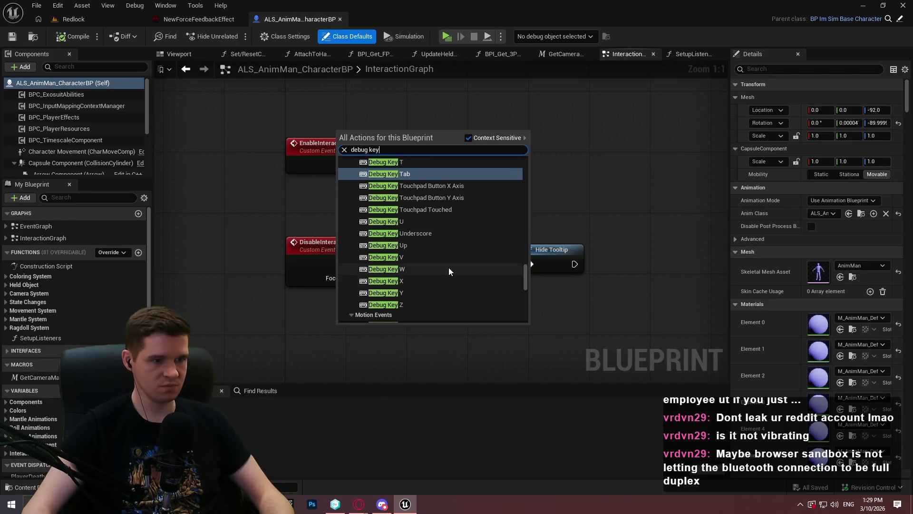
pyautogui.moveTo(522, 281); pyautogui.dragTo(527, 178)
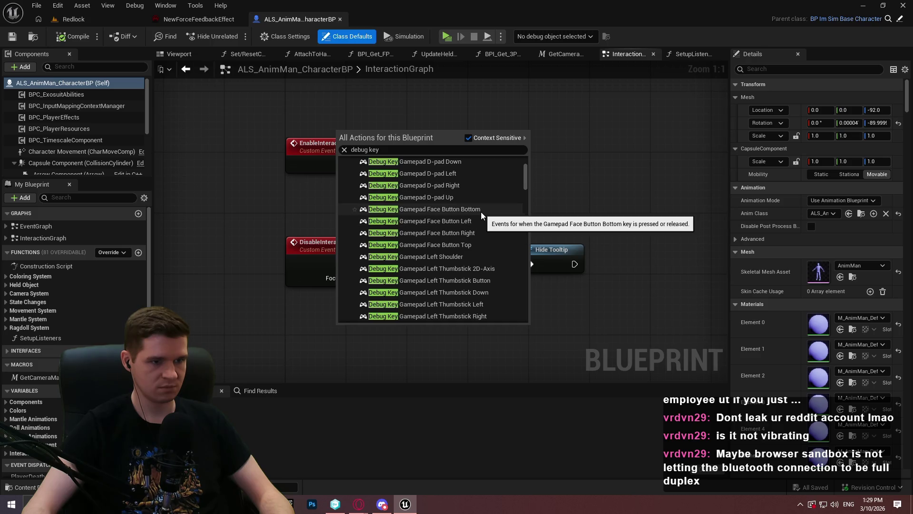
pyautogui.click(486, 249)
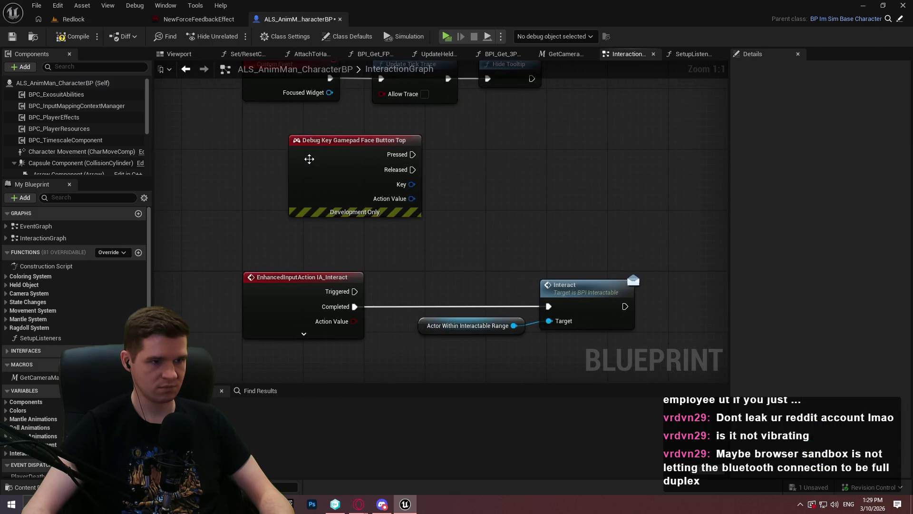
# From the Pressed pin, add Spawn Force Feedback at Location using NewForceFeedbackEffect
pyautogui.moveTo(315, 157)
pyautogui.mouseDown()
pyautogui.moveTo(314, 399)
pyautogui.moveTo(322, 145)
pyautogui.moveTo(150, 174)
pyautogui.mouseUp()
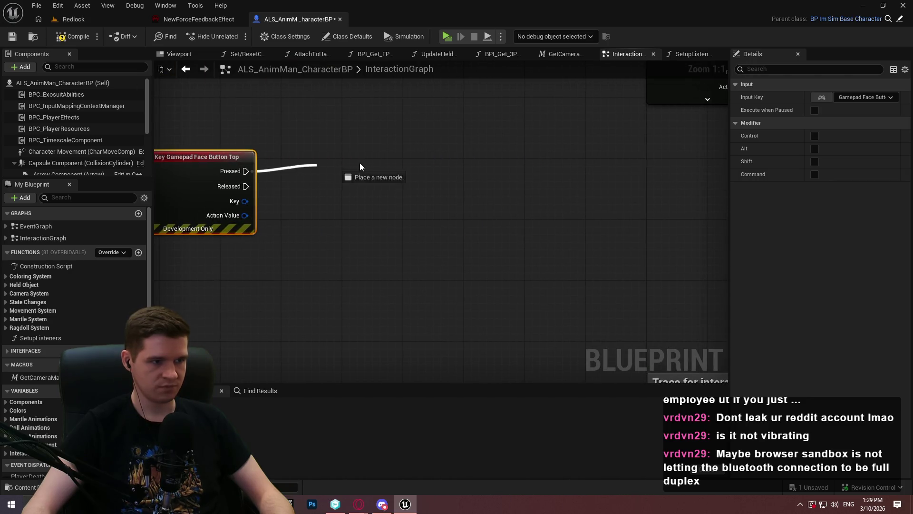
pyautogui.moveTo(360, 167); pyautogui.dragTo(360, 167)
pyautogui.write('feedb')
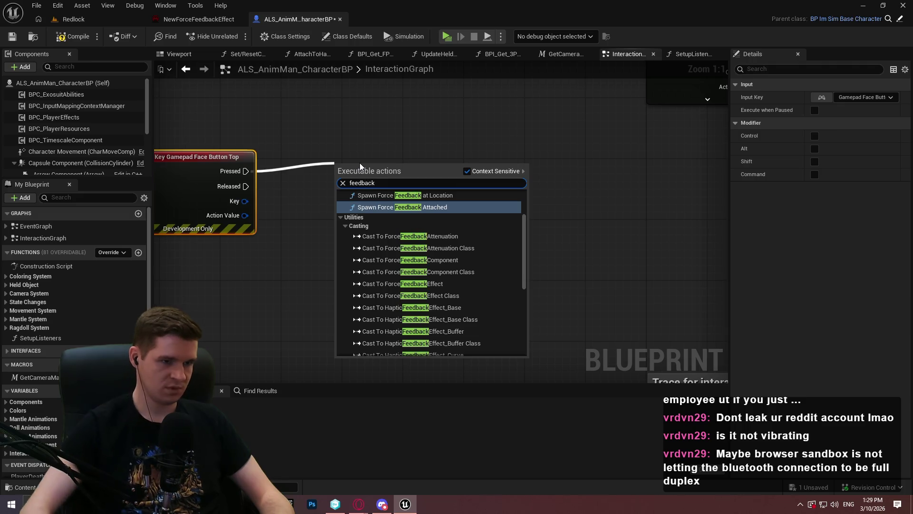
pyautogui.write('ack')
pyautogui.click(425, 253)
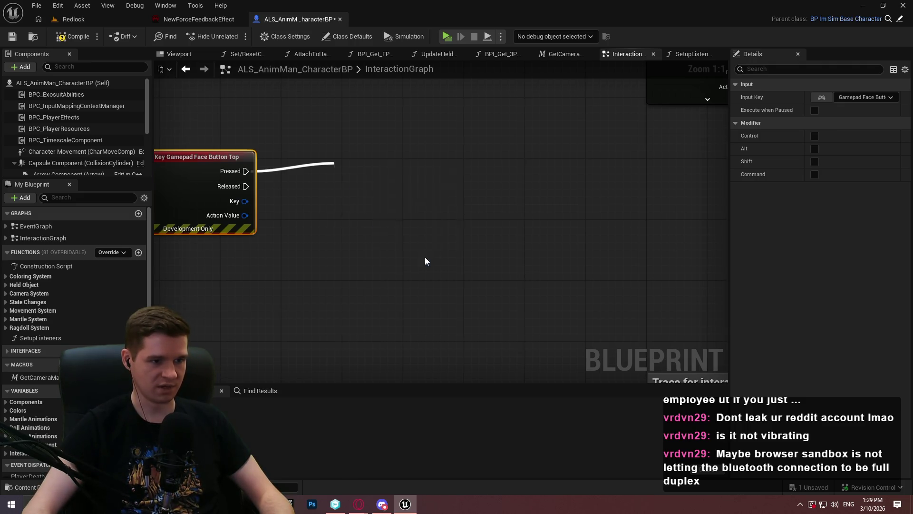
pyautogui.moveTo(458, 161); pyautogui.dragTo(509, 143)
pyautogui.click(447, 227)
pyautogui.click(428, 188)
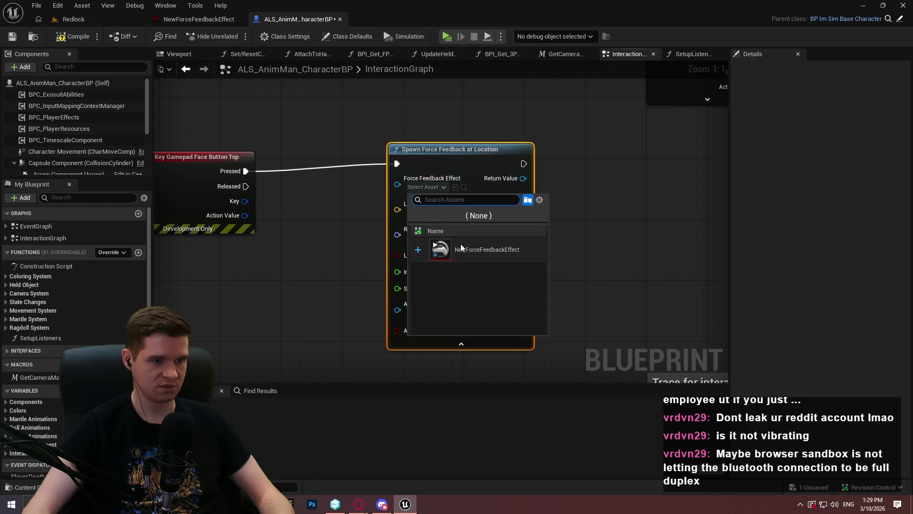
pyautogui.click(456, 247)
# Wire Get Actor Location into the spawn node's Location input and compile the Blueprint
pyautogui.rightClick(230, 313)
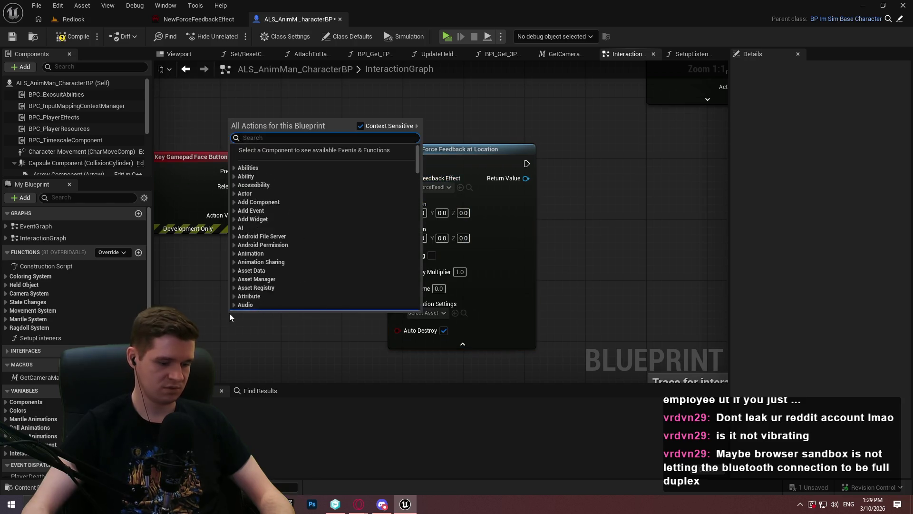
pyautogui.write('get actor location')
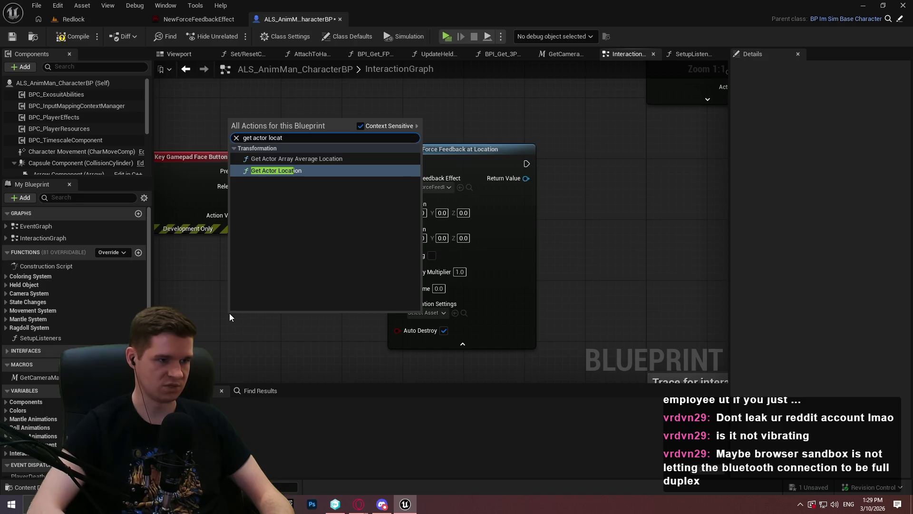
pyautogui.press('Return')
pyautogui.moveTo(333, 338)
pyautogui.mouseDown()
pyautogui.moveTo(408, 234)
pyautogui.moveTo(398, 209)
pyautogui.mouseUp()
pyautogui.moveTo(302, 315); pyautogui.dragTo(249, 278)
pyautogui.moveTo(423, 251); pyautogui.dragTo(515, 228)
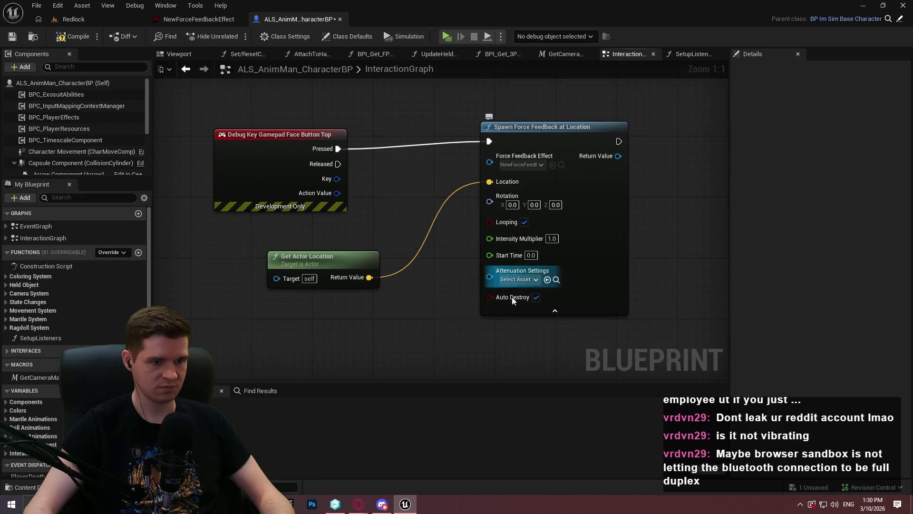
pyautogui.press('F7')
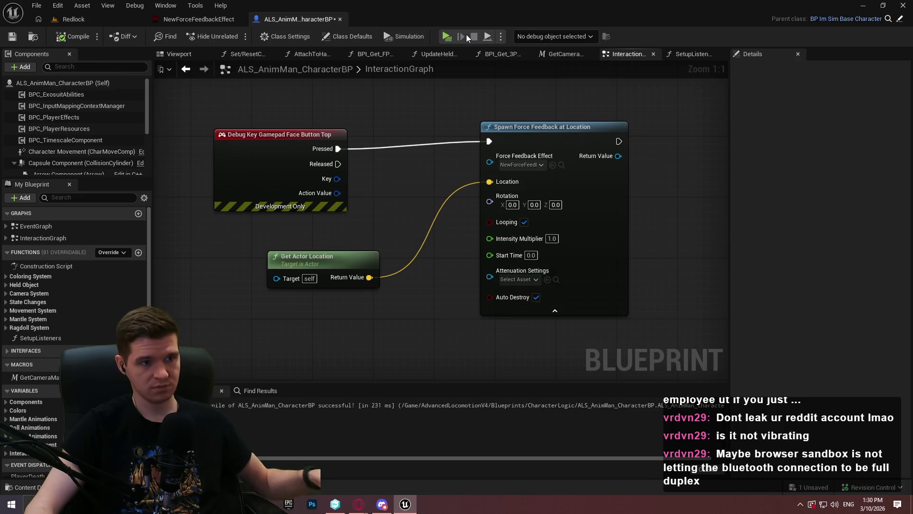
pyautogui.click(444, 39)
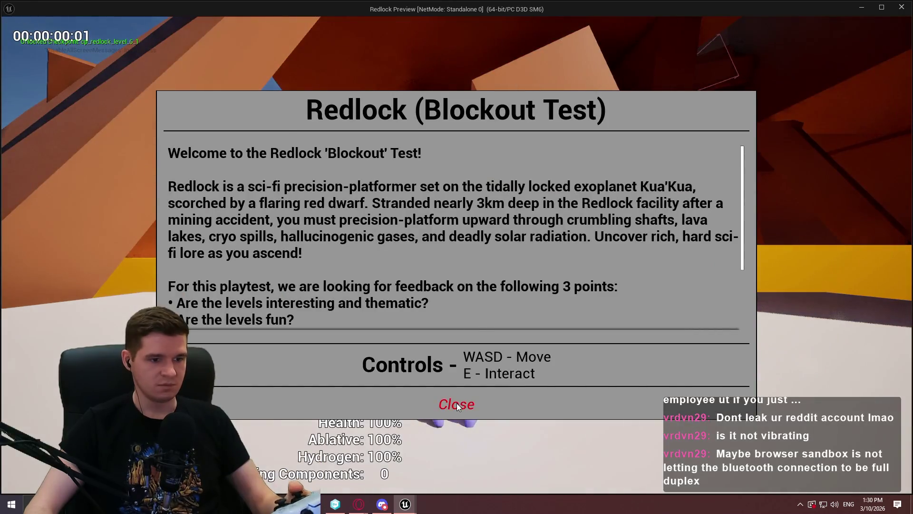
pyautogui.press('Return')
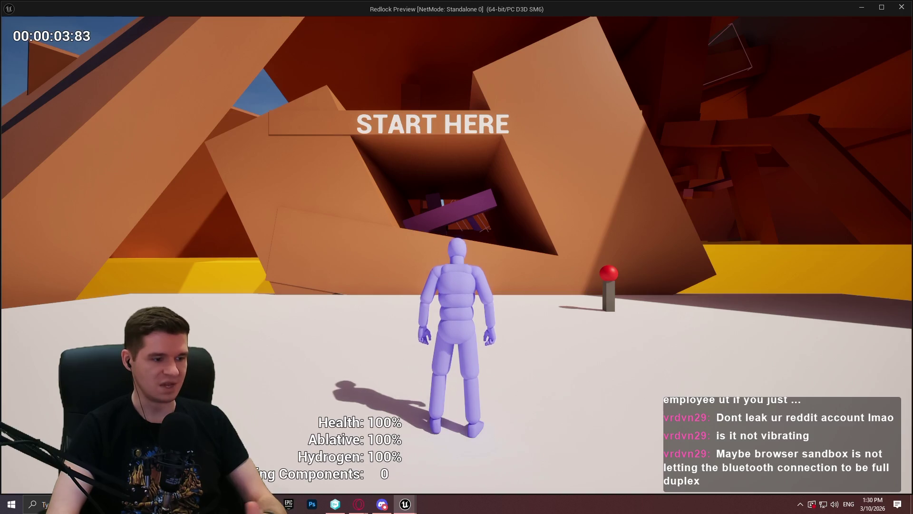
pyautogui.press('`')
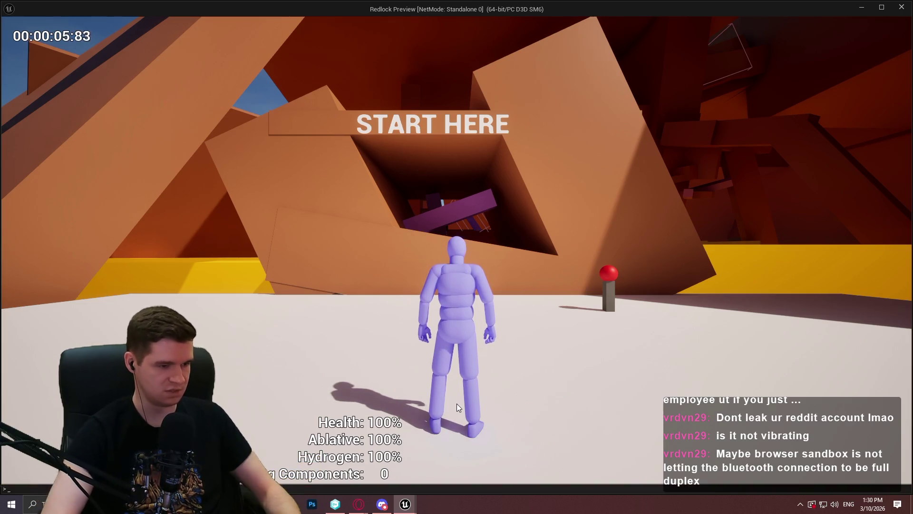
pyautogui.write('force')
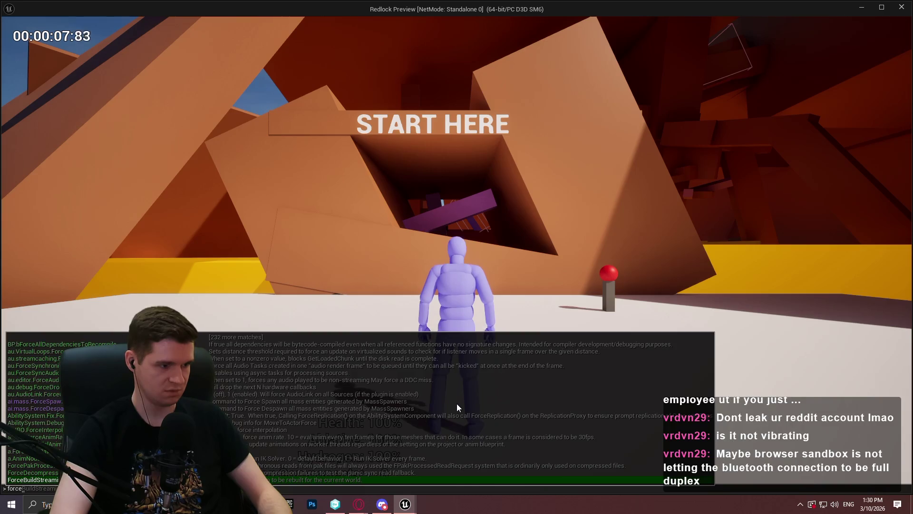
pyautogui.press('BackSpace')
pyautogui.press('BackSpace')
pyautogui.press('BackSpace')
pyautogui.press('Up')
pyautogui.press('Up')
pyautogui.press('Up')
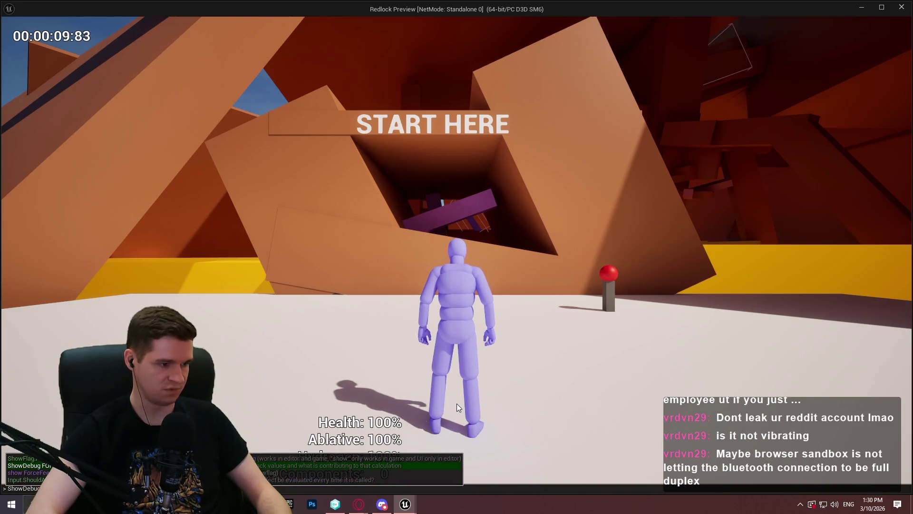
pyautogui.press('Return')
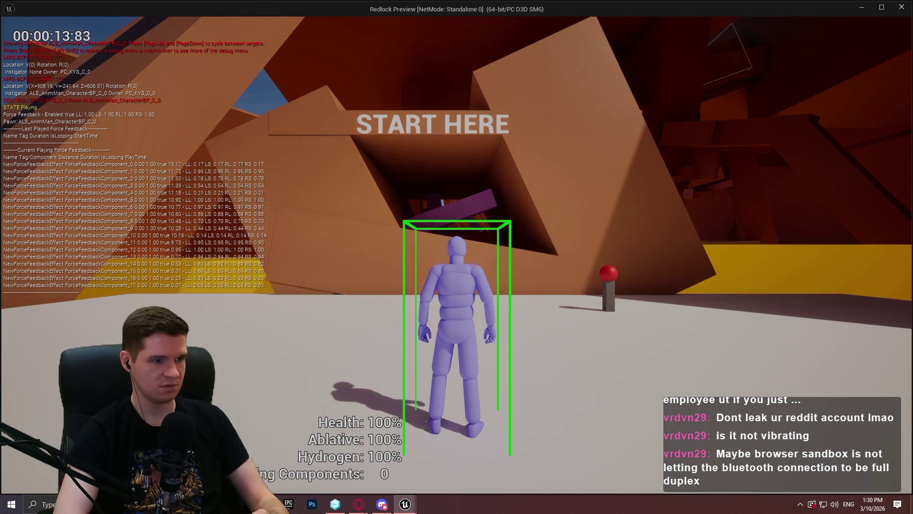
pyautogui.press('x')
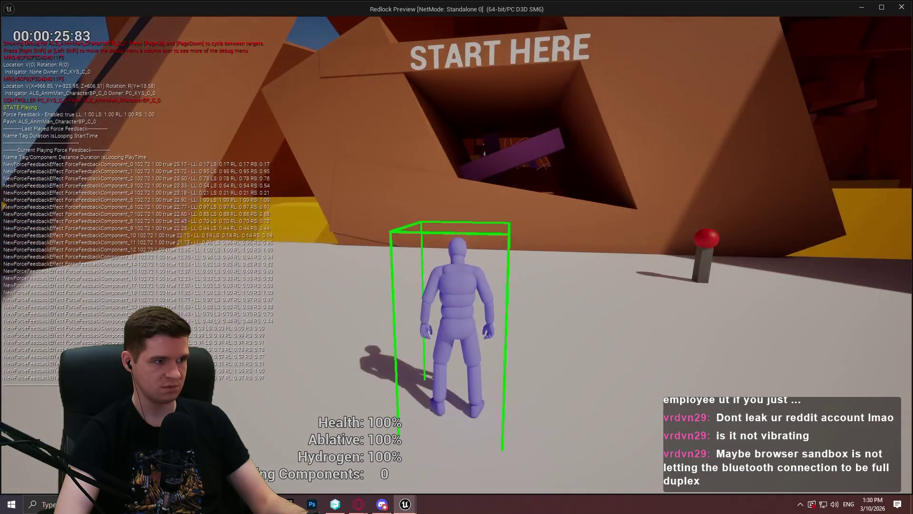
pyautogui.press('Escape')
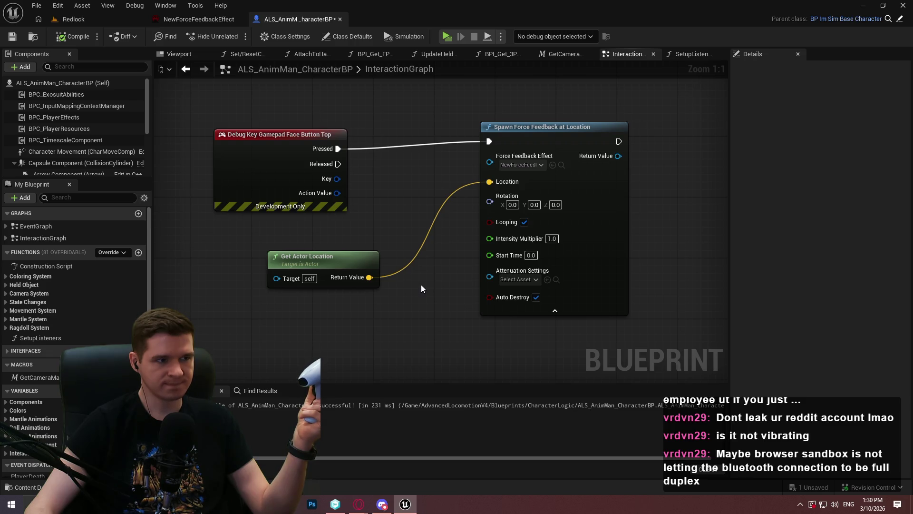
# Remove all per-device overrides from the NewForceFeedbackEffect asset
pyautogui.click(173, 20)
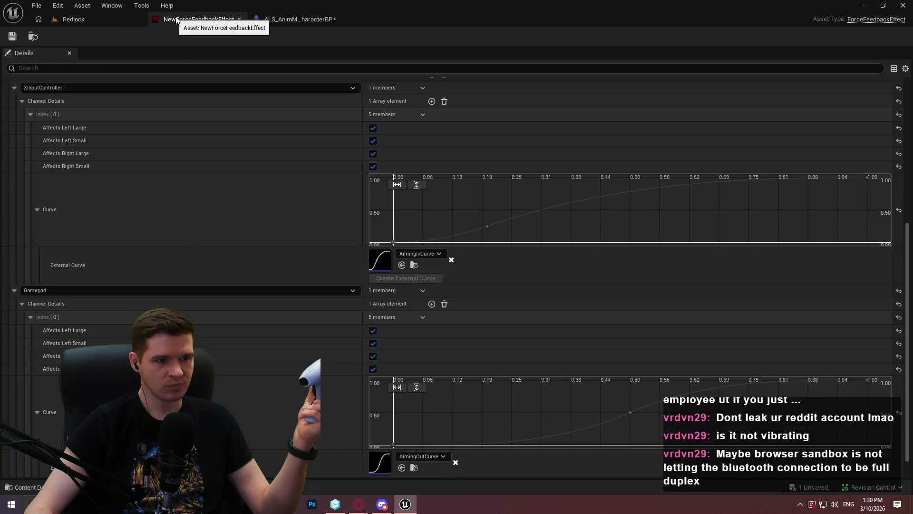
pyautogui.scroll(5, 157, 190)
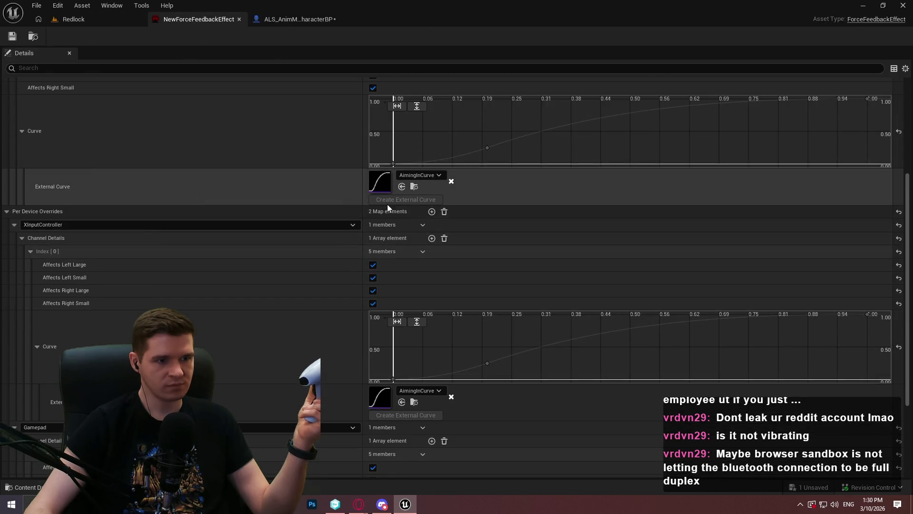
pyautogui.click(444, 211)
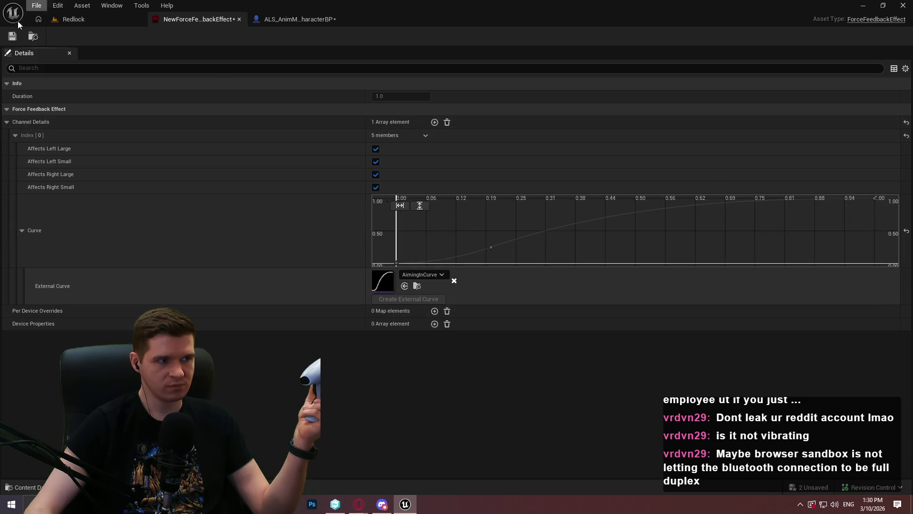
# Play-test the Redlock level again in a standalone window, then stop it
pyautogui.click(86, 20)
pyautogui.click(232, 41)
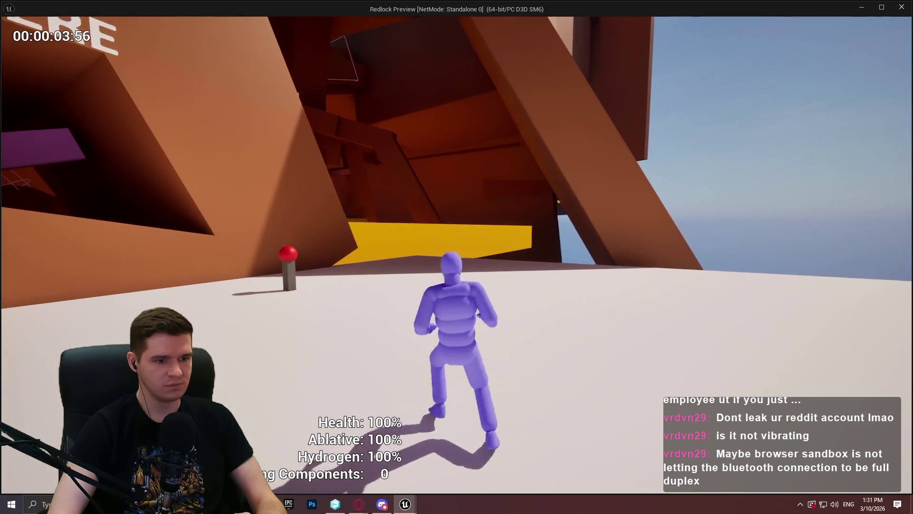
pyautogui.press('Escape')
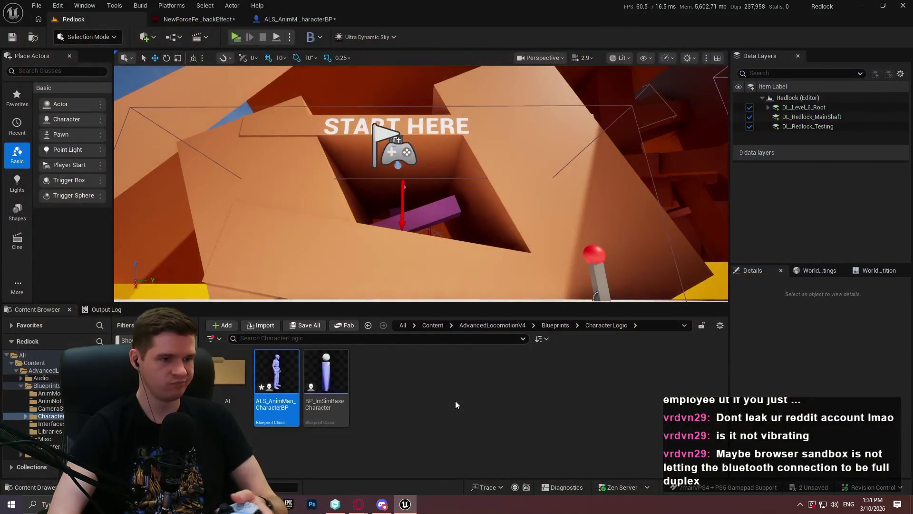
# Review the force feedback nodes in InteractionGraph, then quit the editor choosing Don't Save
pyautogui.click(297, 19)
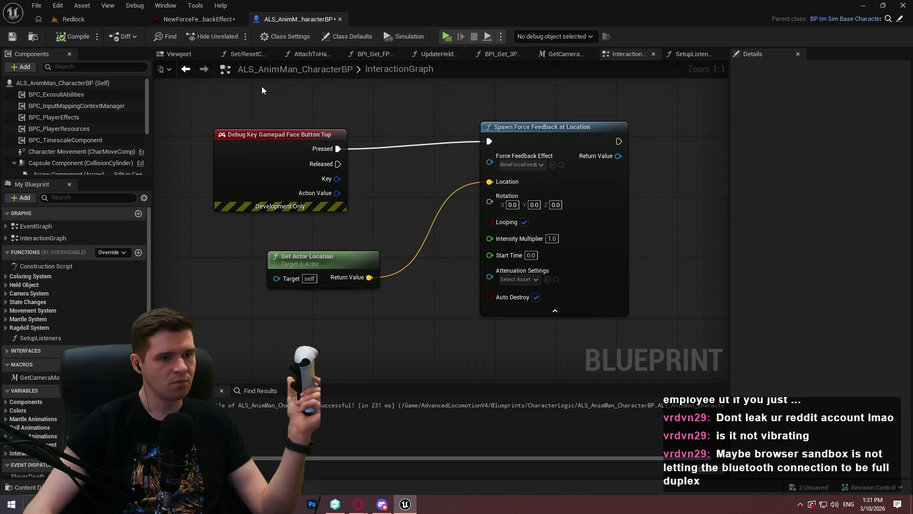
pyautogui.moveTo(262, 86)
pyautogui.mouseDown()
pyautogui.moveTo(329, 183)
pyautogui.moveTo(550, 324)
pyautogui.mouseUp()
pyautogui.click(463, 362)
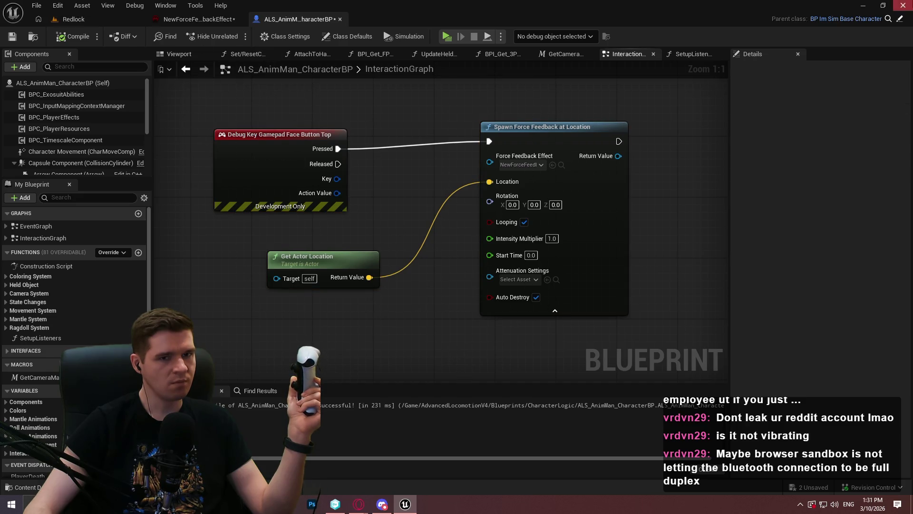
pyautogui.click(902, 6)
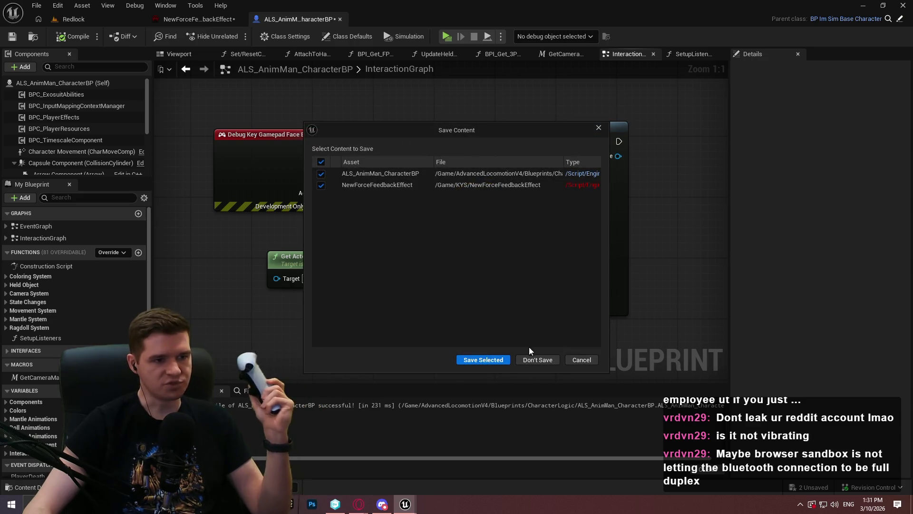
pyautogui.click(535, 359)
# Undo the pending NewForceFeedbackEffect .uasset addition and delete the private file
pyautogui.click(335, 503)
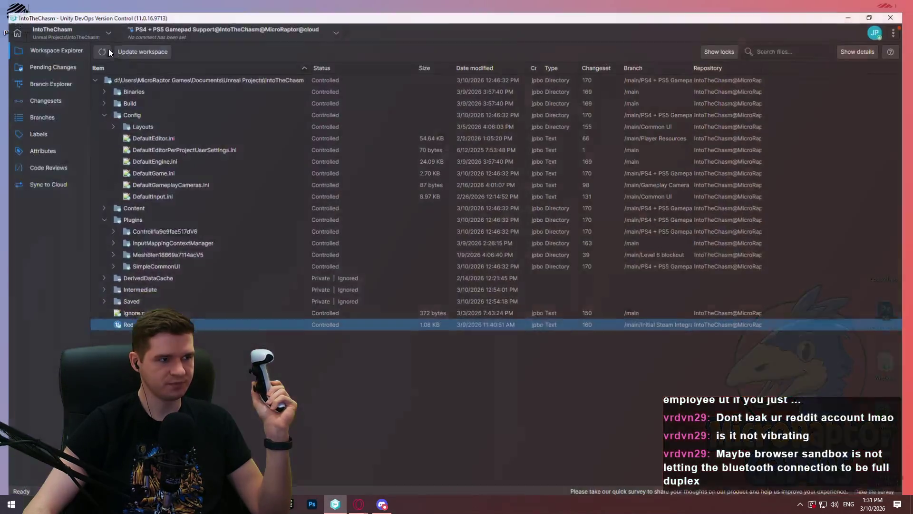
pyautogui.click(47, 56)
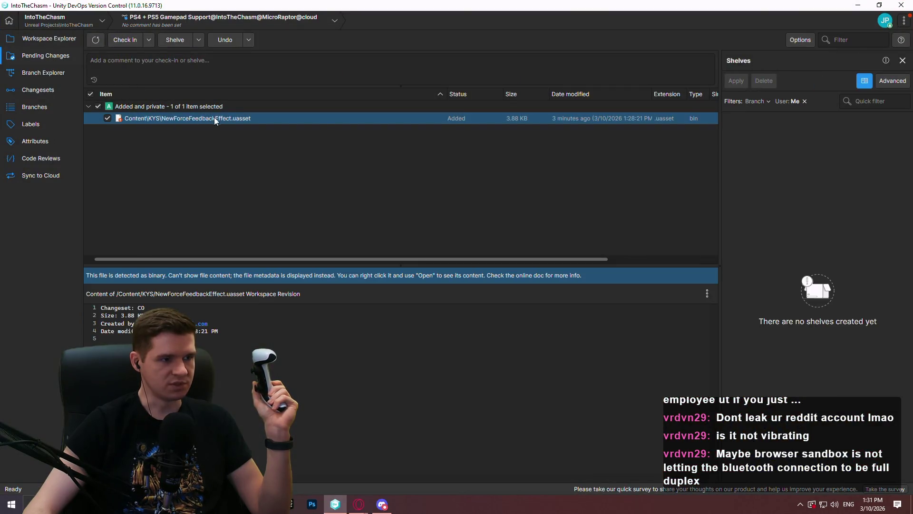
pyautogui.rightClick(214, 118)
pyautogui.click(246, 154)
pyautogui.click(494, 264)
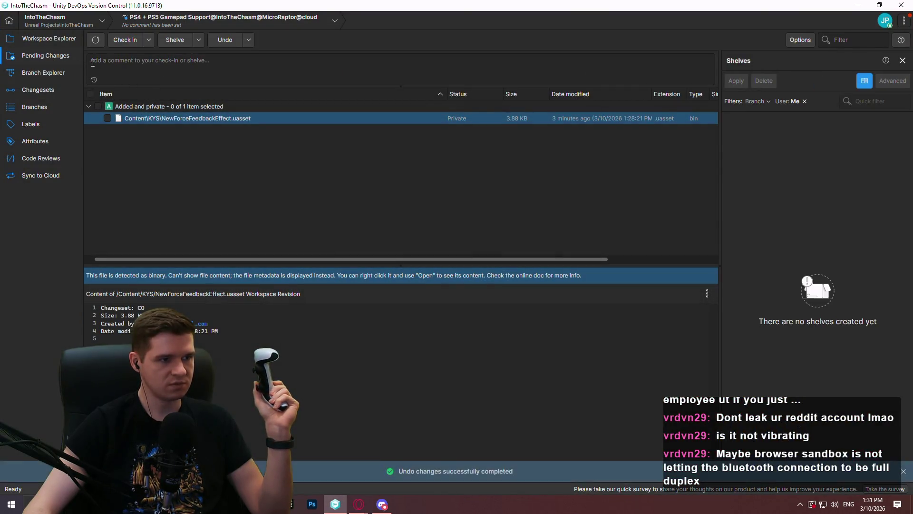
pyautogui.rightClick(161, 119)
pyautogui.click(214, 165)
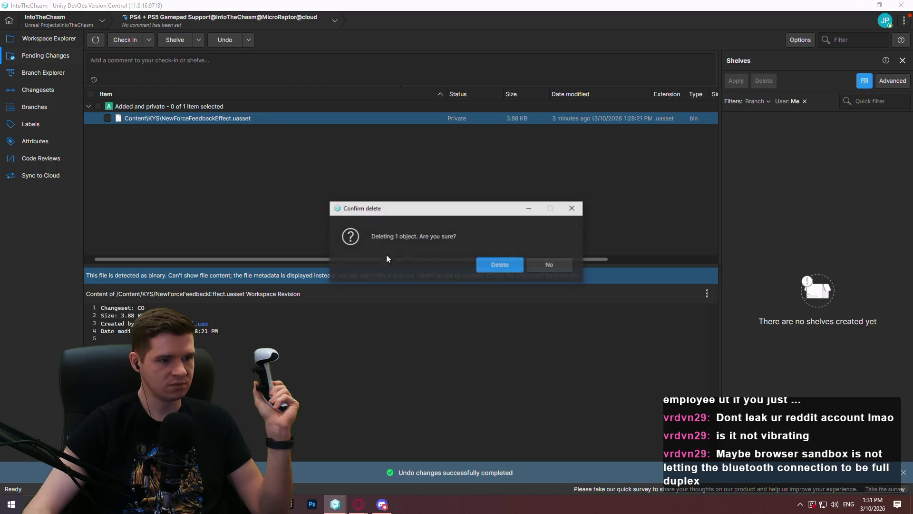
pyautogui.press('Return')
# Switch the workspace to the latest /main changeset, then open Desktop in File Explorer
pyautogui.click(43, 73)
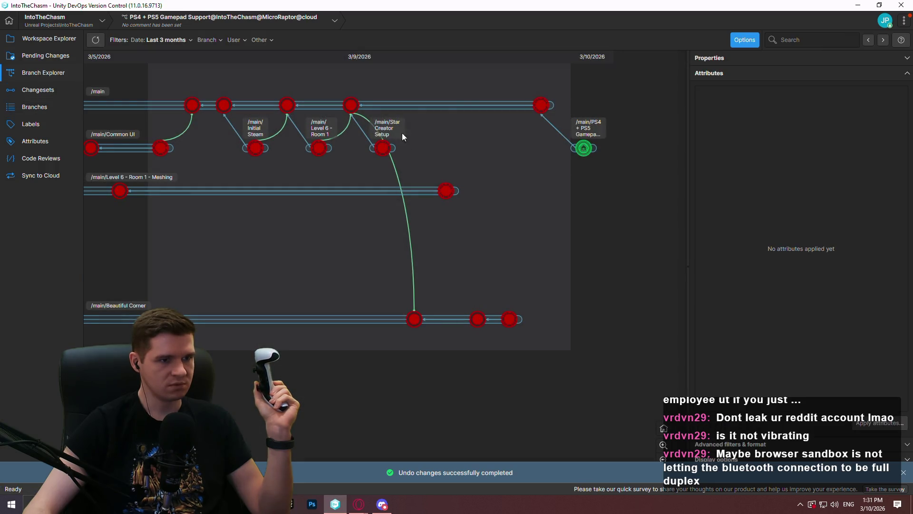
pyautogui.rightClick(539, 106)
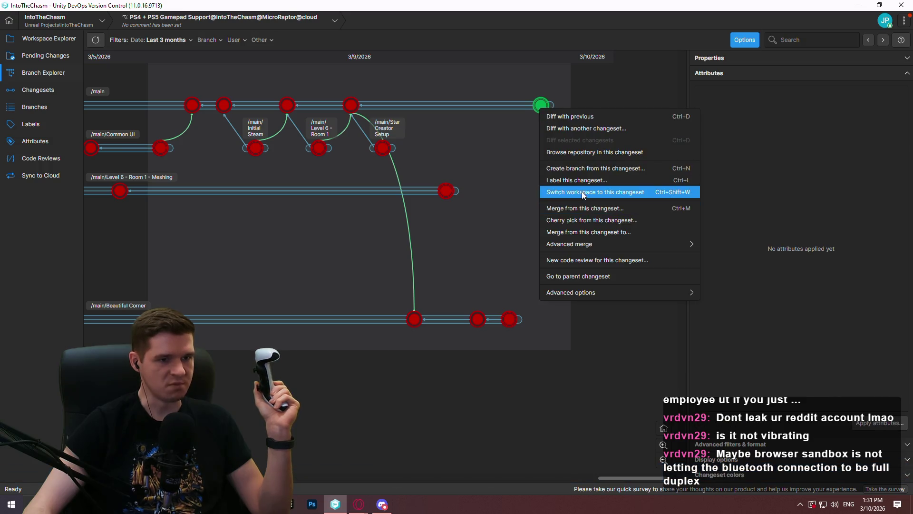
pyautogui.click(580, 189)
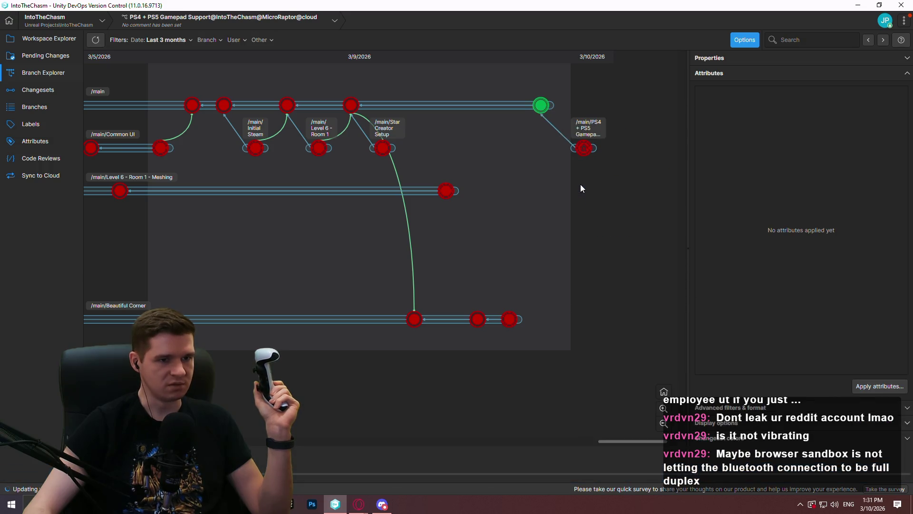
pyautogui.click(50, 41)
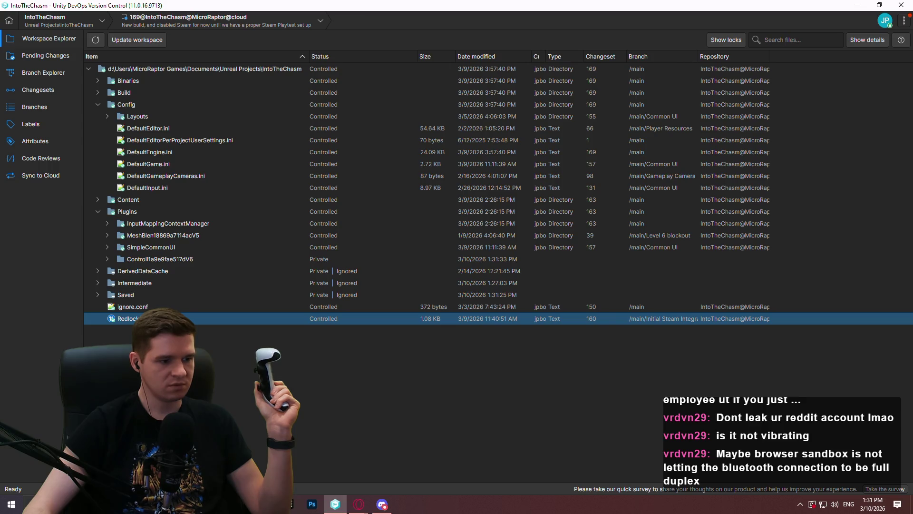
pyautogui.press('super+e')
pyautogui.doubleClick(285, 103)
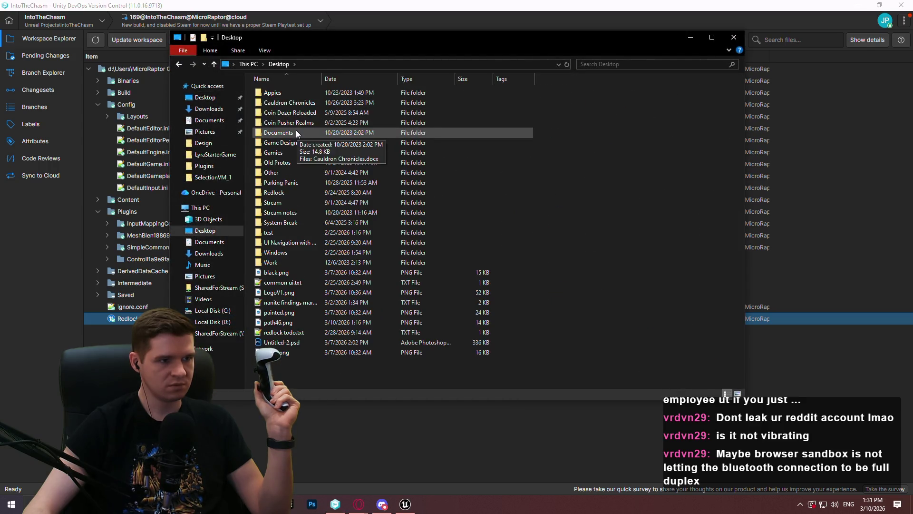
# Run DS4Windows from Desktop > Appies > DS4Windows, then return to Redlock in Unreal
pyautogui.doubleClick(283, 103)
pyautogui.hotkey('alt', 'Left')
pyautogui.doubleClick(286, 93)
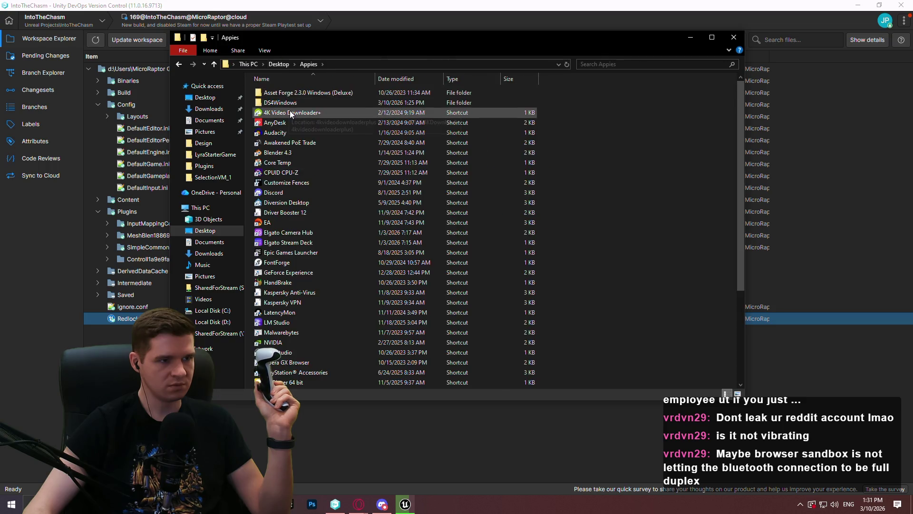
pyautogui.doubleClick(281, 103)
pyautogui.click(285, 172)
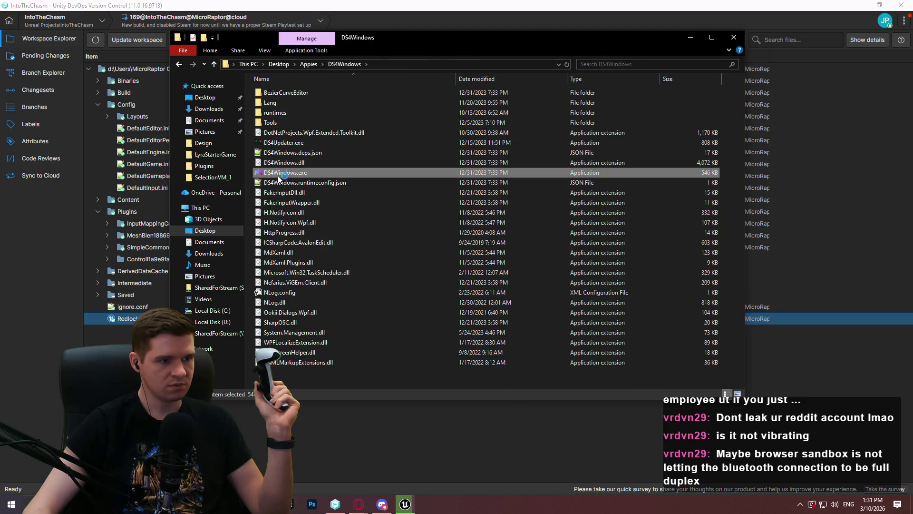
pyautogui.click(740, 37)
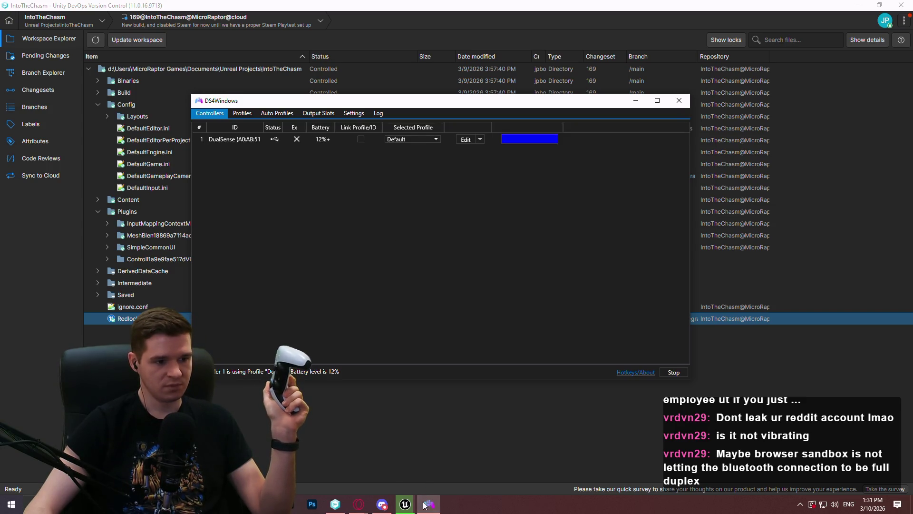
pyautogui.click(405, 504)
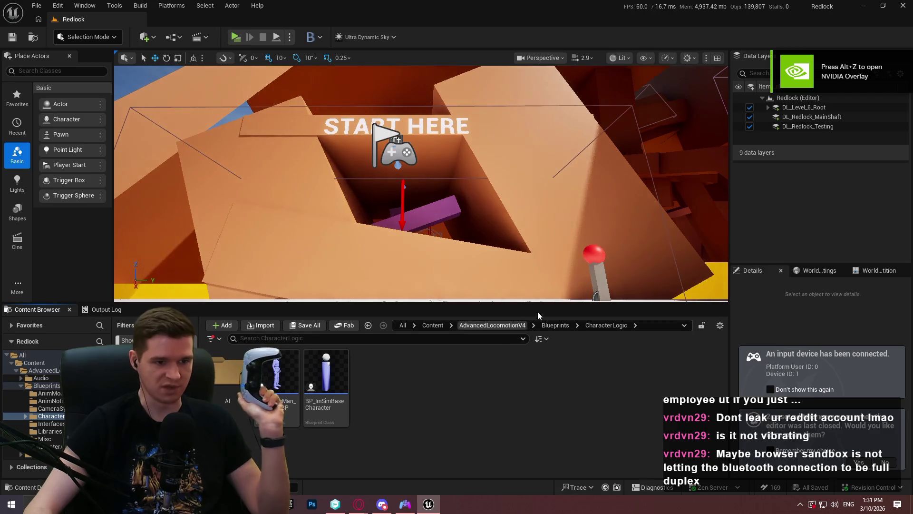
# Create NewForceFeedbackEffect in the Content root with AimingOutCurve as its external curve
pyautogui.click(493, 325)
pyautogui.click(433, 325)
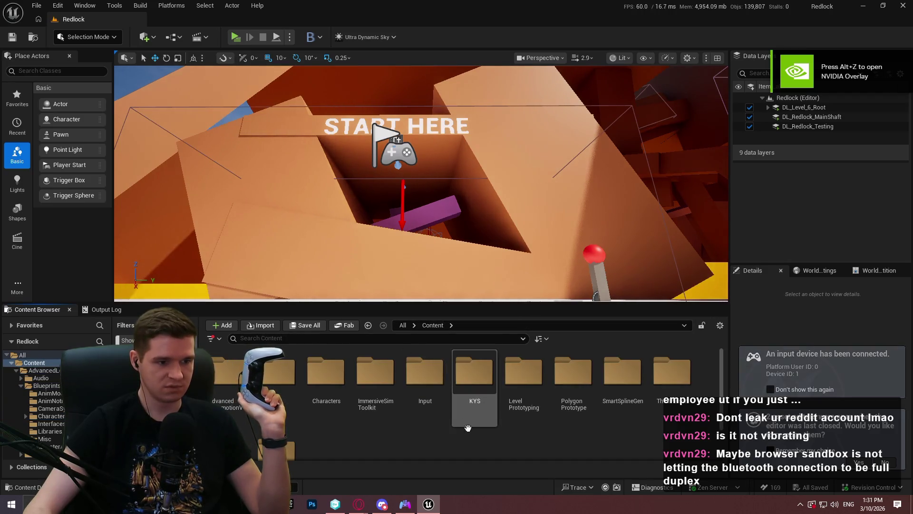
pyautogui.rightClick(418, 438)
pyautogui.moveTo(452, 324)
pyautogui.click(603, 343)
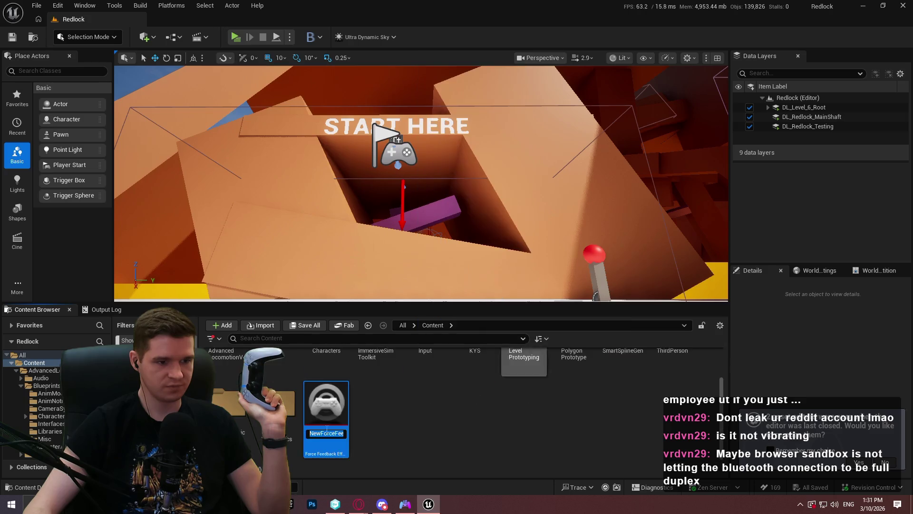
pyautogui.press('Return')
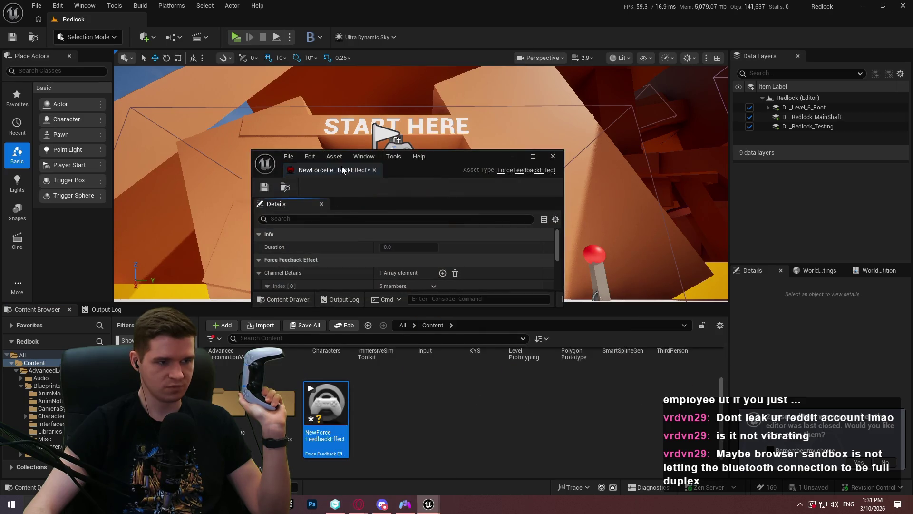
pyautogui.moveTo(341, 167); pyautogui.dragTo(350, 22)
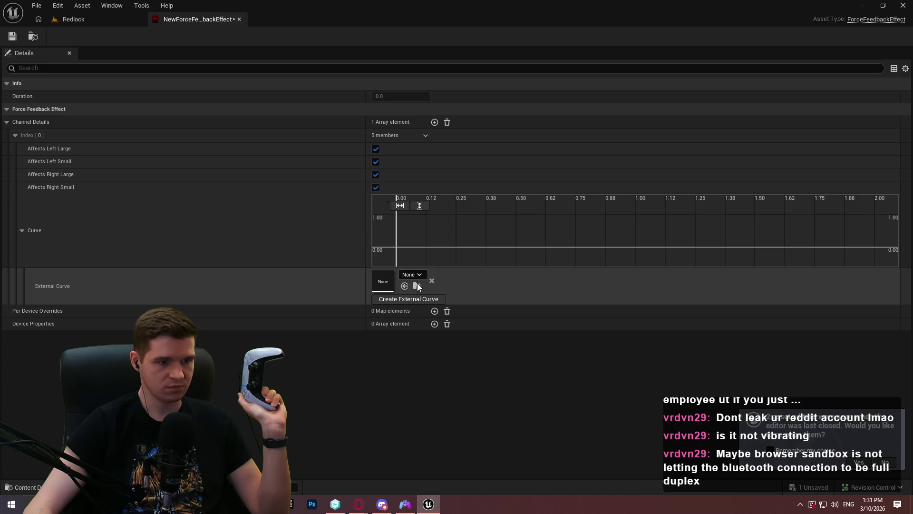
pyautogui.click(417, 278)
pyautogui.click(468, 379)
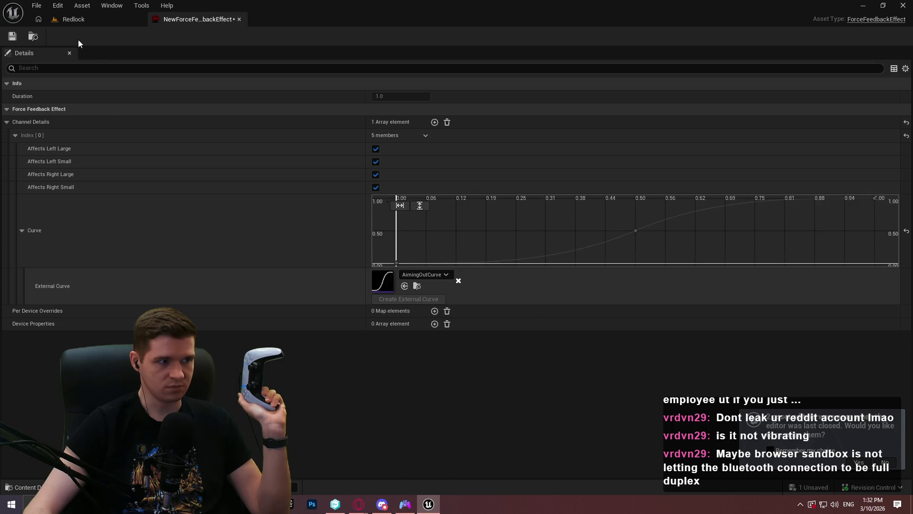
# Stop the effect preview and quit Unreal without saving the new asset
pyautogui.click(74, 19)
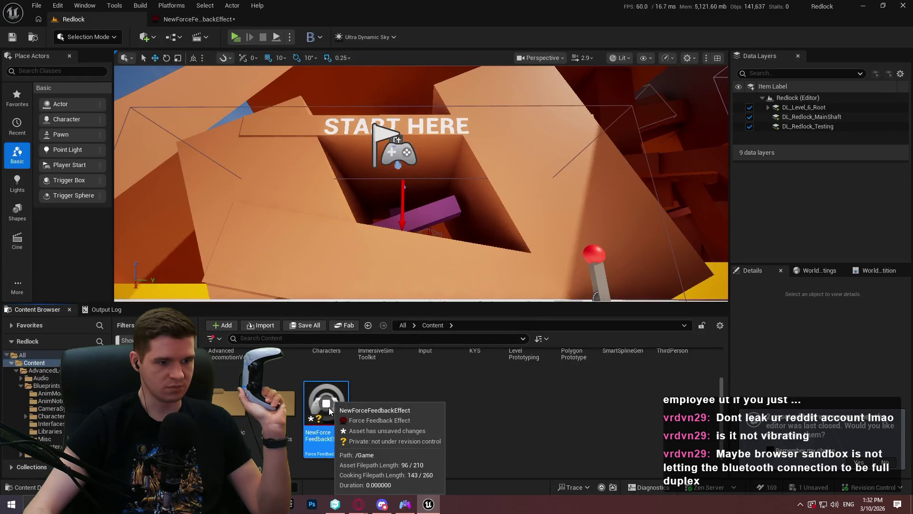
pyautogui.click(321, 398)
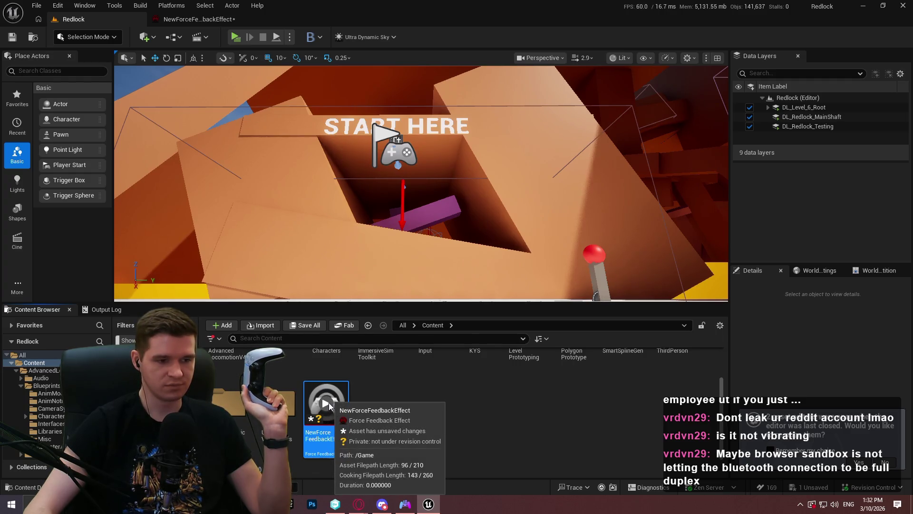
pyautogui.click(531, 414)
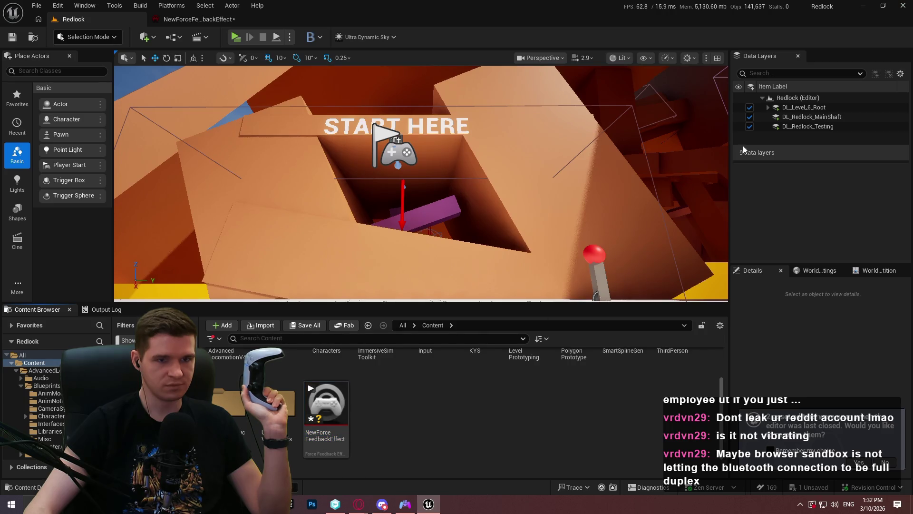
pyautogui.hotkey('ctrl', 'shift', 's')
pyautogui.click(540, 362)
pyautogui.hotkey('alt', 'Tab')
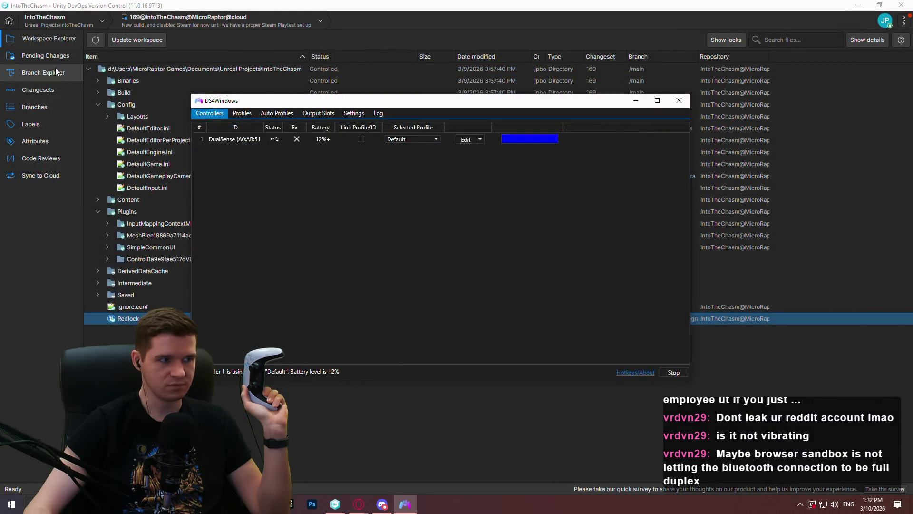
# Delete the three private plugin folders, including Binaries, from Pending Changes
pyautogui.click(47, 56)
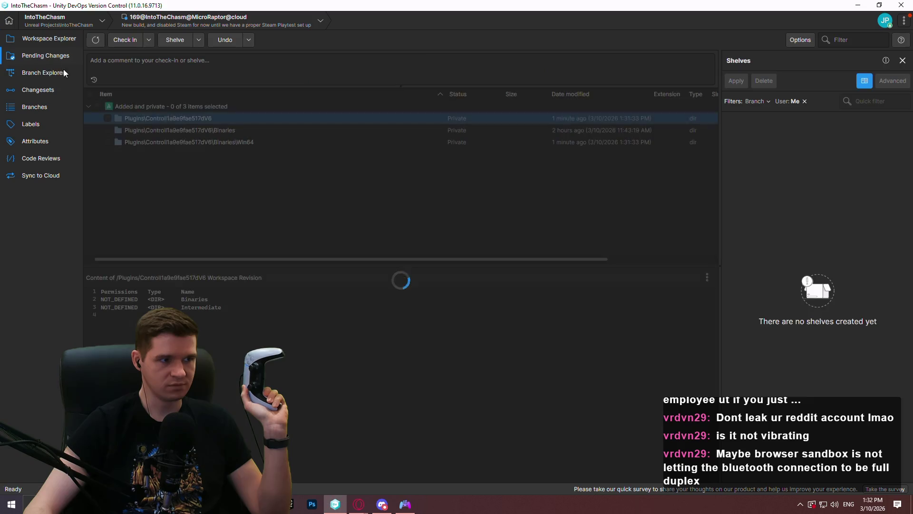
pyautogui.keyDown('shift'); pyautogui.click(159, 131); pyautogui.keyUp('shift')
pyautogui.keyDown('shift'); pyautogui.click(169, 145); pyautogui.keyUp('shift')
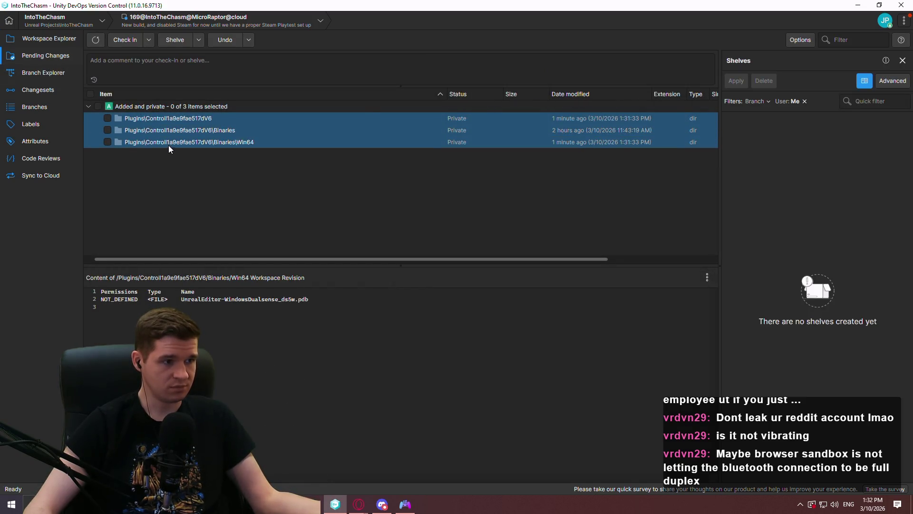
pyautogui.rightClick(170, 144)
pyautogui.click(200, 191)
pyautogui.click(505, 265)
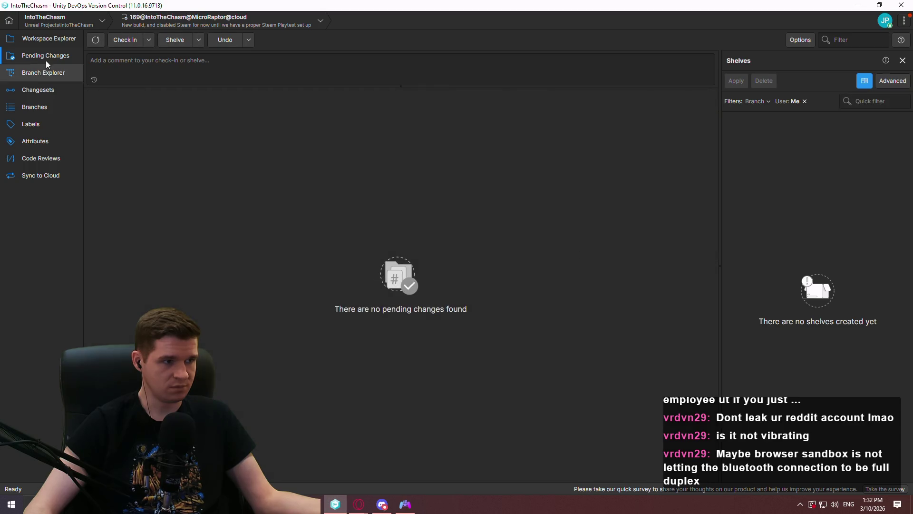
# Switch the workspace to changeset 170 of PS4 + PS5 Gamepad Support
pyautogui.click(43, 72)
pyautogui.rightClick(585, 151)
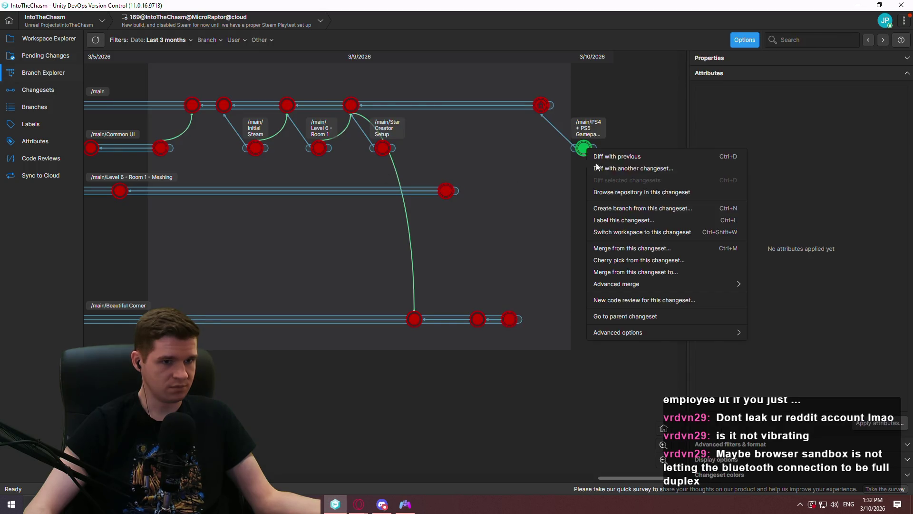
pyautogui.click(632, 227)
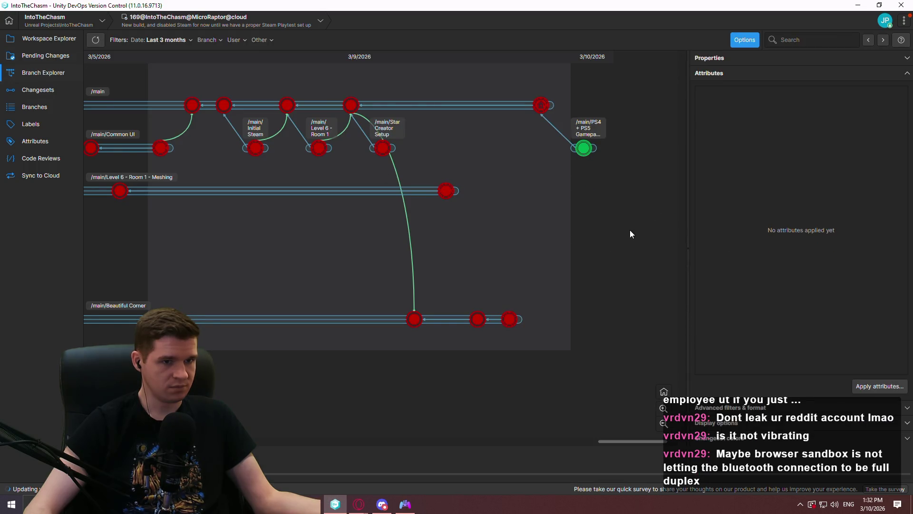
pyautogui.click(31, 37)
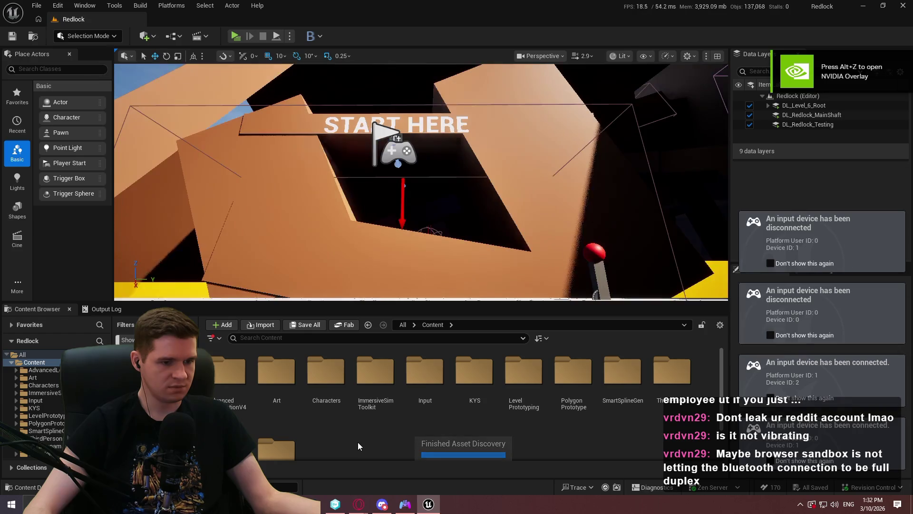
# Create NewForceFeedbackEffect in the Content root and give it an external vibration curve
pyautogui.rightClick(357, 441)
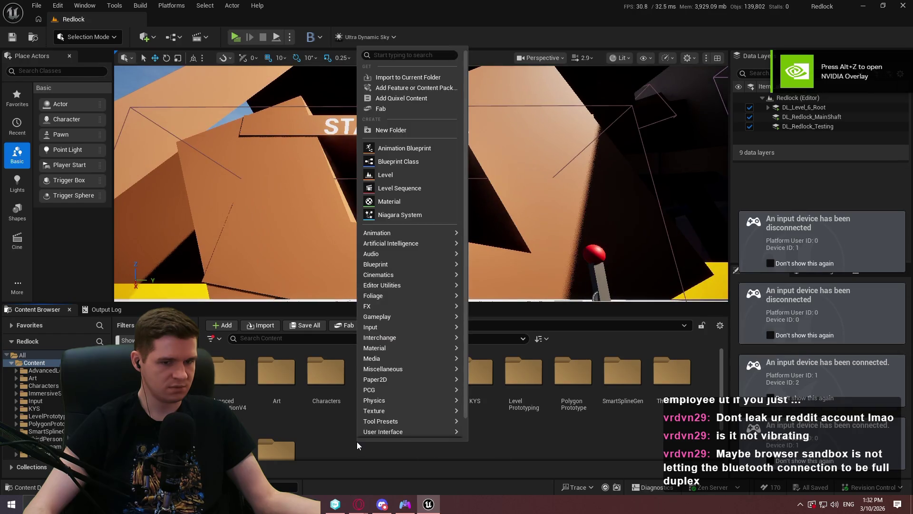
pyautogui.moveTo(439, 319)
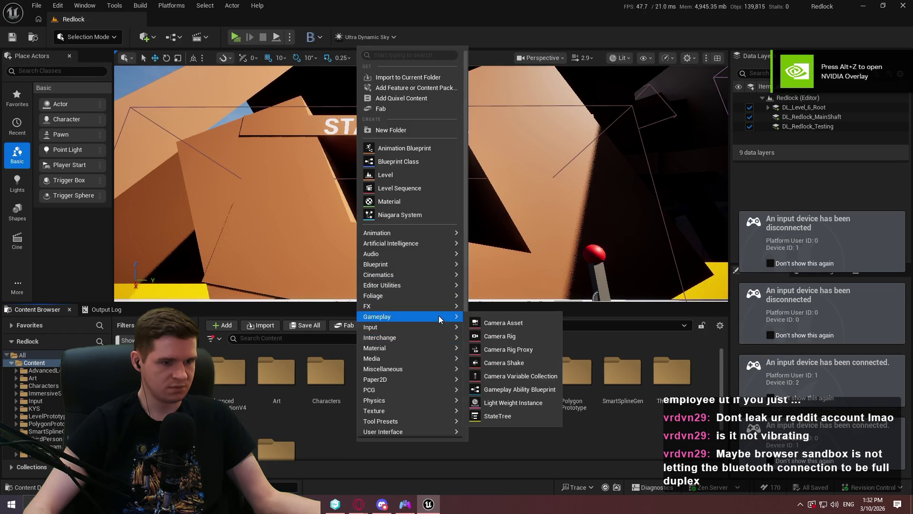
pyautogui.click(499, 346)
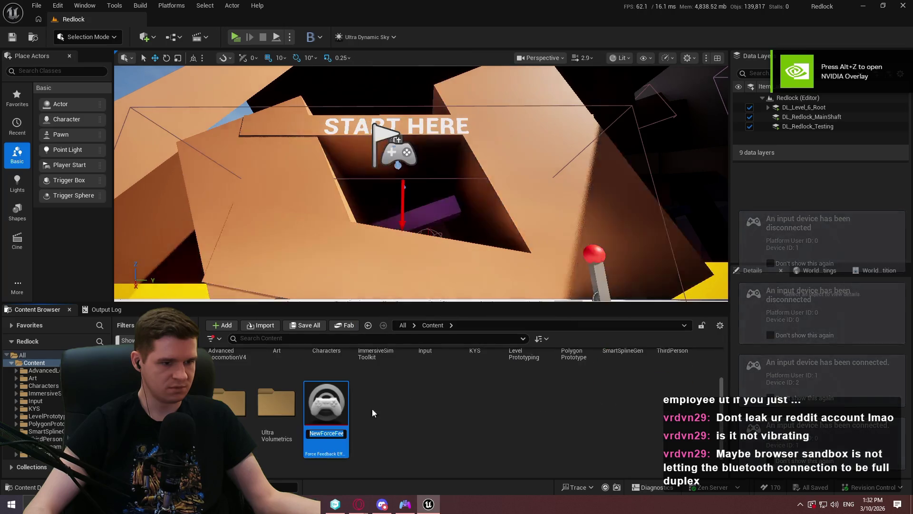
pyautogui.press('Return')
pyautogui.doubleClick(337, 424)
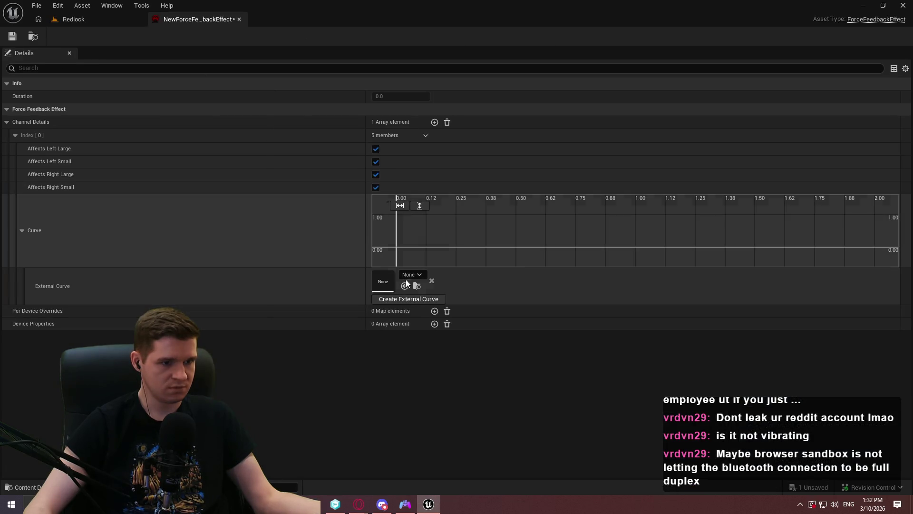
pyautogui.click(408, 278)
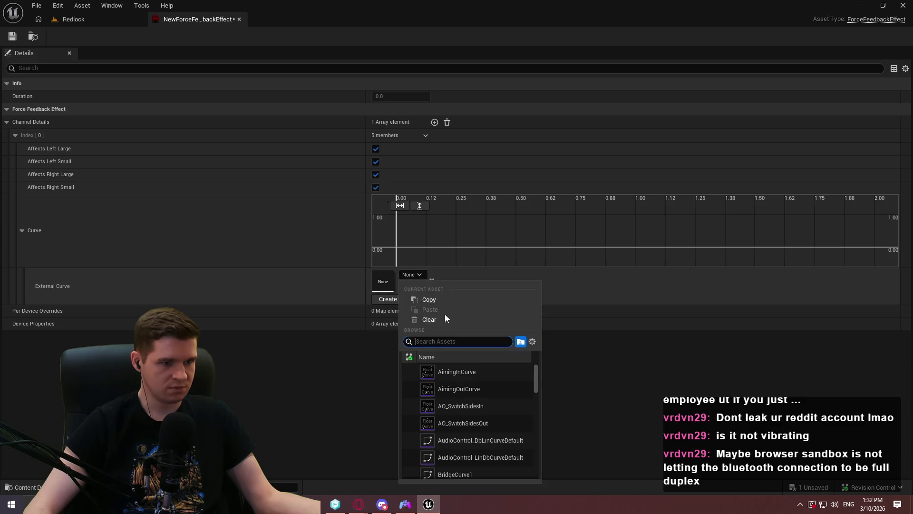
pyautogui.click(458, 392)
# Preview the effect from its Content Browser thumbnail, then show the Output Log
pyautogui.click(77, 21)
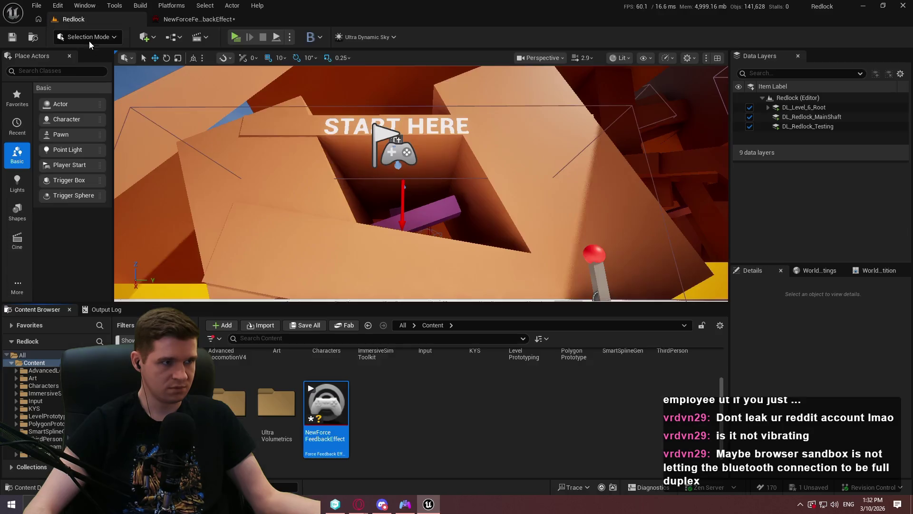
pyautogui.click(321, 407)
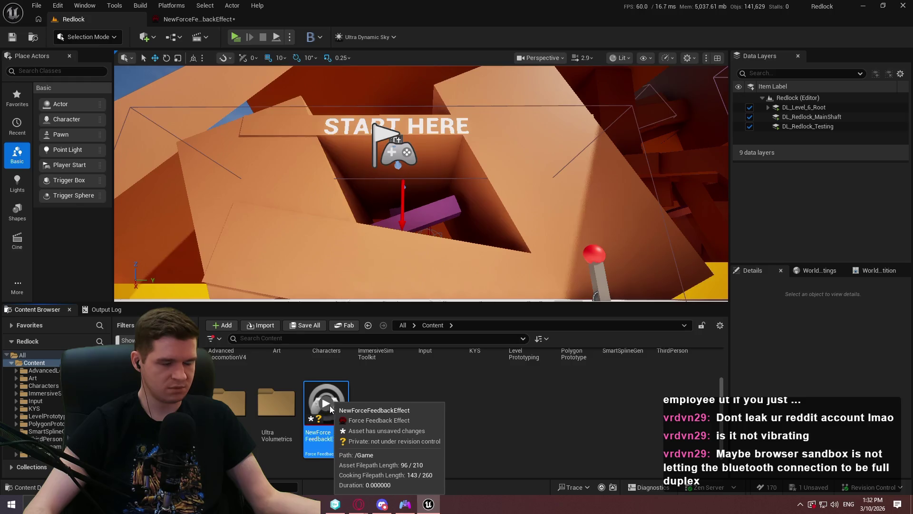
pyautogui.click(396, 409)
pyautogui.moveTo(324, 407)
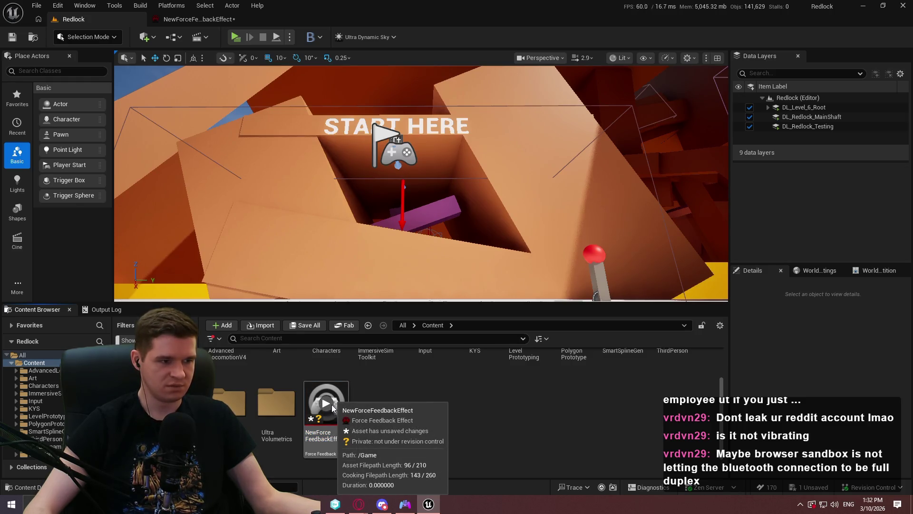
pyautogui.click(104, 312)
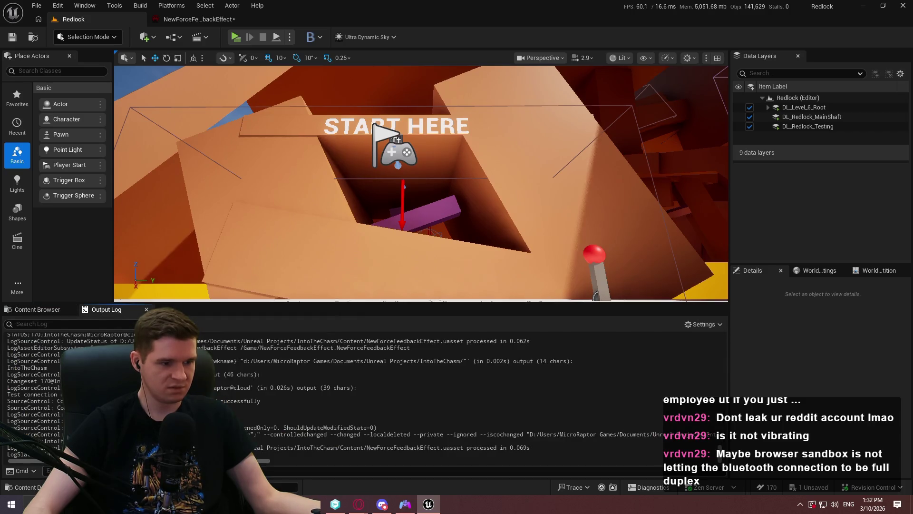
# Close DS4Windows, confirming the controller disconnect
pyautogui.click(403, 504)
pyautogui.click(680, 97)
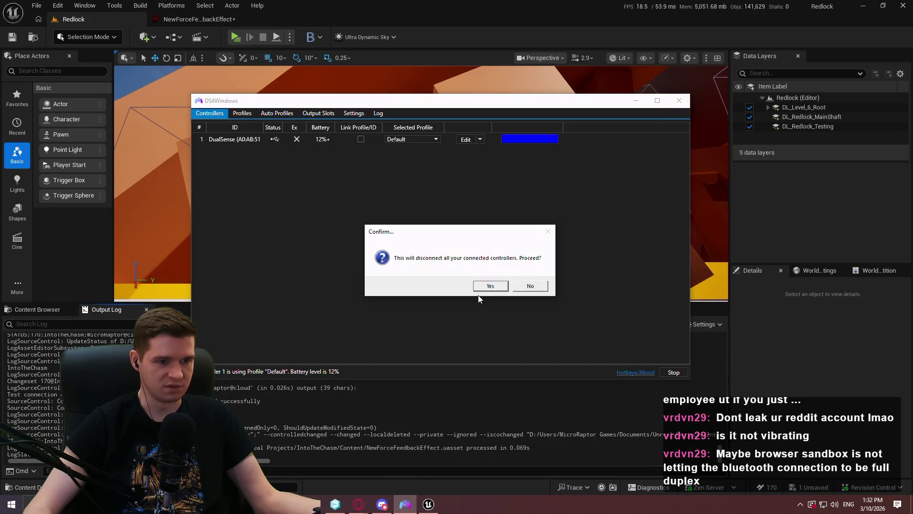
pyautogui.click(492, 288)
# Replay the NewForceFeedbackEffect preview from its thumbnail and check the Output Log
pyautogui.click(37, 309)
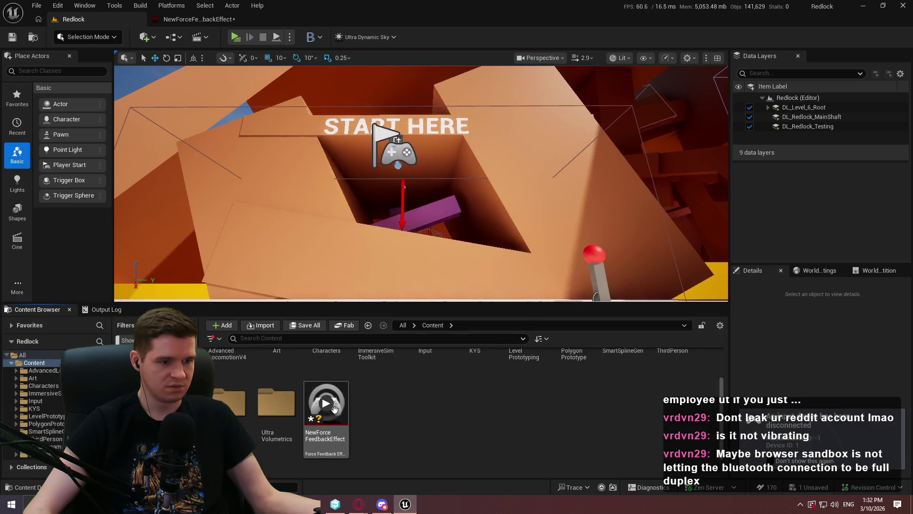
pyautogui.click(325, 407)
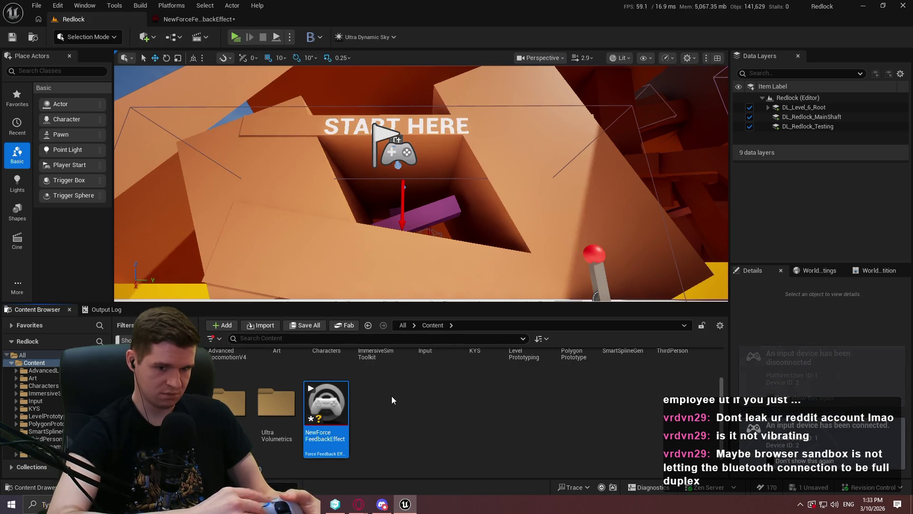
pyautogui.click(332, 409)
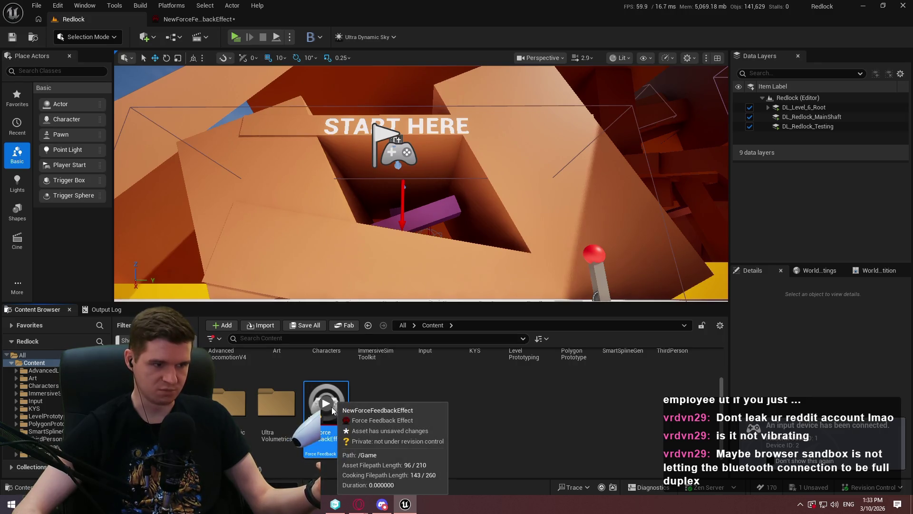
pyautogui.click(325, 404)
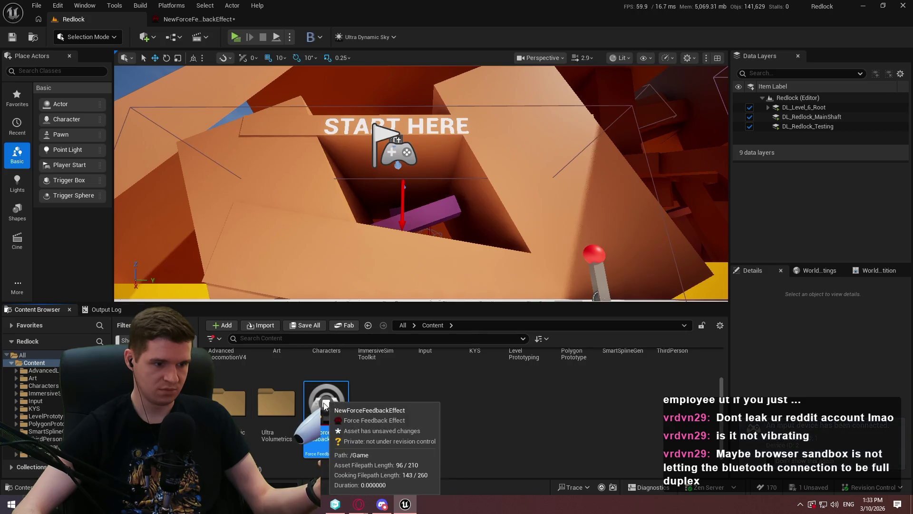
pyautogui.click(107, 309)
pyautogui.click(24, 310)
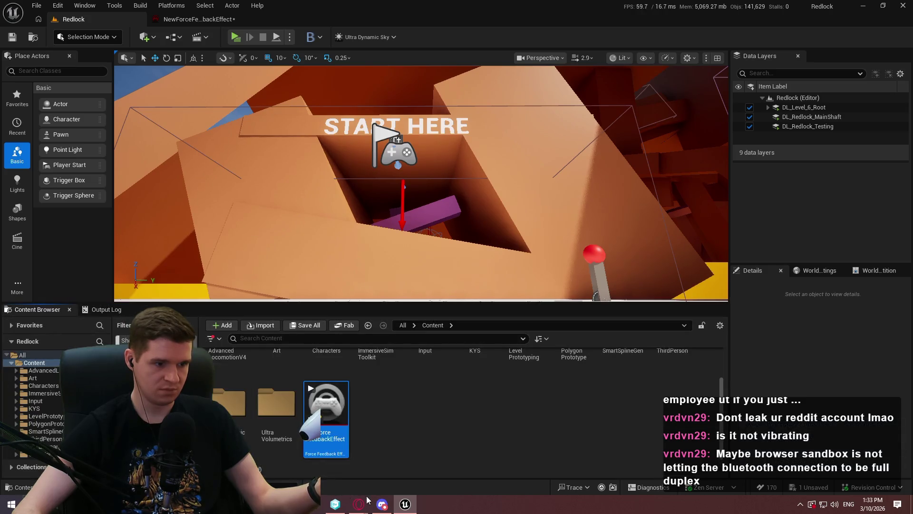
pyautogui.doubleClick(326, 404)
pyautogui.click(435, 311)
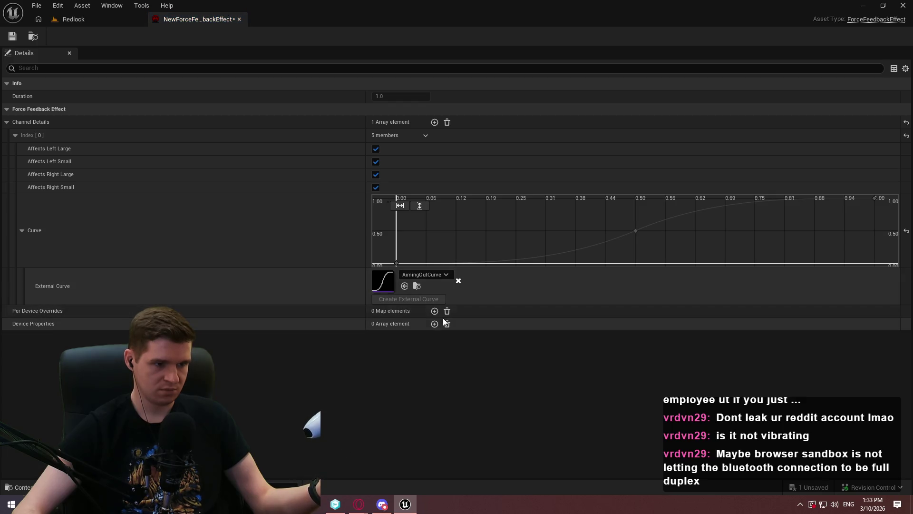
pyautogui.click(64, 323)
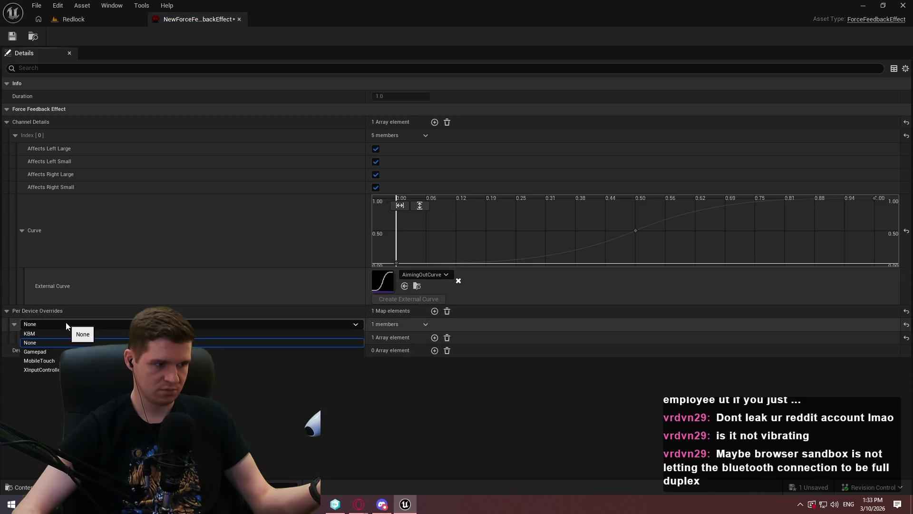
pyautogui.click(65, 321)
pyautogui.click(447, 311)
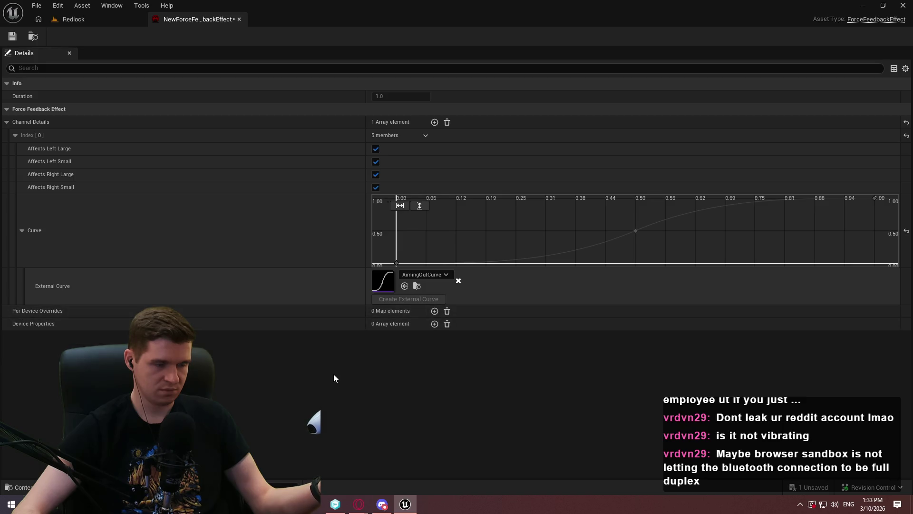
pyautogui.click(101, 16)
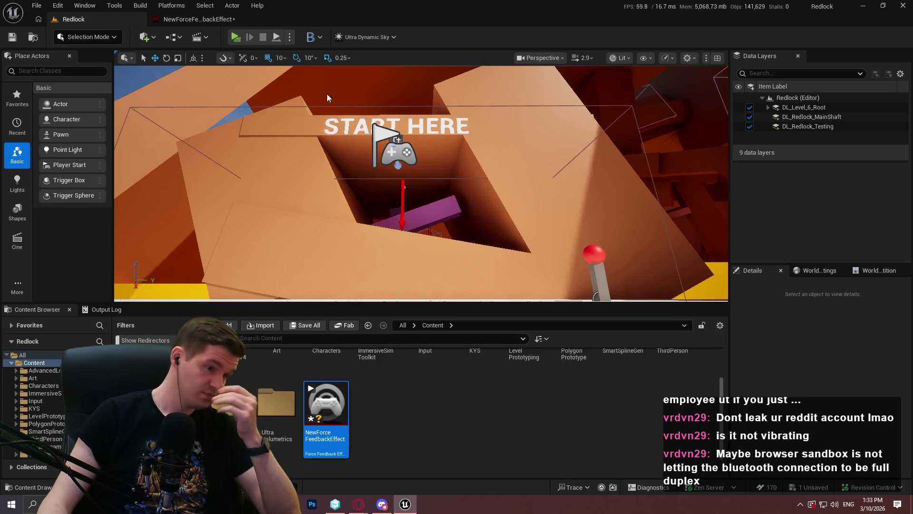
# Open the Unreal-Dualsense GitHub repository in a new Opera tab from the 'dualse' suggestion
pyautogui.moveTo(358, 504)
pyautogui.click(438, 428)
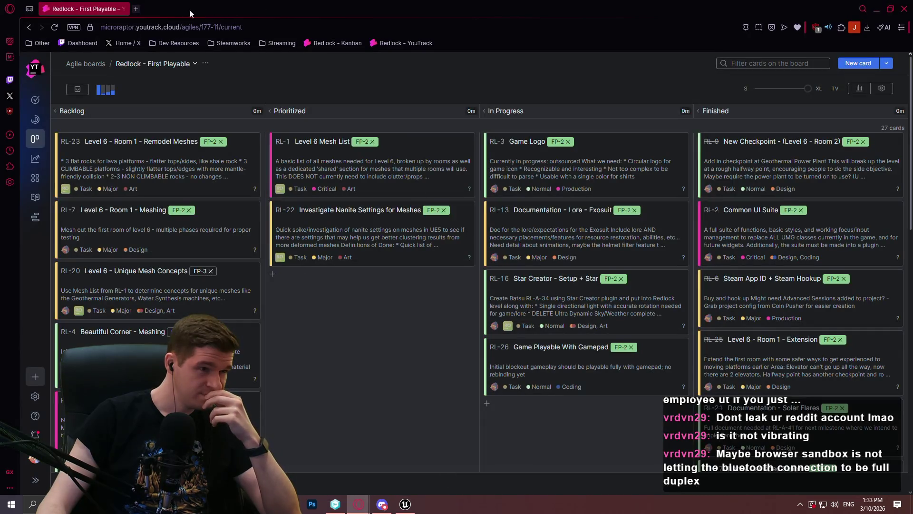
pyautogui.click(135, 8)
pyautogui.write('dualse')
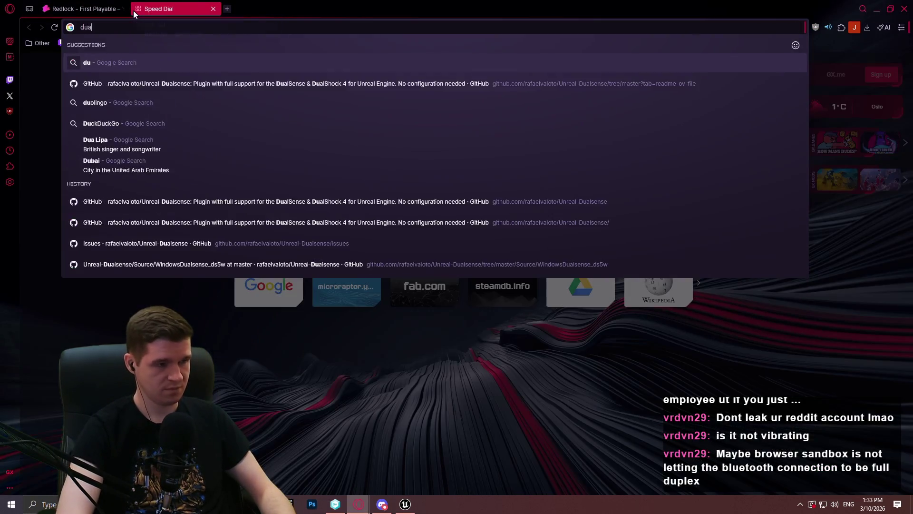
pyautogui.press('Down')
pyautogui.press('Return')
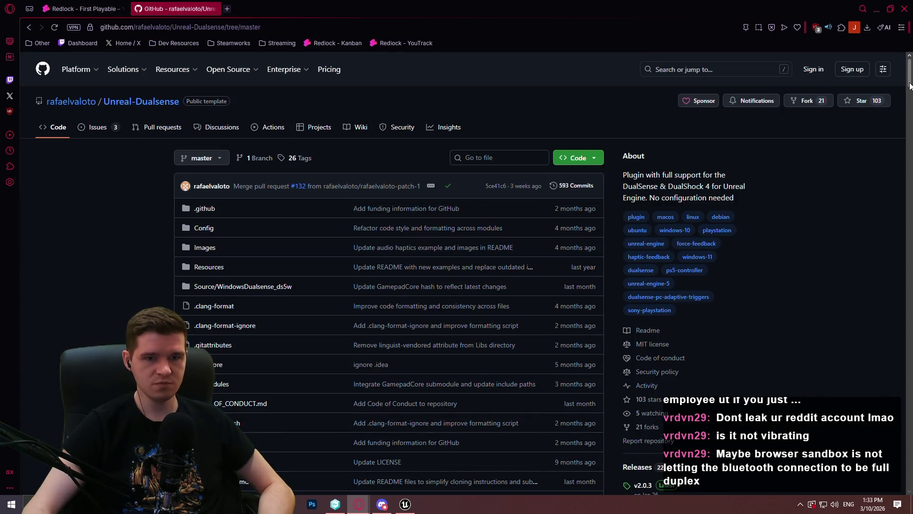
# Scroll through the README Features list, then go to the repository's Issues list
pyautogui.moveTo(910, 85)
pyautogui.mouseDown()
pyautogui.moveTo(898, 230)
pyautogui.moveTo(889, 99)
pyautogui.moveTo(895, 125)
pyautogui.mouseUp()
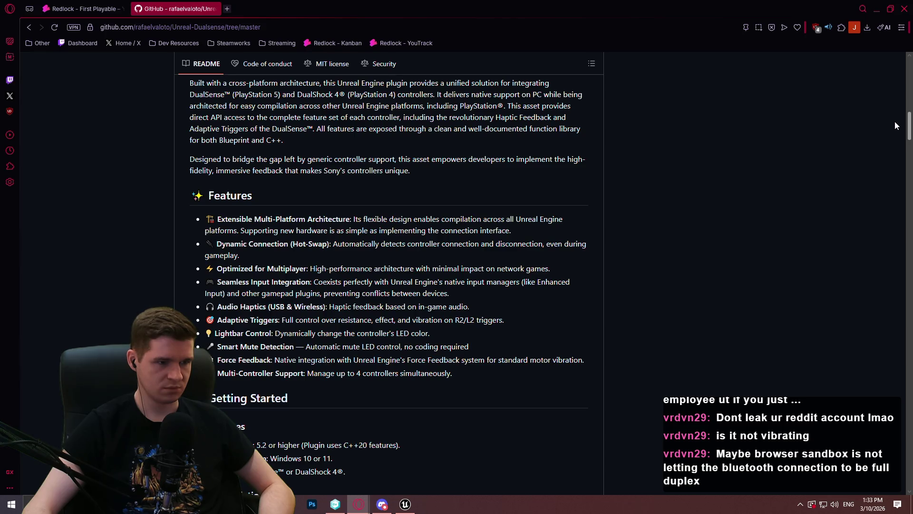
pyautogui.scroll(-1, 895, 125)
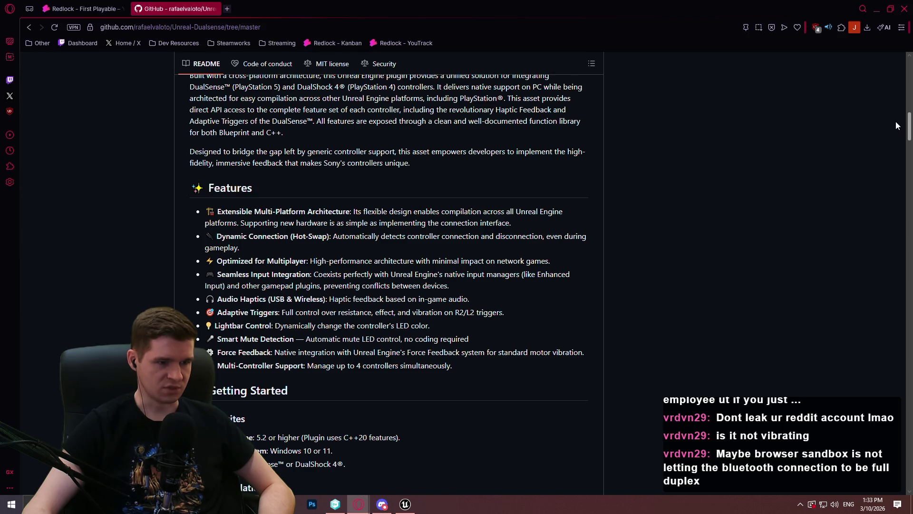
pyautogui.scroll(1, 896, 122)
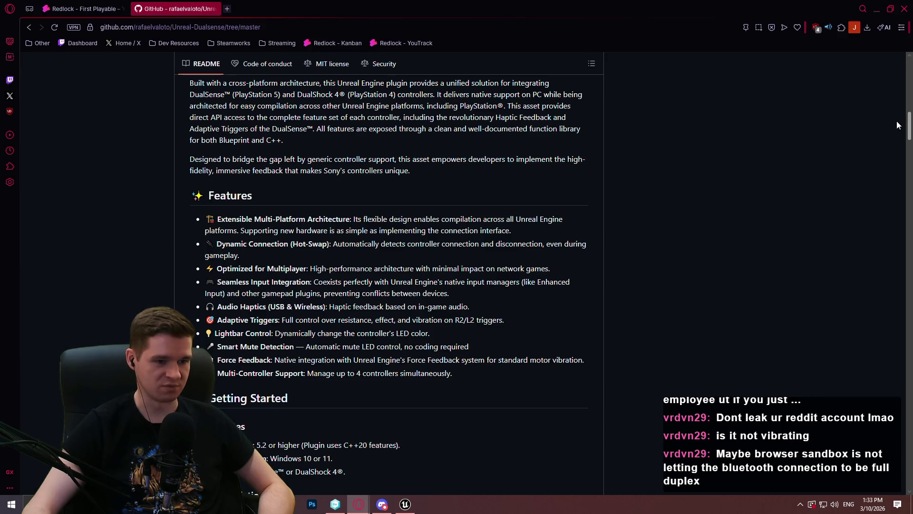
pyautogui.scroll(-1, 898, 125)
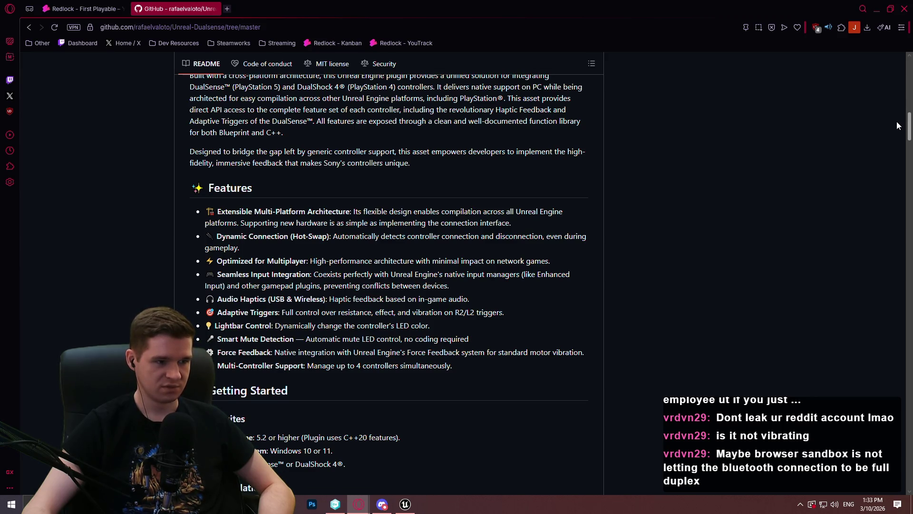
pyautogui.scroll(15, 898, 126)
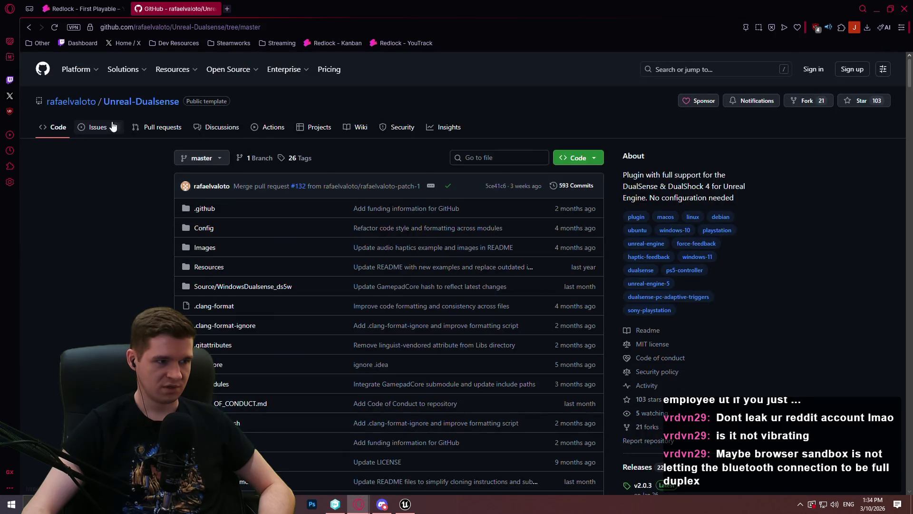
pyautogui.click(114, 126)
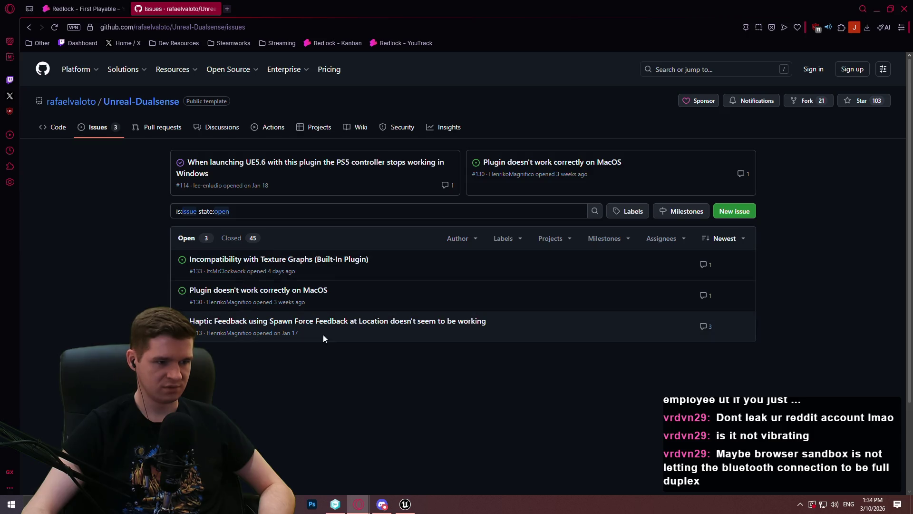
# Read issue #113 on Spawn Force Feedback at Location haptics, then return to the Issues tab
pyautogui.moveTo(339, 324)
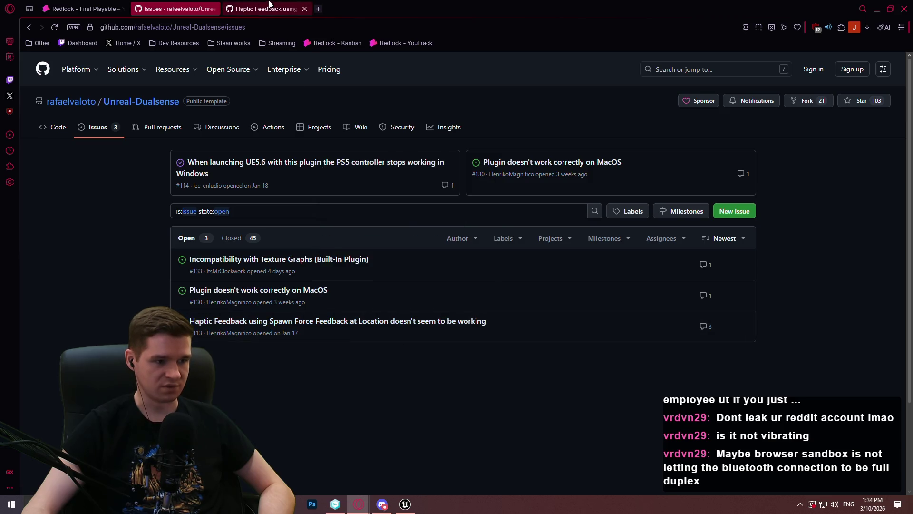
pyautogui.click(267, 9)
pyautogui.scroll(-5, 421, 157)
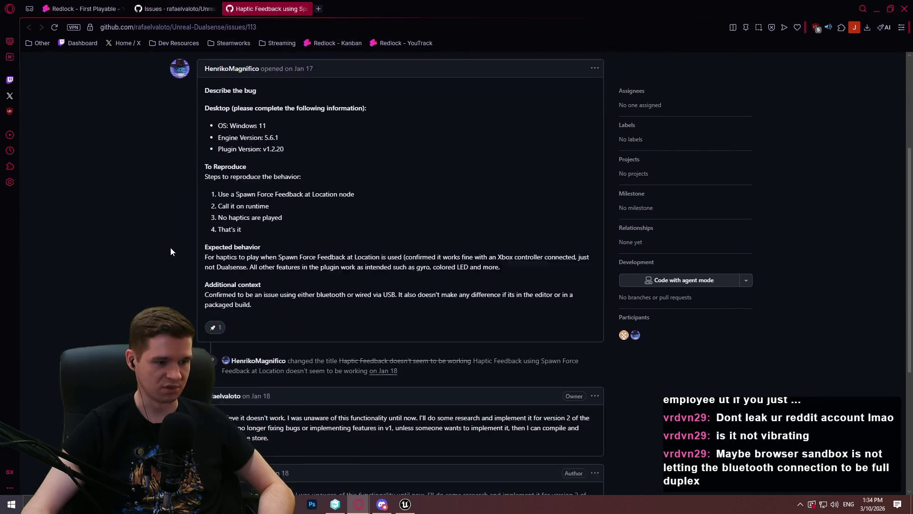
pyautogui.scroll(-3, 163, 254)
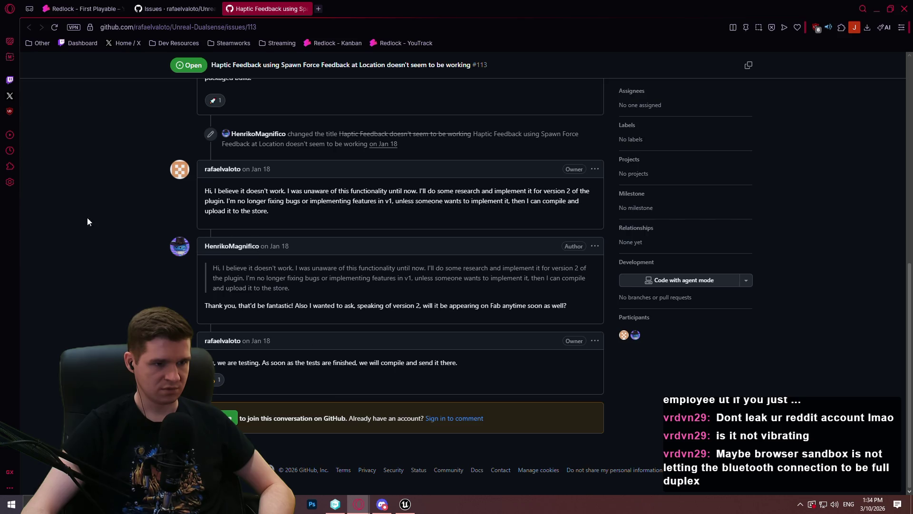
pyautogui.scroll(1, 87, 221)
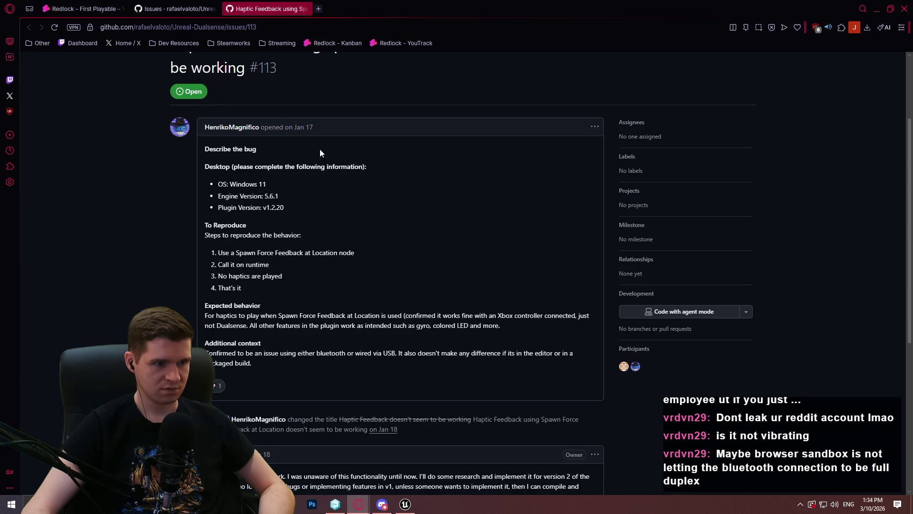
pyautogui.click(179, 9)
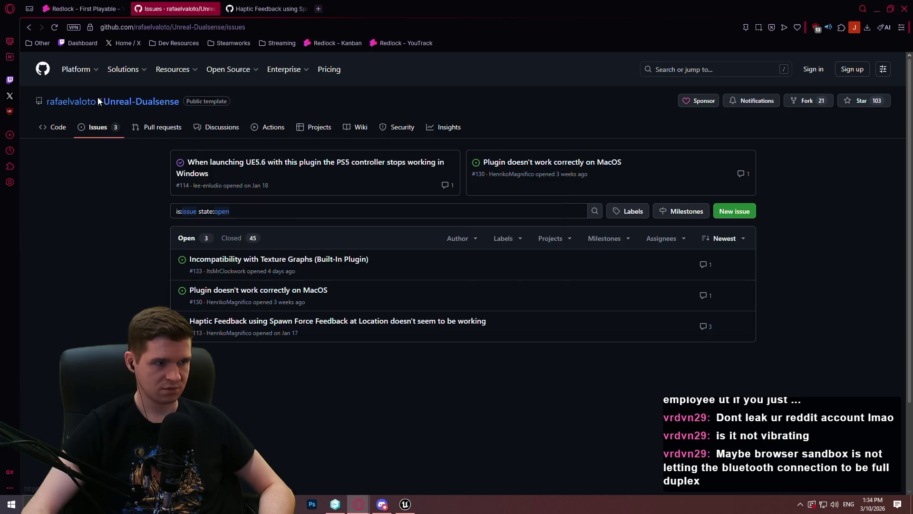
# Open the Unreal-Dualsense main page and scroll the README past Getting Started to Credits and Acknowledgments
pyautogui.click(122, 105)
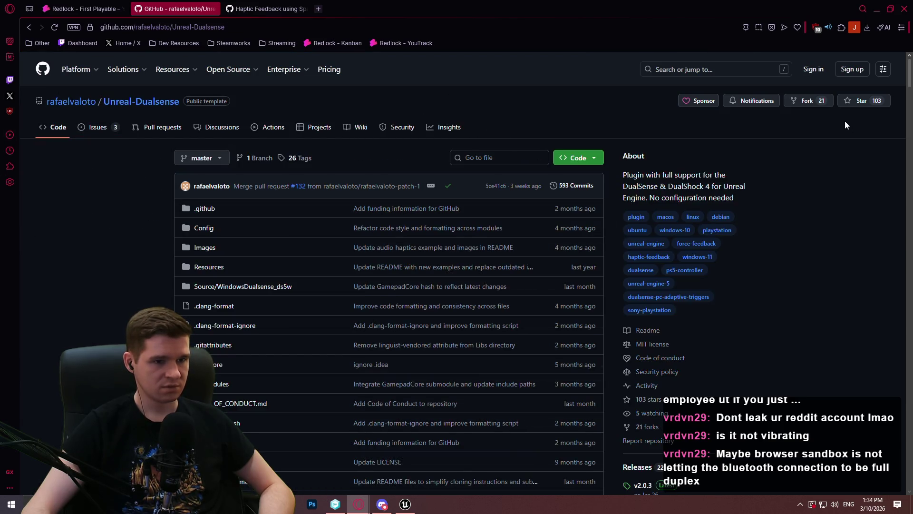
pyautogui.scroll(-2, 883, 218)
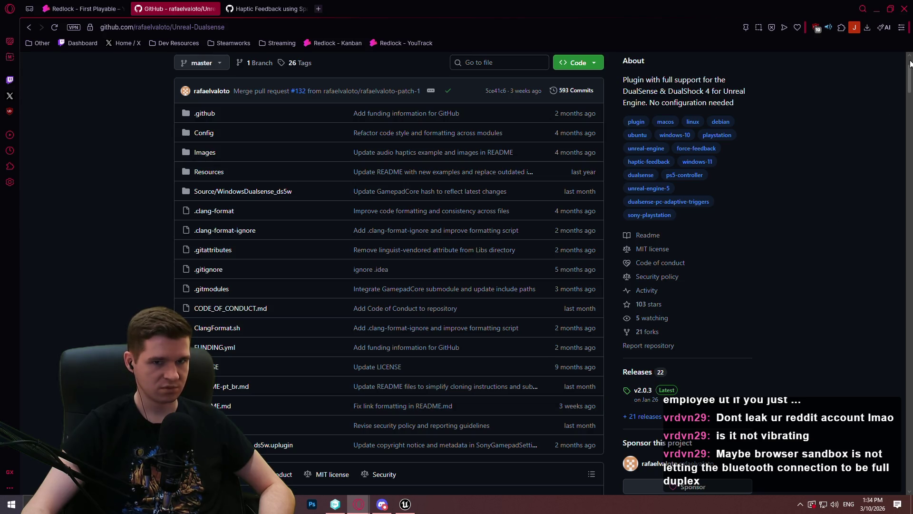
pyautogui.moveTo(910, 63); pyautogui.dragTo(909, 95)
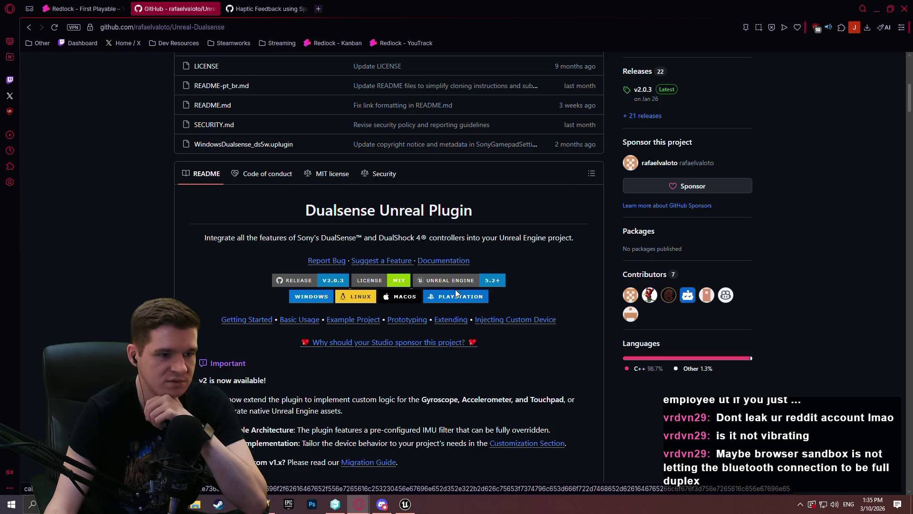
pyautogui.scroll(-2, 604, 356)
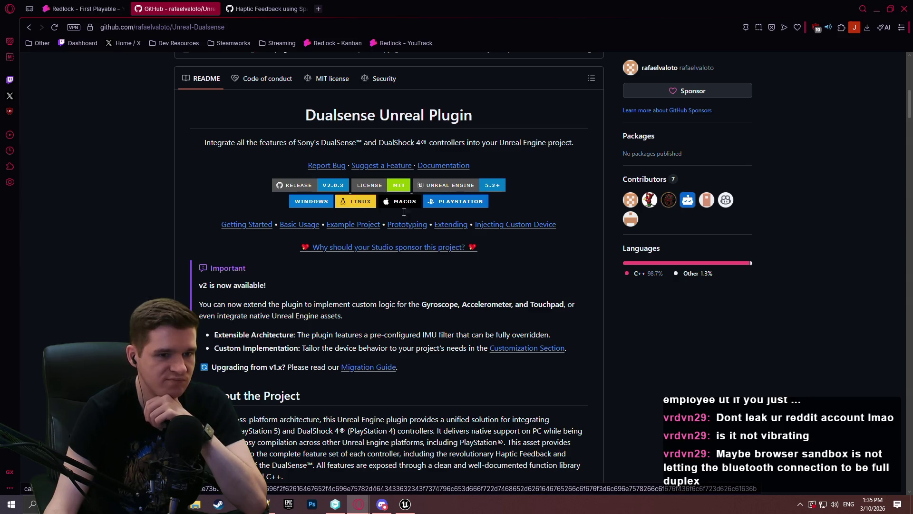
pyautogui.moveTo(909, 102); pyautogui.dragTo(906, 143)
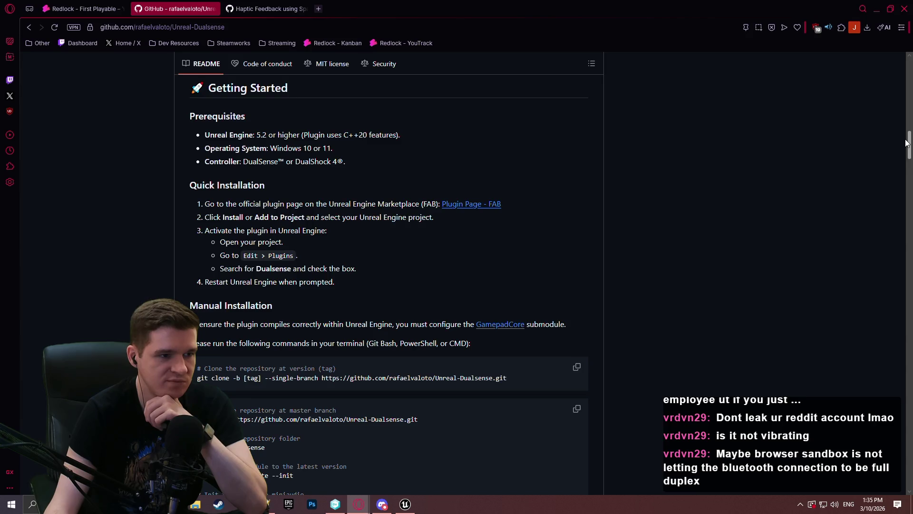
pyautogui.moveTo(906, 142)
pyautogui.mouseDown()
pyautogui.moveTo(867, 311)
pyautogui.moveTo(859, 272)
pyautogui.moveTo(860, 286)
pyautogui.mouseUp()
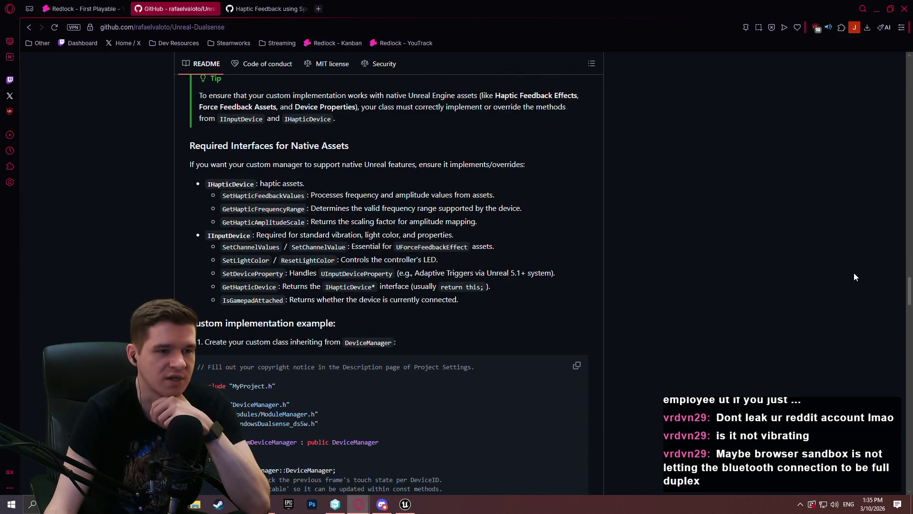
pyautogui.scroll(2, 854, 269)
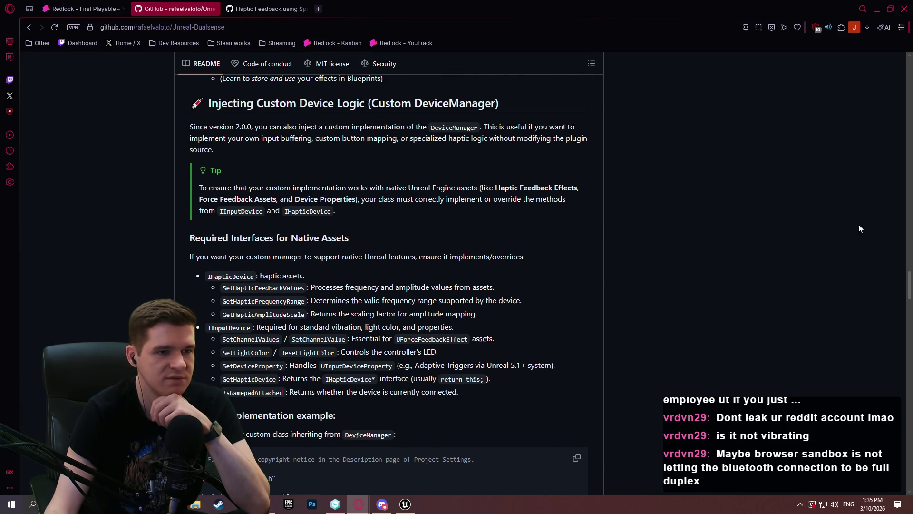
pyautogui.scroll(-3, 894, 243)
pyautogui.moveTo(909, 290); pyautogui.dragTo(909, 458)
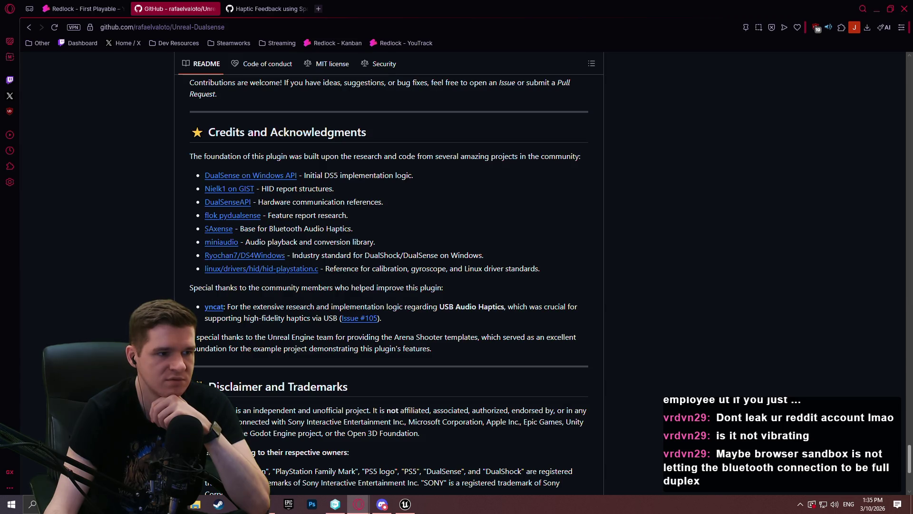
pyautogui.moveTo(909, 458); pyautogui.dragTo(909, 461)
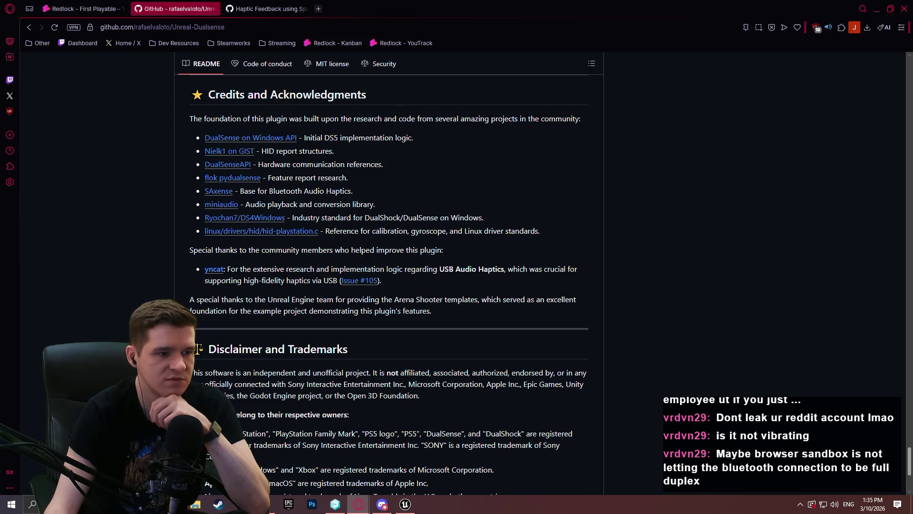
pyautogui.scroll(1, 388, 284)
pyautogui.scroll(1, 389, 283)
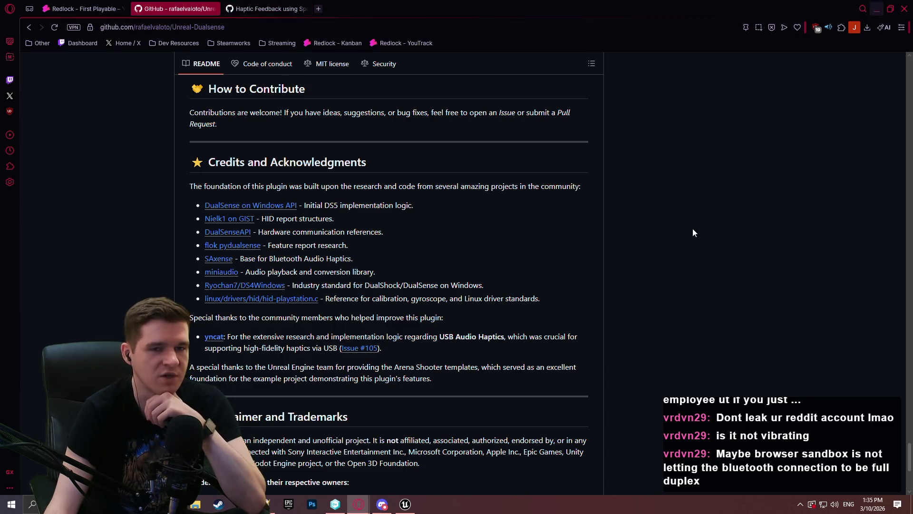
# Quit Unreal Editor, choosing Don't Save for the unsaved effect
pyautogui.click(409, 509)
pyautogui.click(902, 6)
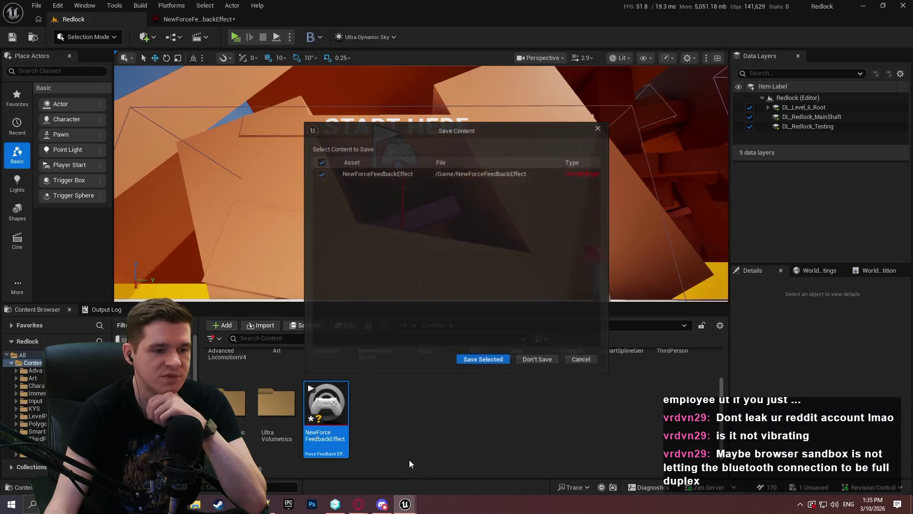
pyautogui.click(538, 360)
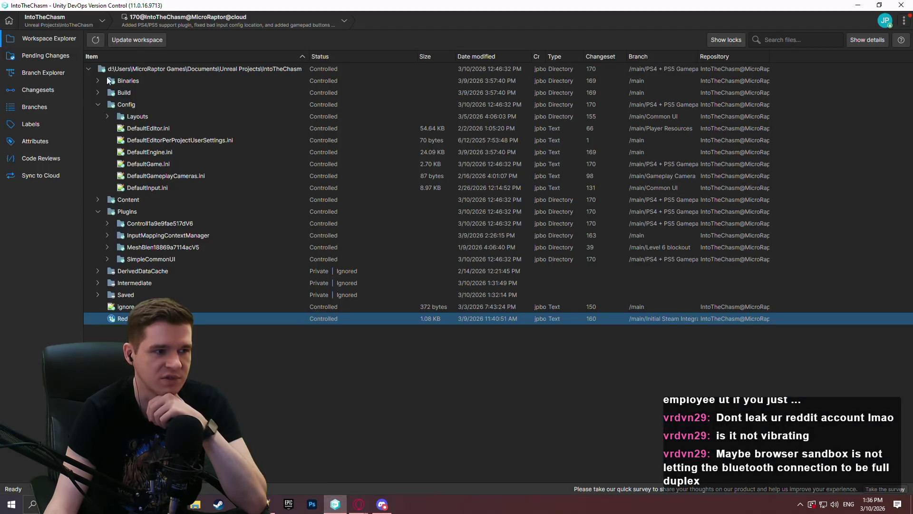
# In Branch Explorer, switch the workspace to the 2/22 changeset on /main
pyautogui.click(54, 71)
pyautogui.click(50, 62)
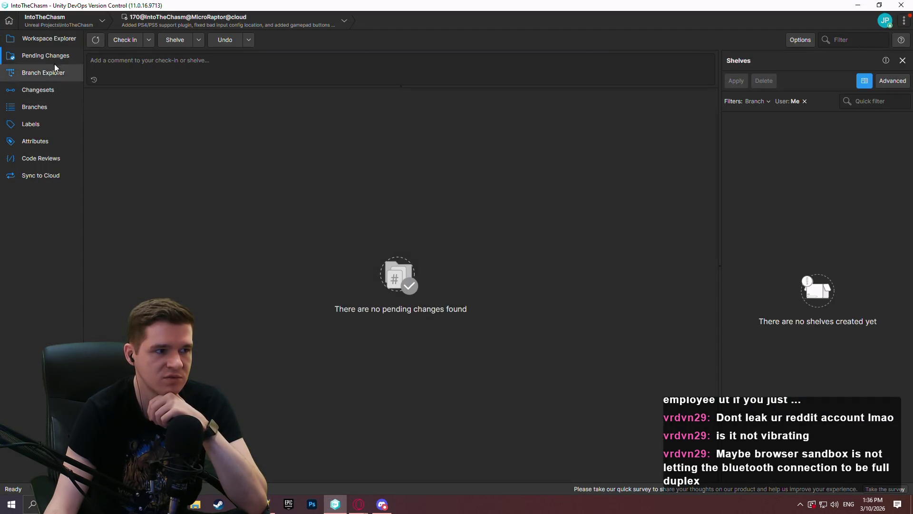
pyautogui.click(43, 38)
pyautogui.click(54, 74)
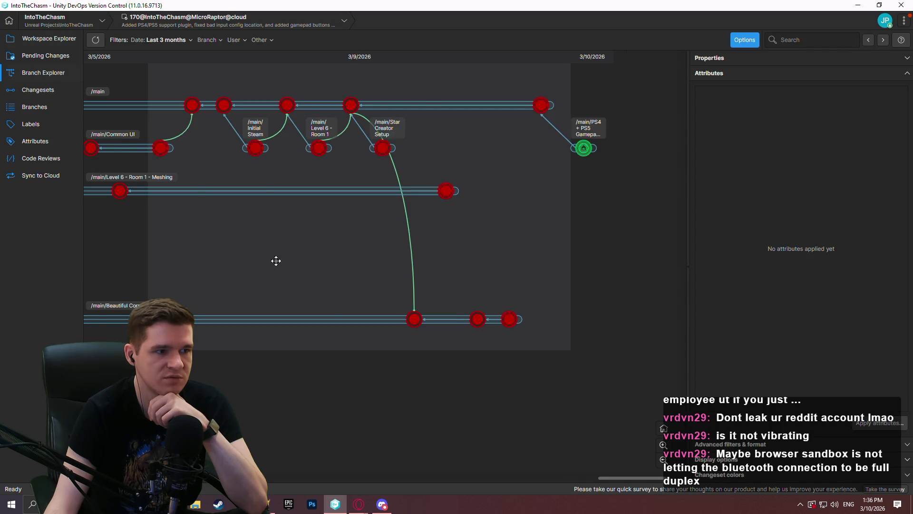
pyautogui.hscroll(-10, 428, 289)
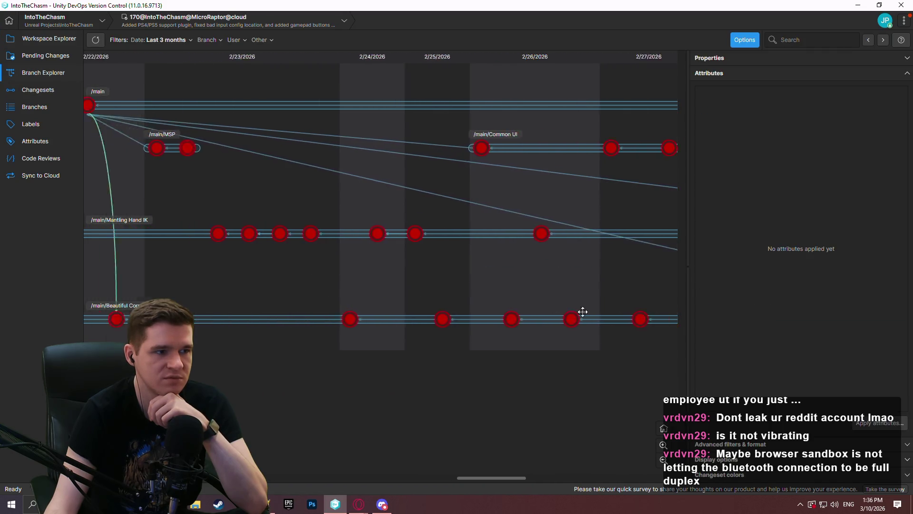
pyautogui.rightClick(253, 105)
pyautogui.click(297, 190)
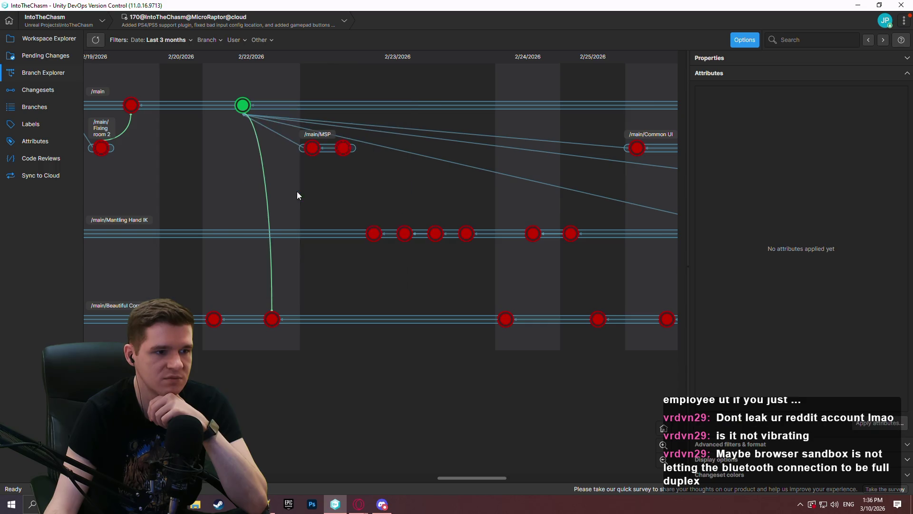
pyautogui.click(212, 506)
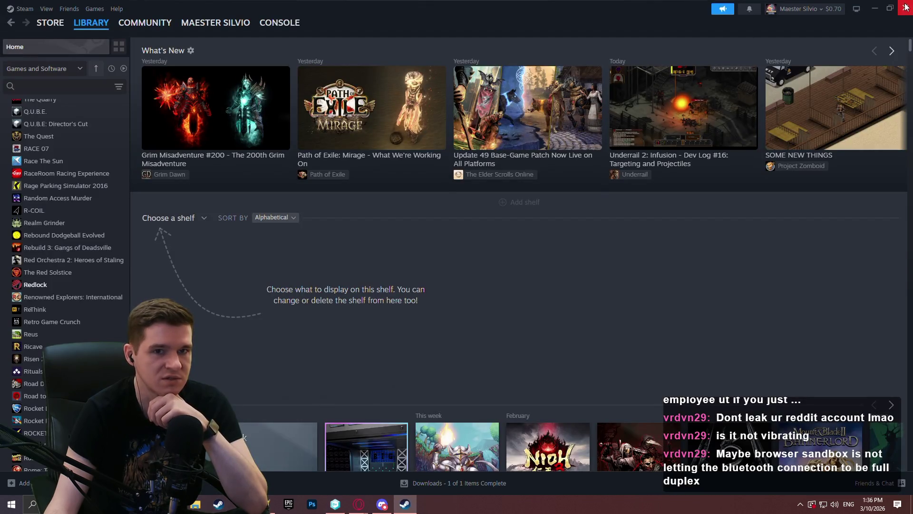
# Close Steam and briefly browse the Downloads and Desktop folders in File Explorer
pyautogui.click(906, 8)
pyautogui.click(195, 506)
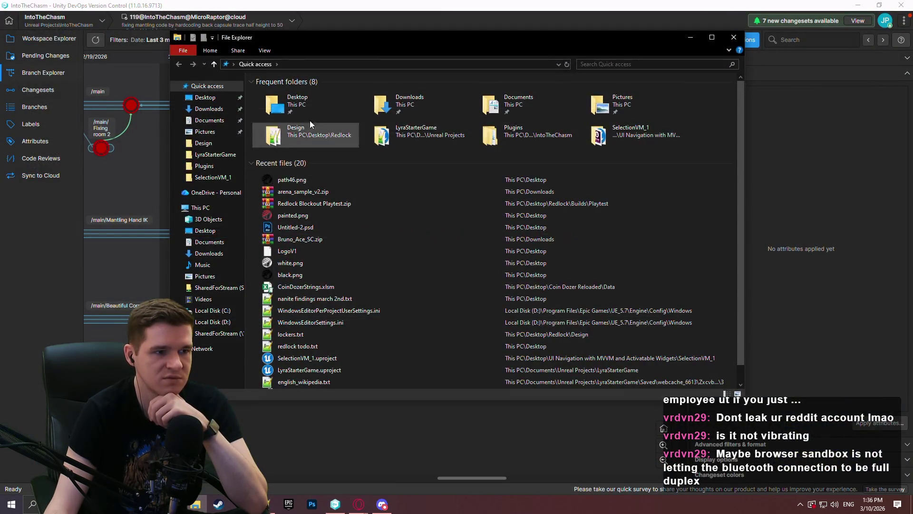
pyautogui.click(315, 101)
pyautogui.click(195, 110)
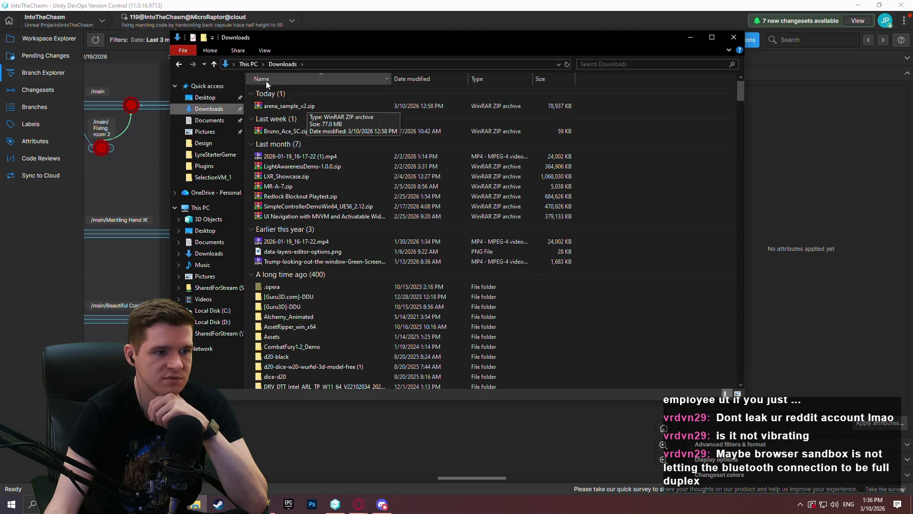
pyautogui.click(204, 97)
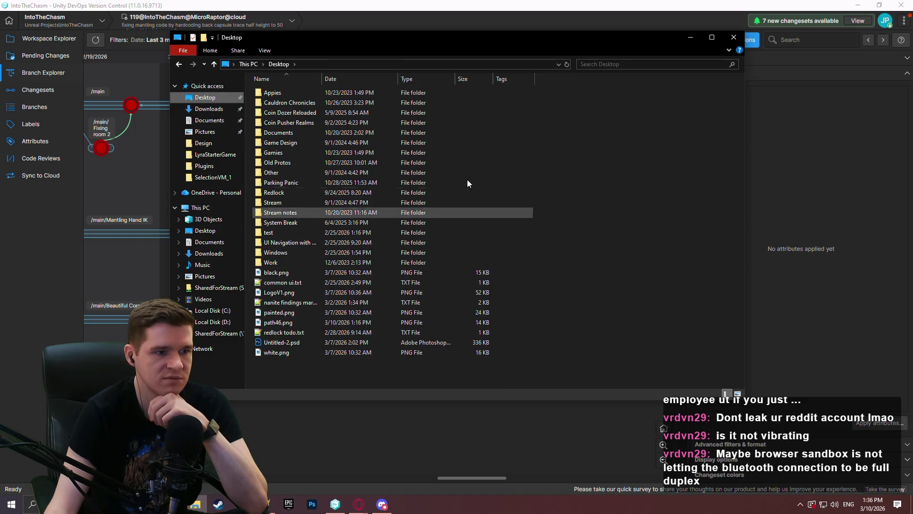
pyautogui.click(732, 38)
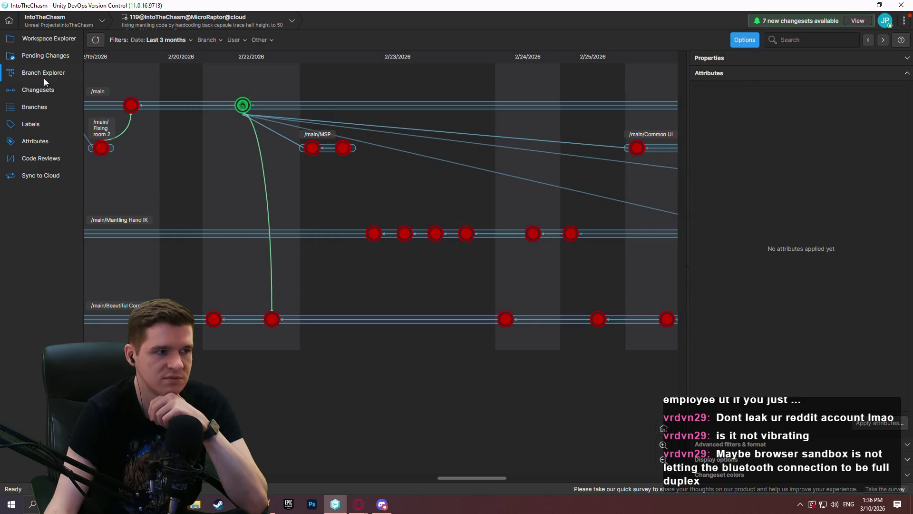
# Browse to D:\Program Files\Epic Games\UE_5.7\Engine\Plugins\Marketplace and select the Controll1a9e9fae517dV6 folder
pyautogui.click(195, 504)
pyautogui.click(212, 322)
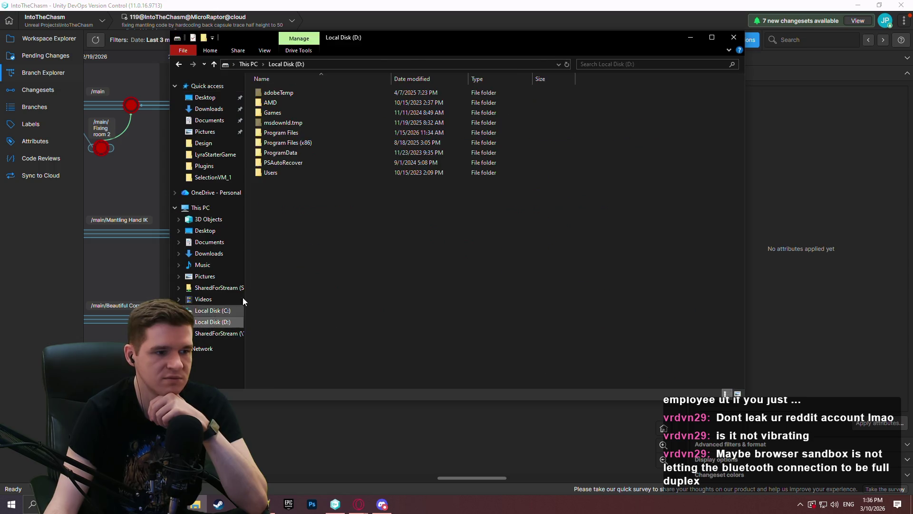
pyautogui.doubleClick(293, 133)
pyautogui.doubleClick(288, 157)
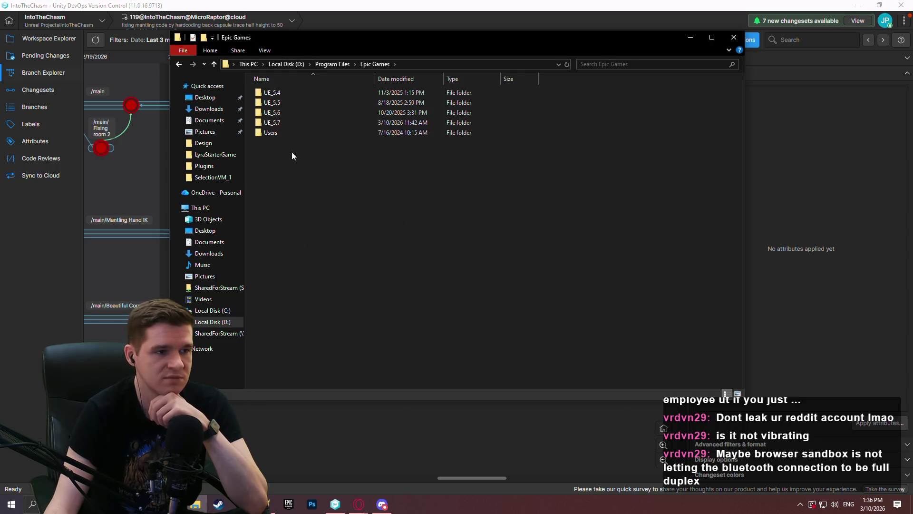
pyautogui.doubleClick(293, 123)
pyautogui.doubleClick(288, 101)
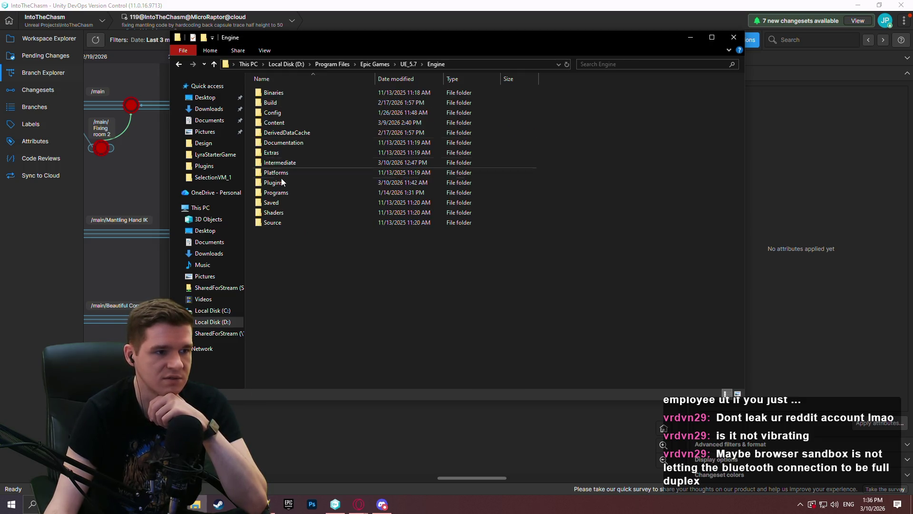
pyautogui.doubleClick(280, 182)
pyautogui.scroll(-5, 310, 256)
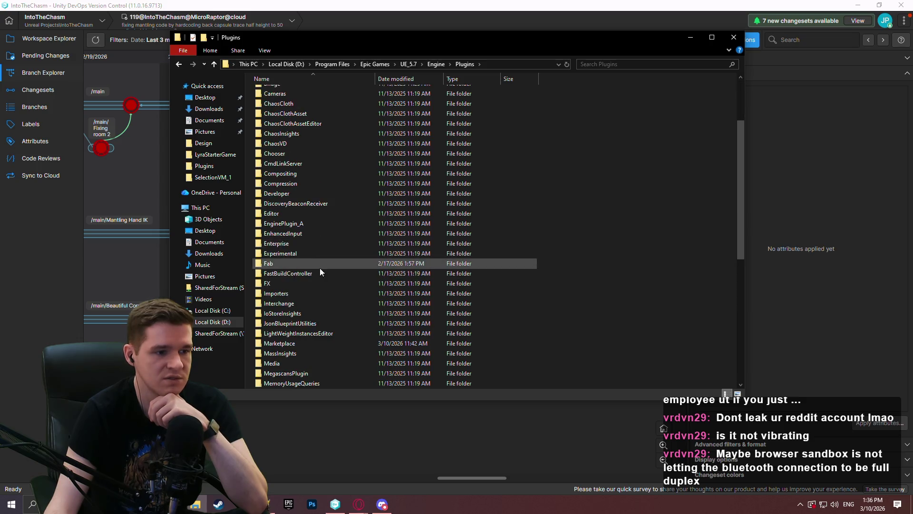
pyautogui.doubleClick(319, 317)
pyautogui.click(296, 93)
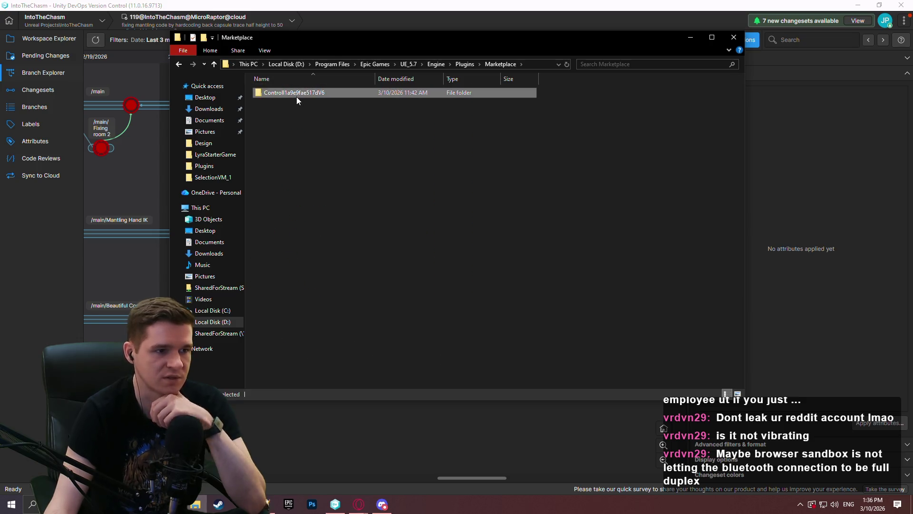
pyautogui.click(54, 39)
# Show the project's Plugins folder on disk, then launch Redlock.uproject in Unreal Editor
pyautogui.rightClick(142, 198)
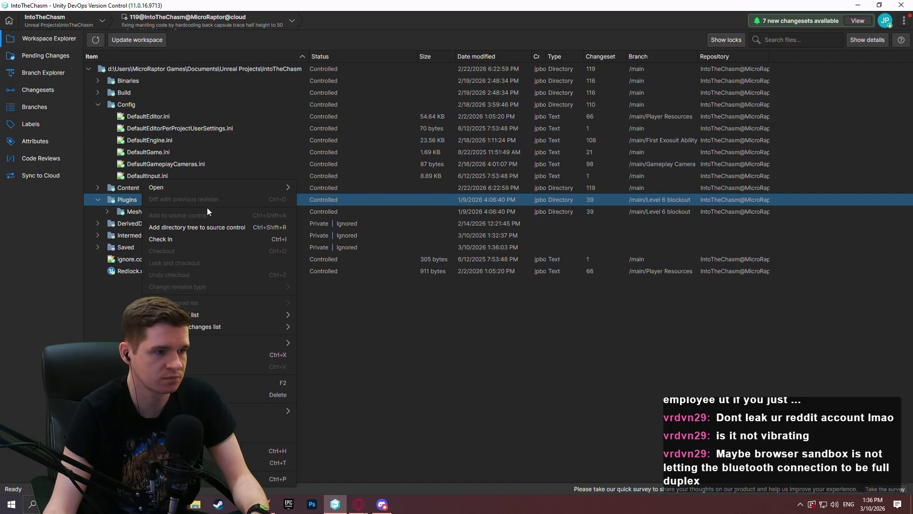
pyautogui.moveTo(224, 186)
pyautogui.click(343, 213)
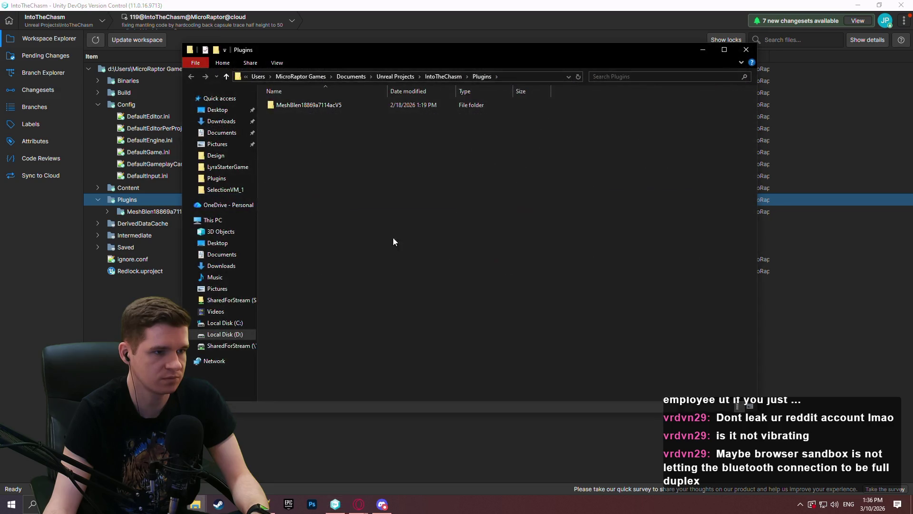
pyautogui.click(24, 236)
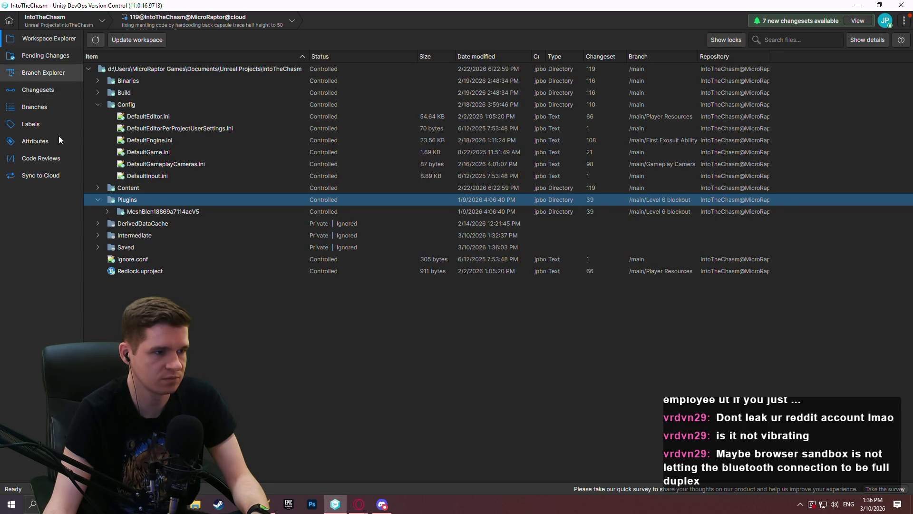
pyautogui.doubleClick(143, 267)
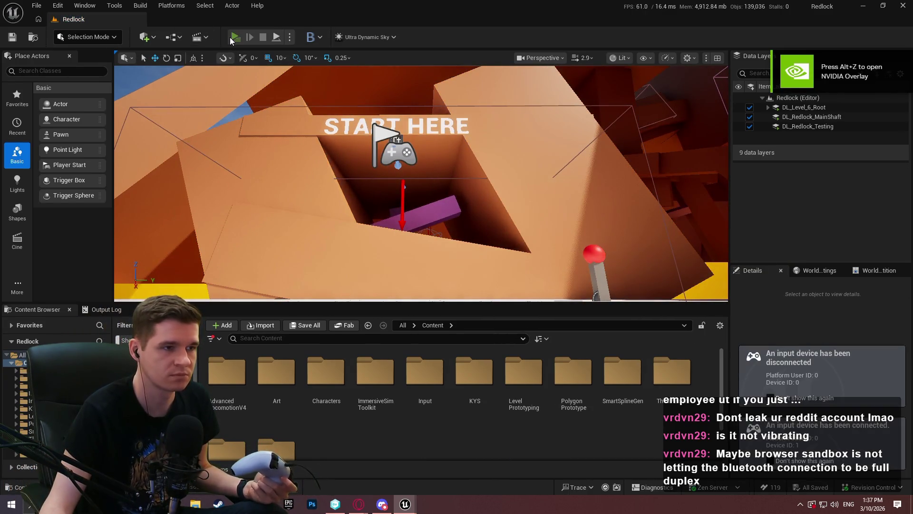
# After a quick play-test, create a Force Feedback Effect using AimingOutCurve as its external curve
pyautogui.click(230, 38)
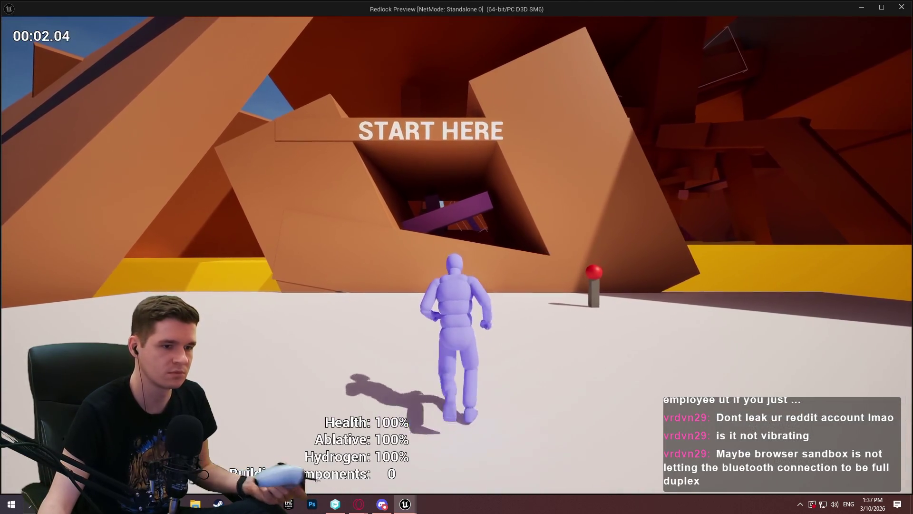
pyautogui.press('Escape')
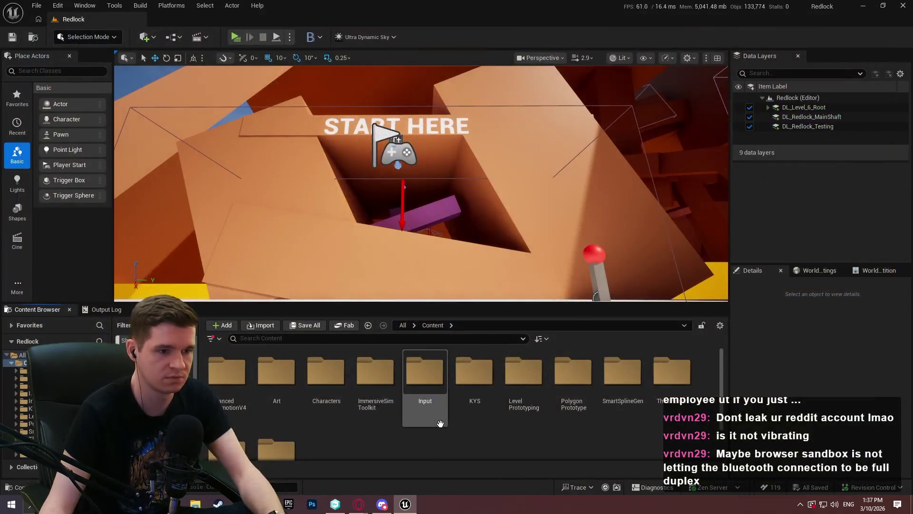
pyautogui.rightClick(399, 450)
pyautogui.moveTo(457, 334)
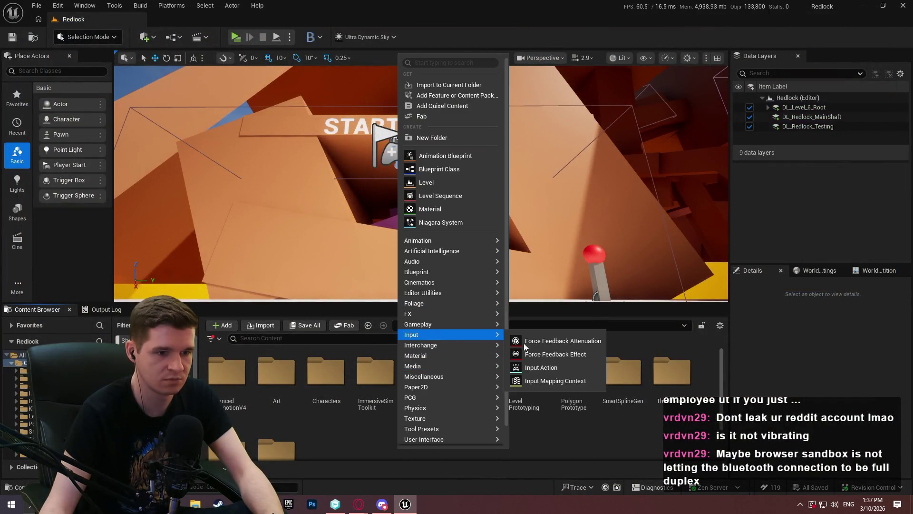
pyautogui.click(540, 356)
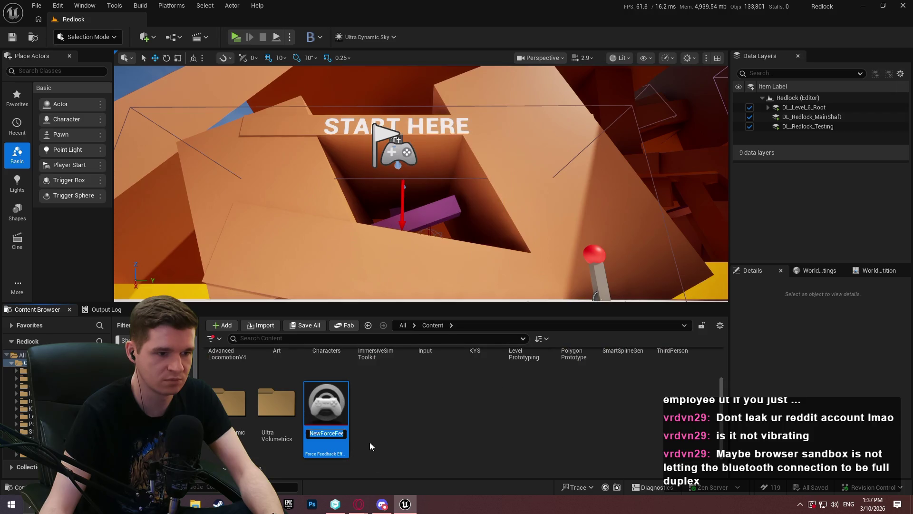
pyautogui.doubleClick(331, 438)
pyautogui.moveTo(374, 155)
pyautogui.mouseDown()
pyautogui.moveTo(244, 40)
pyautogui.moveTo(245, 22)
pyautogui.mouseUp()
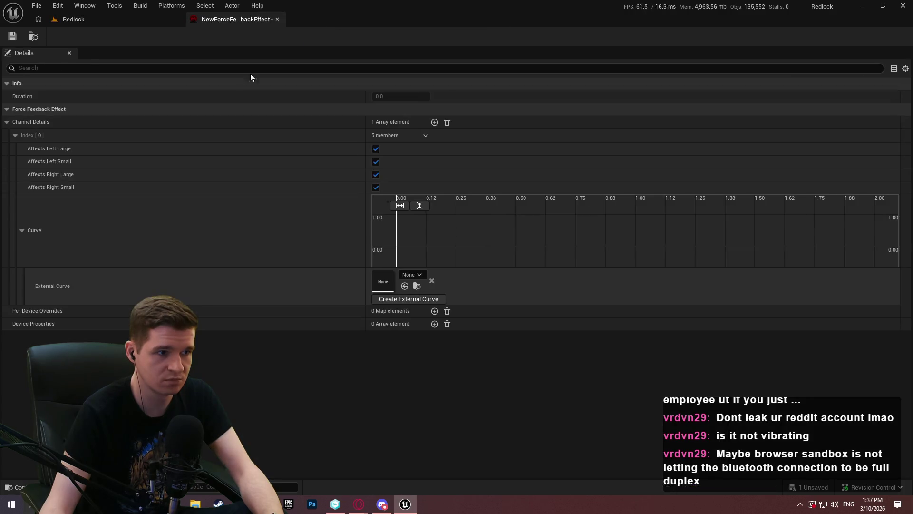
pyautogui.click(409, 274)
pyautogui.click(446, 375)
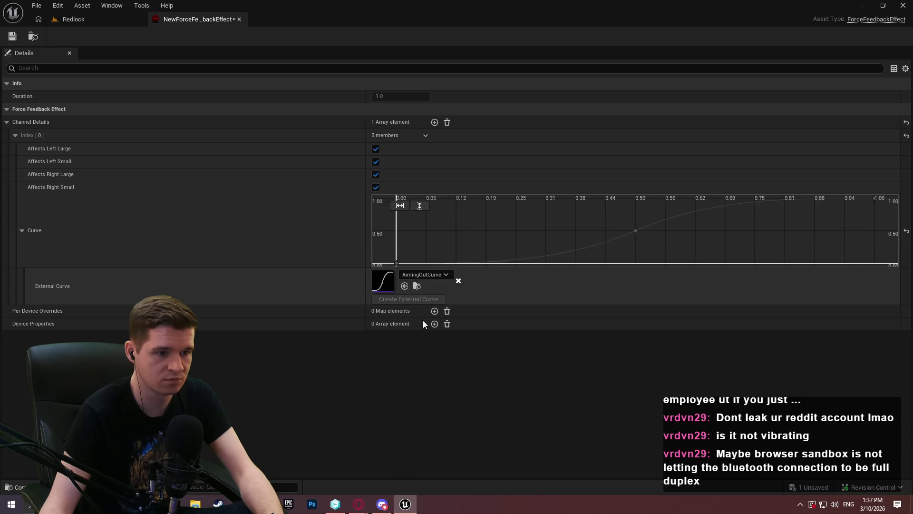
# Preview NewForceFeedbackEffect's vibration several times from its Content Browser thumbnail
pyautogui.click(74, 19)
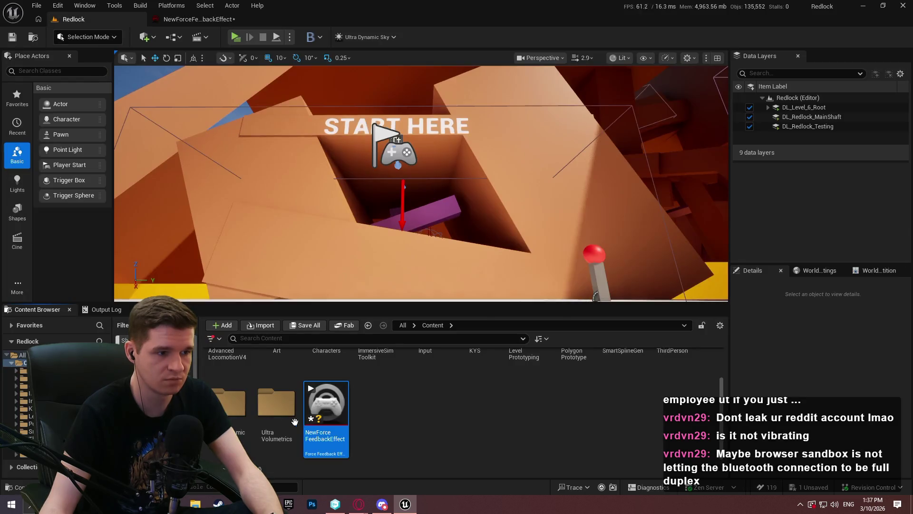
pyautogui.click(329, 410)
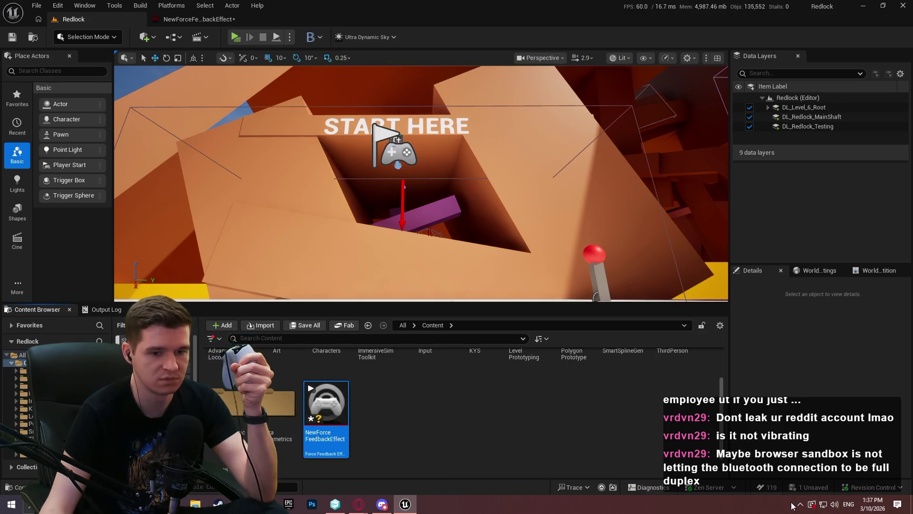
pyautogui.click(331, 407)
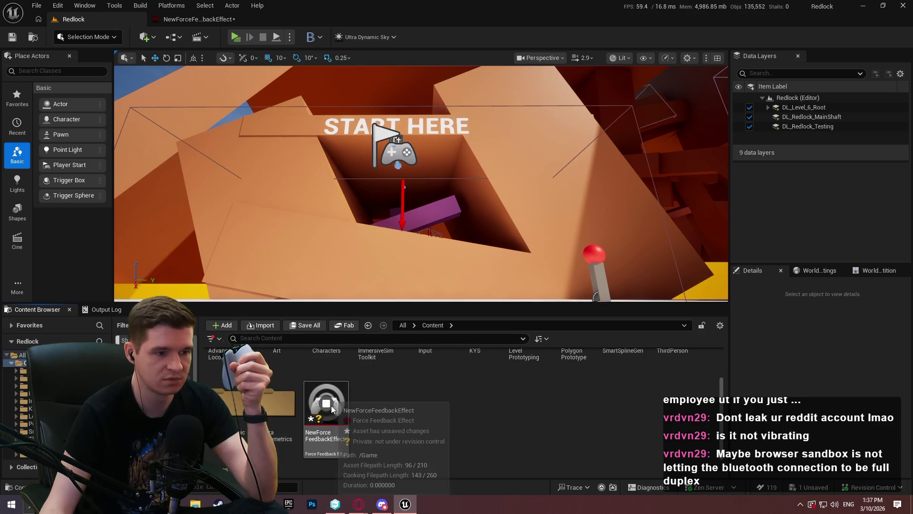
pyautogui.click(326, 405)
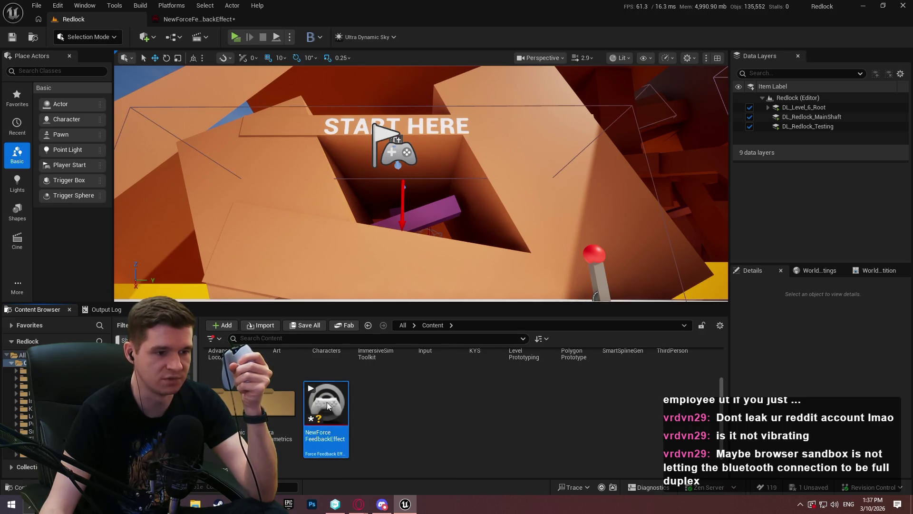
pyautogui.click(417, 409)
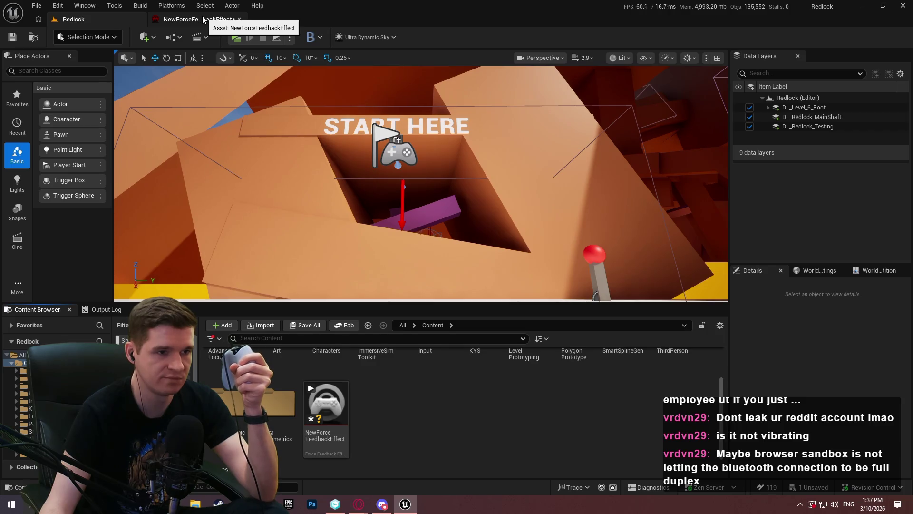
pyautogui.moveTo(337, 417)
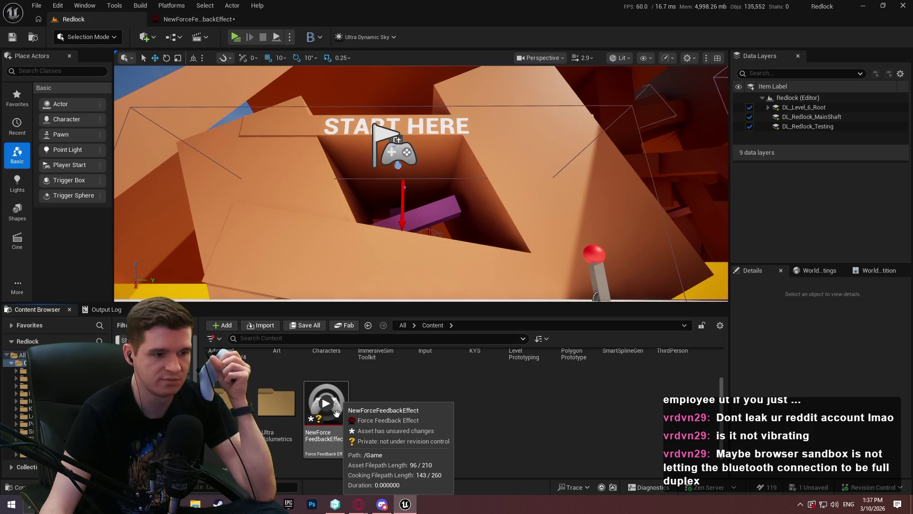
pyautogui.click(329, 414)
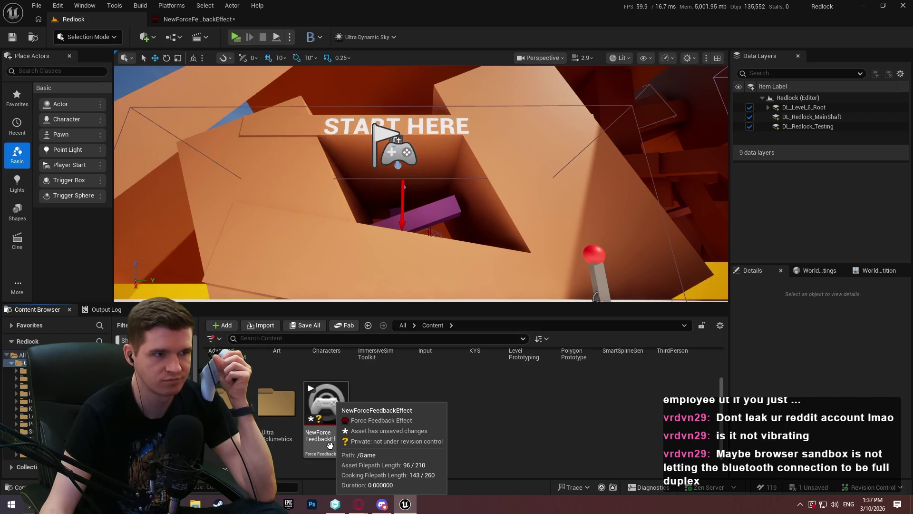
pyautogui.click(212, 21)
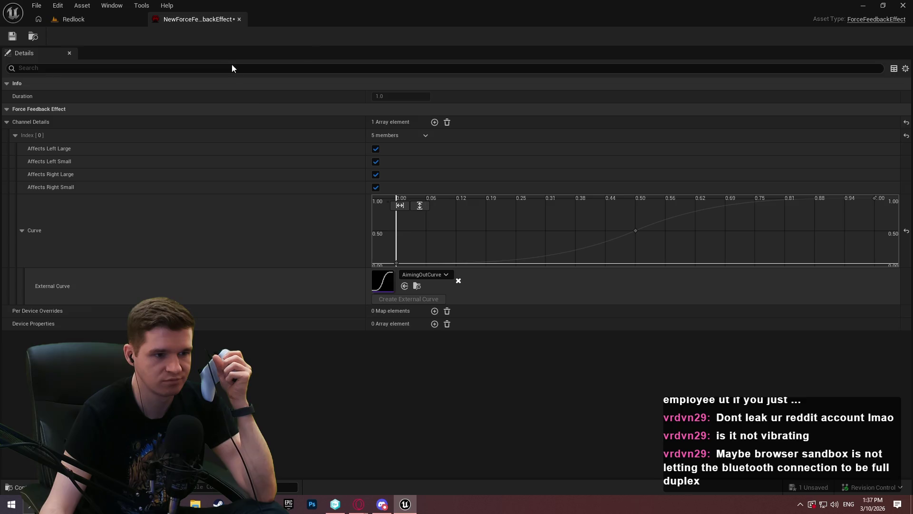
pyautogui.click(81, 19)
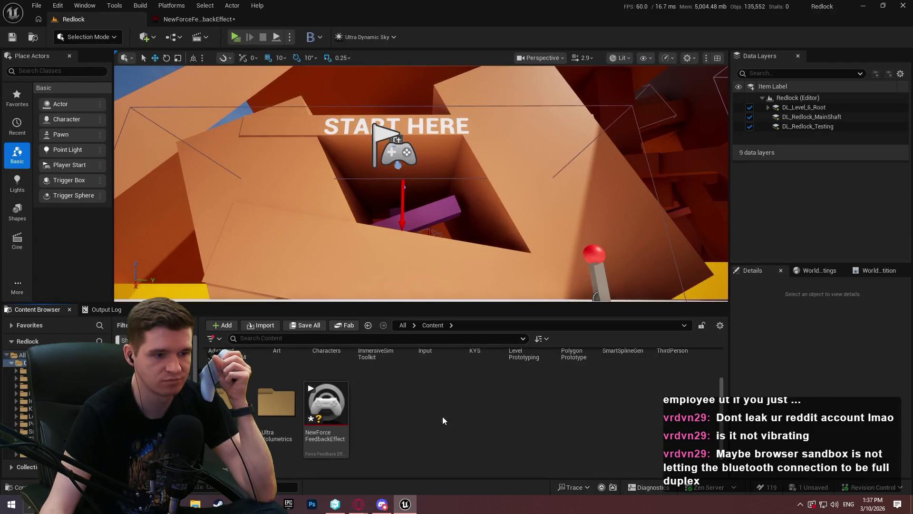
pyautogui.scroll(2, 423, 429)
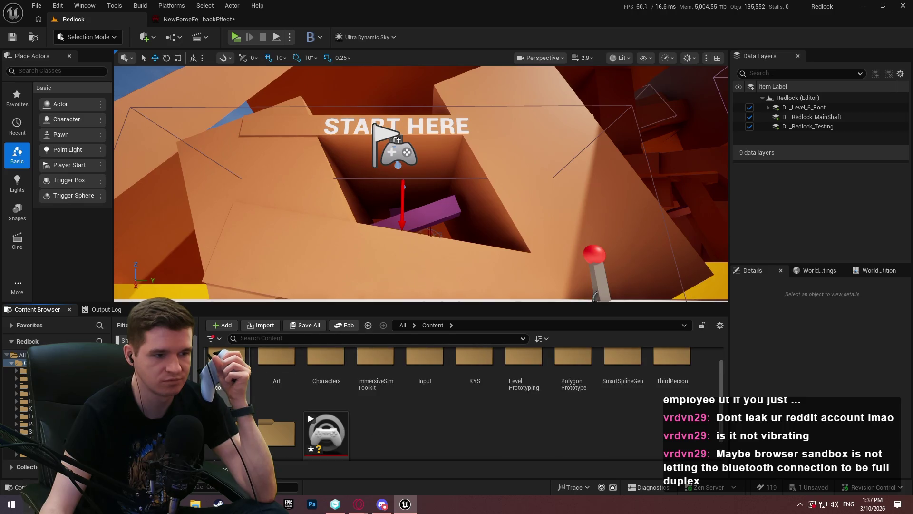
# In the ALS_AnimMan Blueprint, add a Debug Key Gamepad D-pad Up event
pyautogui.doubleClick(228, 369)
pyautogui.doubleClick(281, 375)
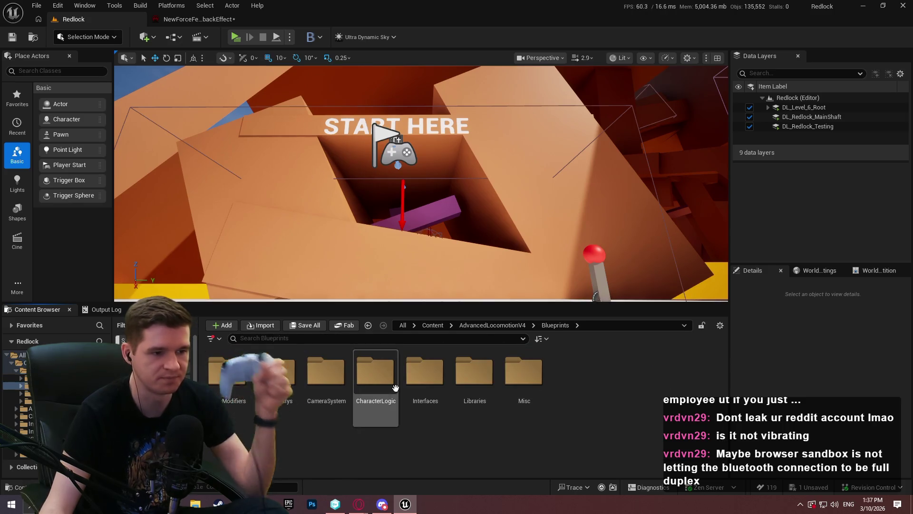
pyautogui.doubleClick(375, 375)
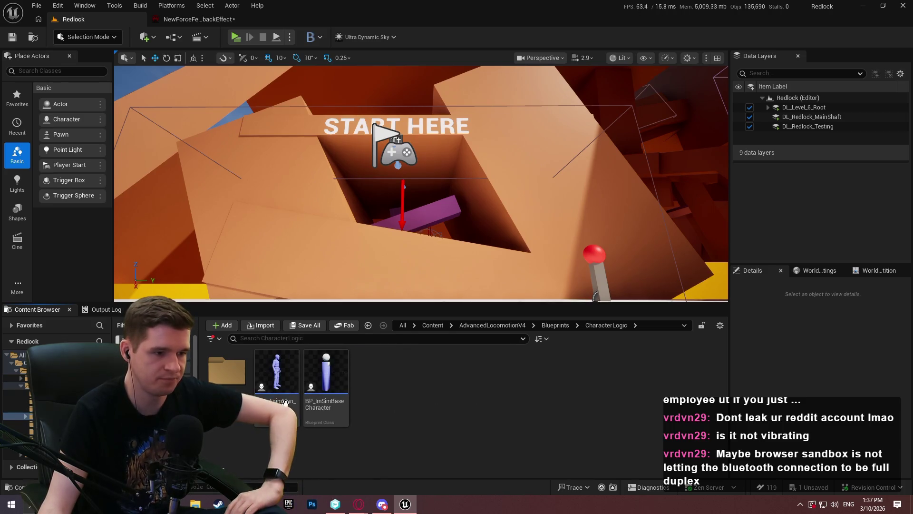
pyautogui.doubleClick(284, 402)
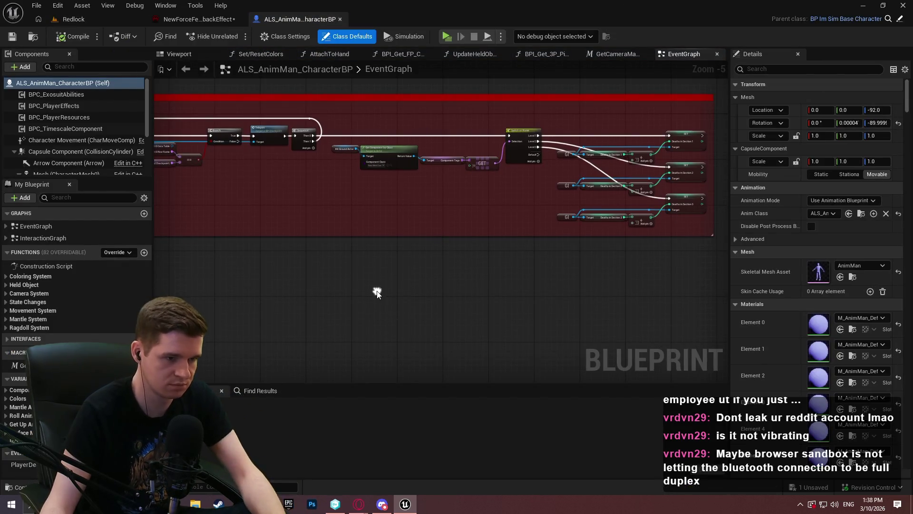
pyautogui.rightClick(376, 290)
pyautogui.write('debug key g')
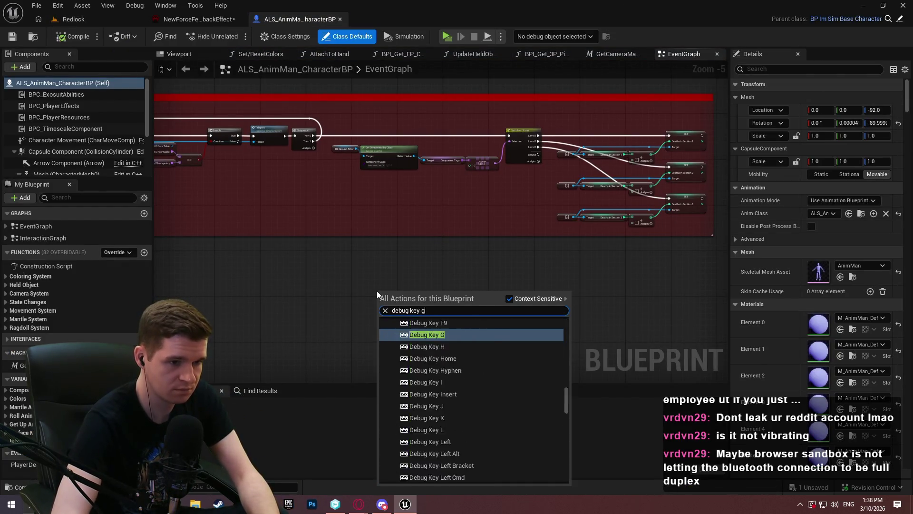
pyautogui.write('amepad')
pyautogui.click(397, 320)
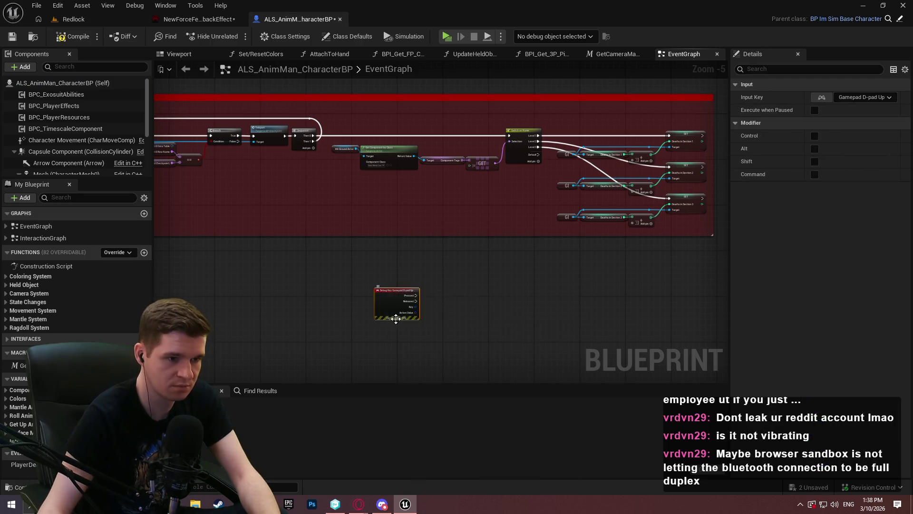
# Wire Pressed to a Spawn Force Feedback at Location node playing NewForceFeedbackEffect
pyautogui.scroll(4, 396, 319)
pyautogui.moveTo(436, 276)
pyautogui.mouseDown()
pyautogui.moveTo(504, 289)
pyautogui.moveTo(535, 284)
pyautogui.mouseUp()
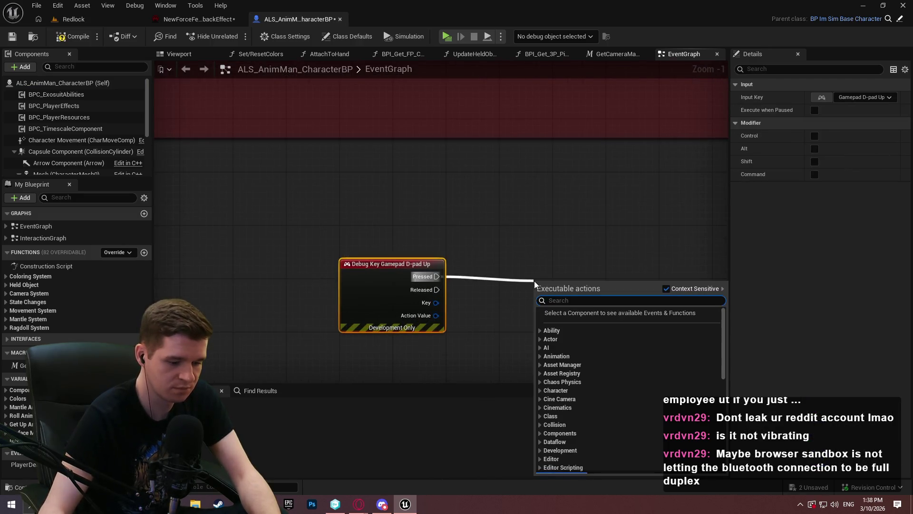
pyautogui.write('force feed')
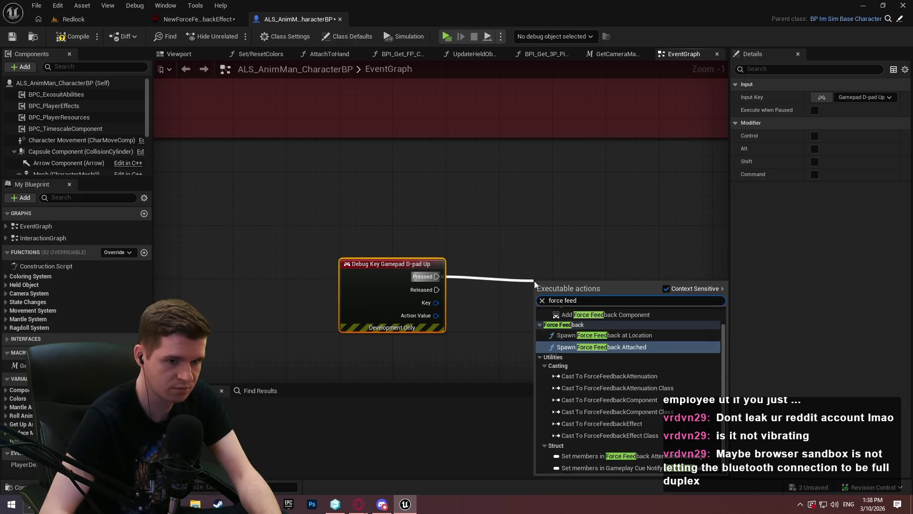
pyautogui.press('Return')
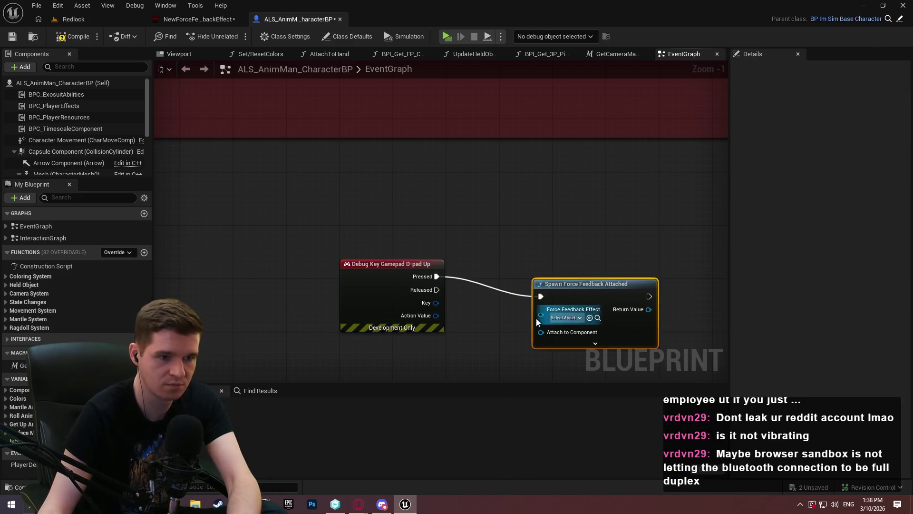
pyautogui.press('Delete')
pyautogui.write('force feed')
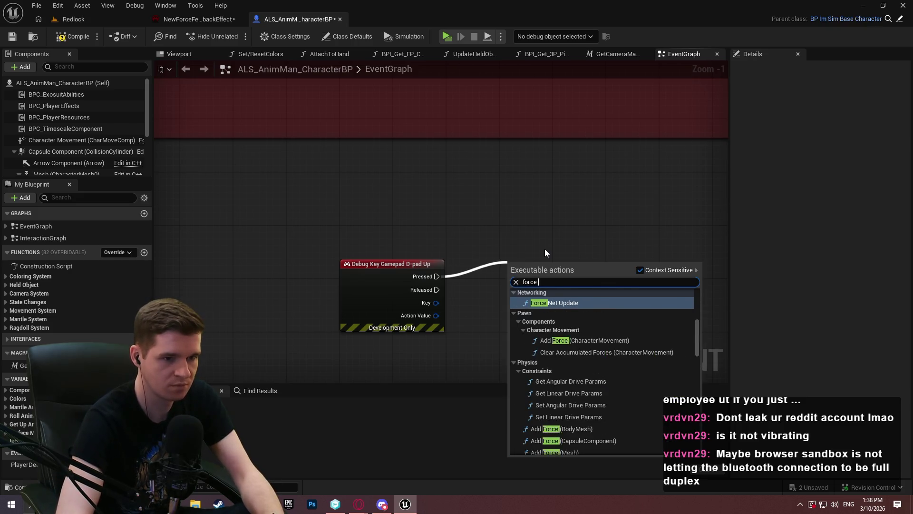
pyautogui.press('Return')
pyautogui.scroll(1, 534, 302)
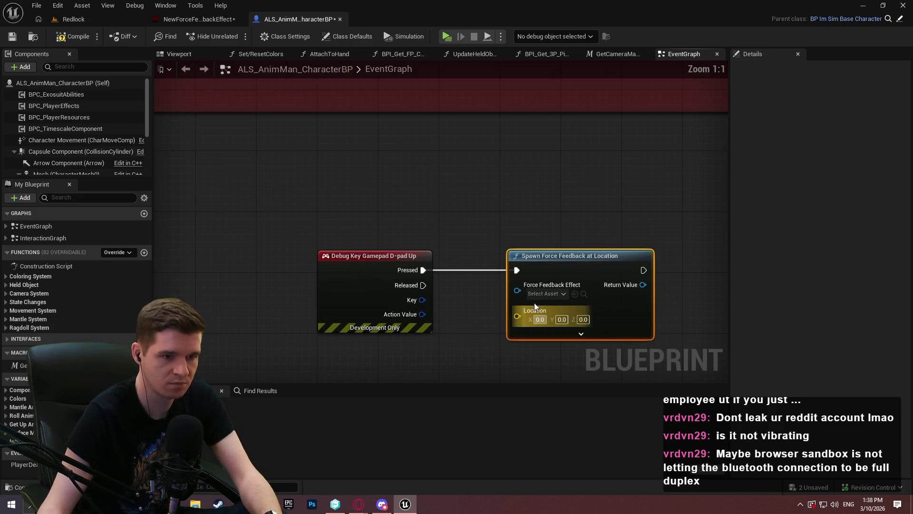
pyautogui.click(550, 293)
pyautogui.click(585, 352)
# Feed Get Actor Location into the Location pin and tick Looping on the spawn node
pyautogui.moveTo(517, 316); pyautogui.dragTo(470, 352)
pyautogui.write('get')
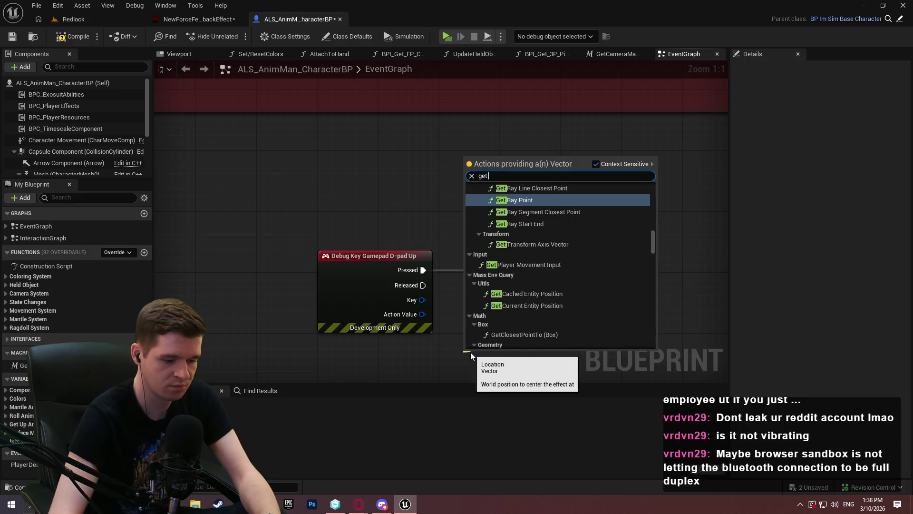
pyautogui.write(' actor')
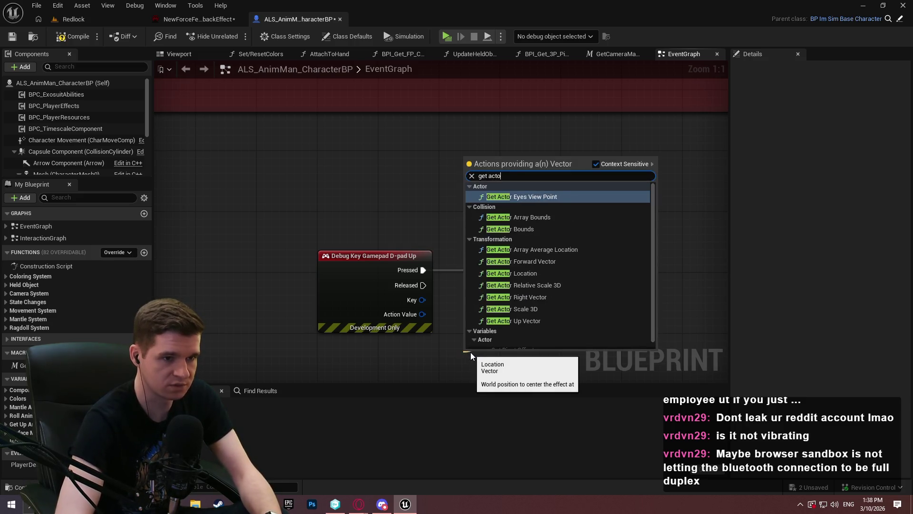
pyautogui.write(' location')
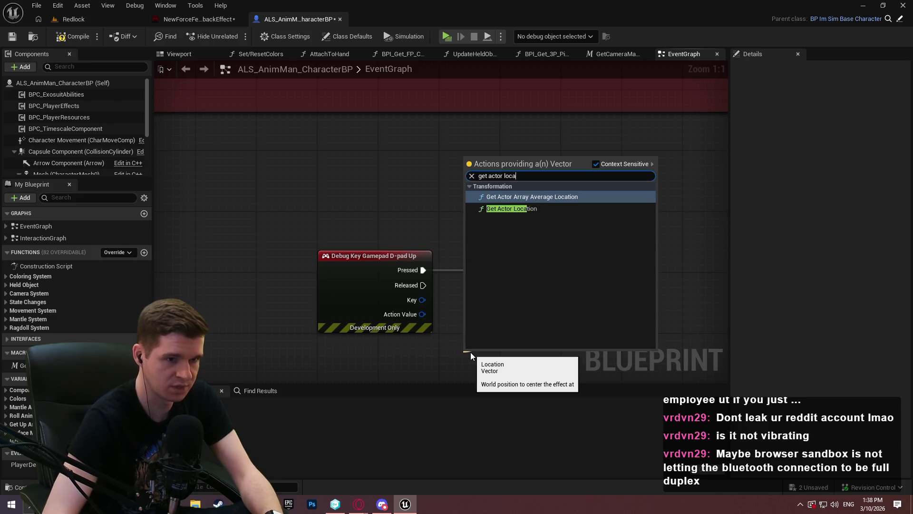
pyautogui.press('Return')
pyautogui.click(582, 322)
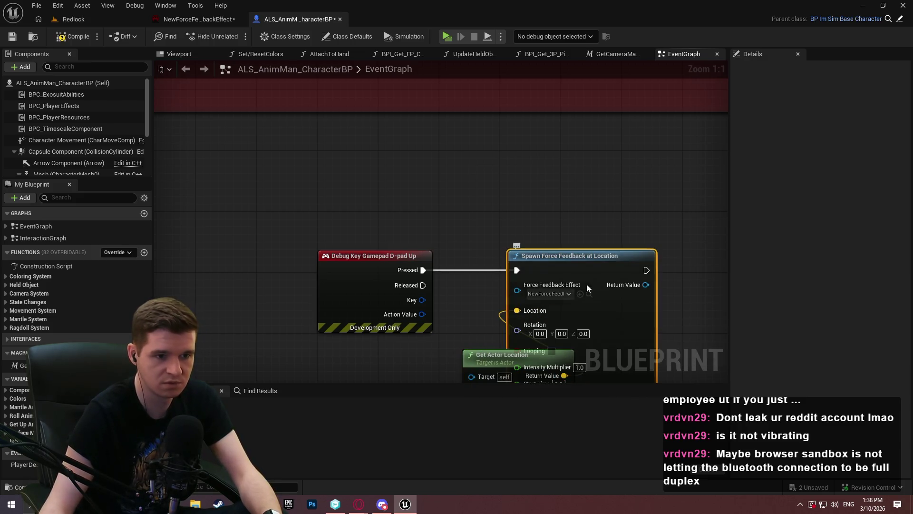
pyautogui.moveTo(518, 290); pyautogui.dragTo(648, 216)
pyautogui.moveTo(597, 271)
pyautogui.mouseDown()
pyautogui.moveTo(681, 210)
pyautogui.moveTo(606, 107)
pyautogui.mouseUp()
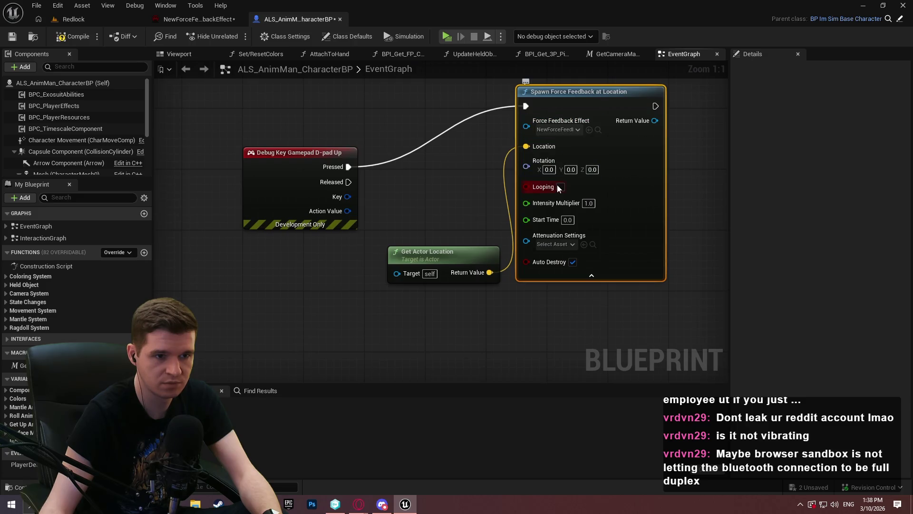
pyautogui.click(698, 223)
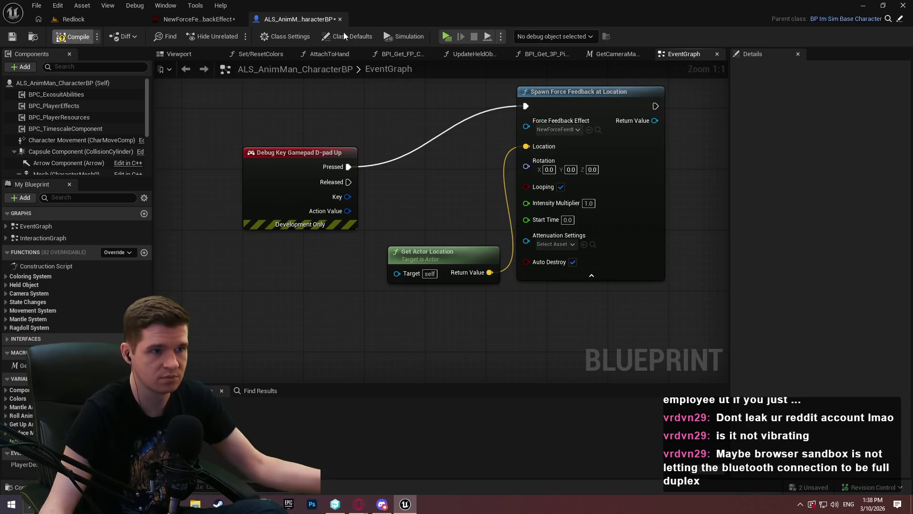
# Play-test the level, rerunning the ShowDebug console command to display force feedback info
pyautogui.click(447, 36)
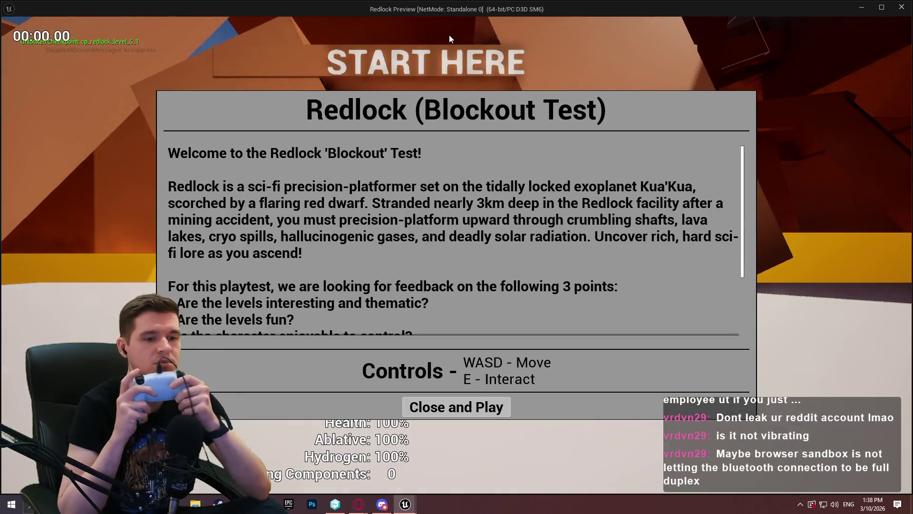
pyautogui.click(471, 410)
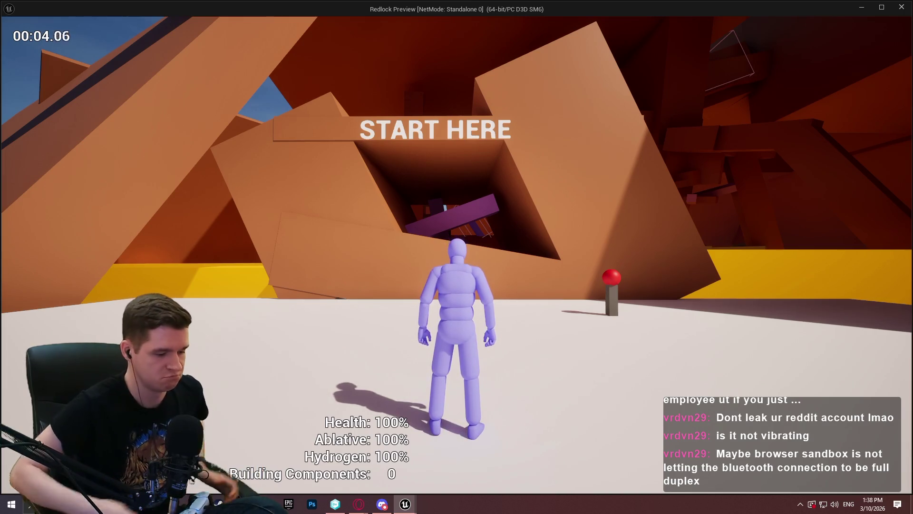
pyautogui.press('`')
pyautogui.press('Up')
pyautogui.press('Return')
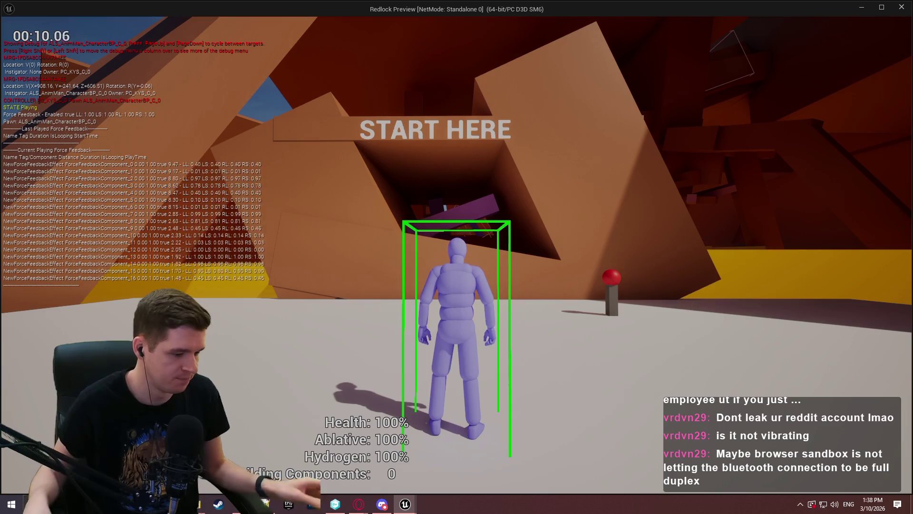
pyautogui.press('Escape')
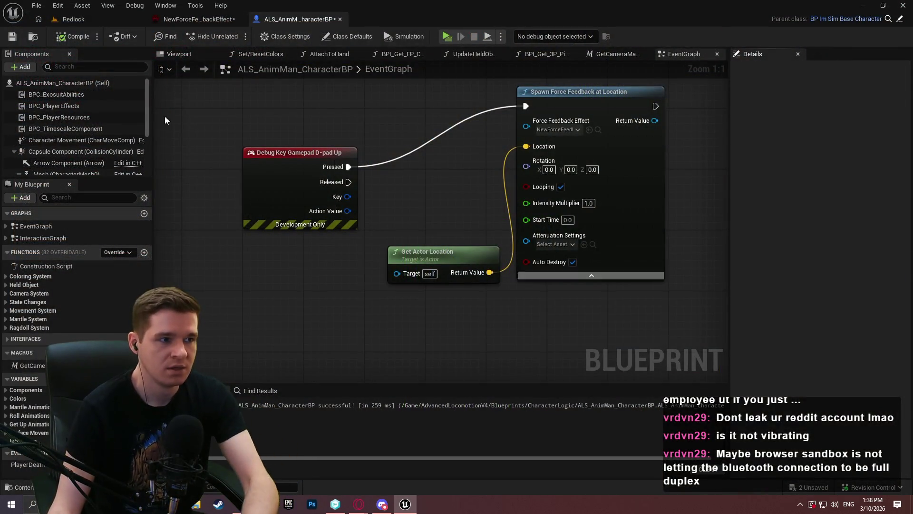
# Close Unreal Editor without saving the changed assets
pyautogui.hotkey('ctrl', 'shift', 's')
pyautogui.click(538, 360)
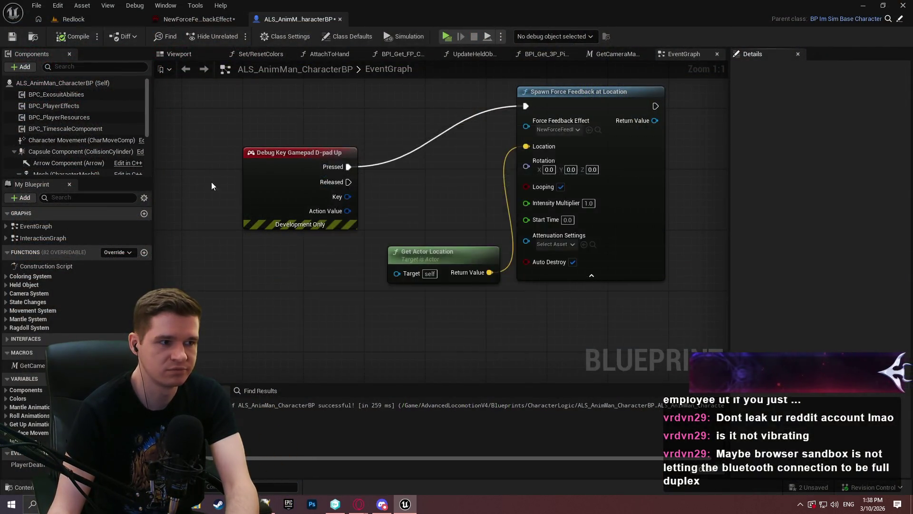
pyautogui.hotkey('alt', 'Tab')
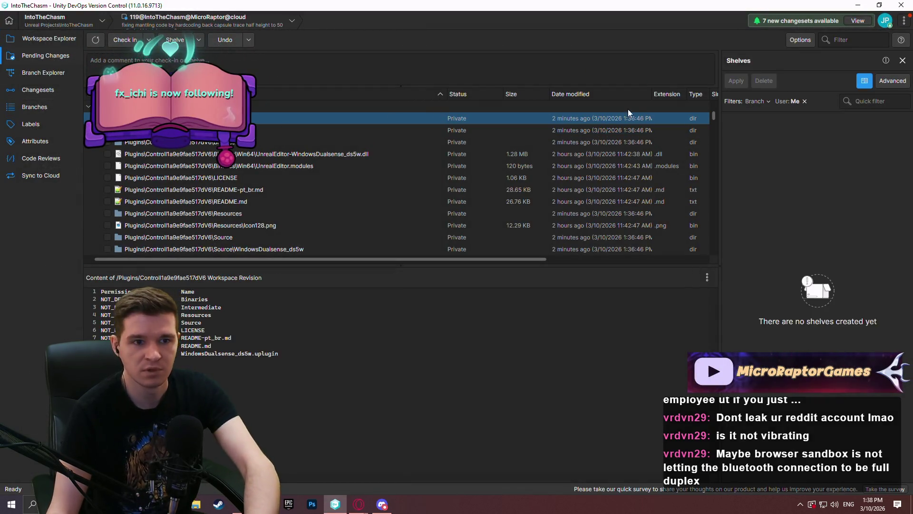
# Select all private plugin files in Pending Changes and delete them
pyautogui.moveTo(714, 118); pyautogui.dragTo(709, 245)
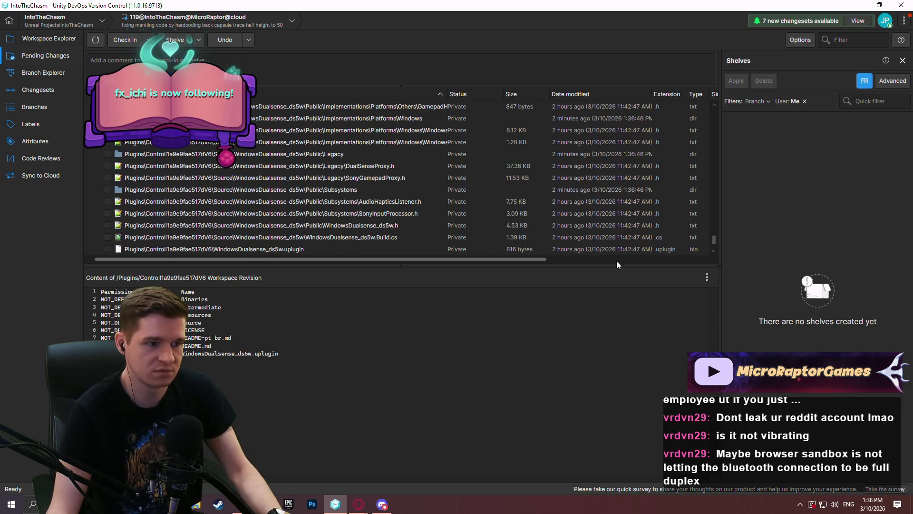
pyautogui.keyDown('shift'); pyautogui.click(278, 249); pyautogui.keyUp('shift')
pyautogui.rightClick(278, 249)
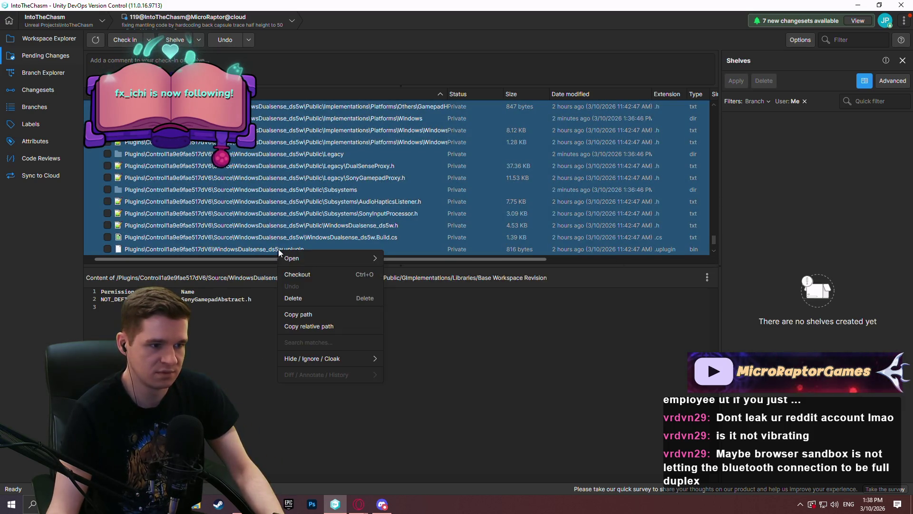
pyautogui.click(311, 295)
pyautogui.click(502, 265)
# Switch the workspace to changeset 170 on the PS4 + PS5 branch, then return to GitHub
pyautogui.click(43, 72)
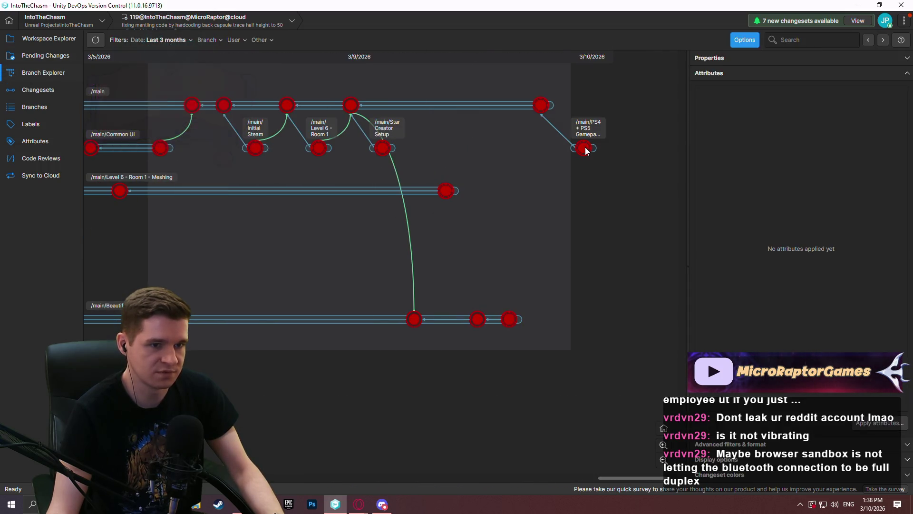
pyautogui.rightClick(584, 148)
pyautogui.click(641, 236)
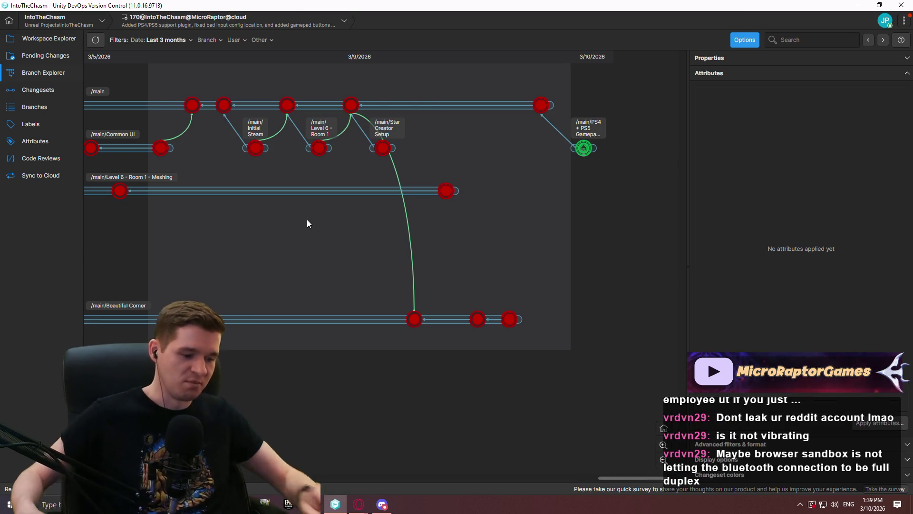
pyautogui.click(359, 504)
pyautogui.click(450, 479)
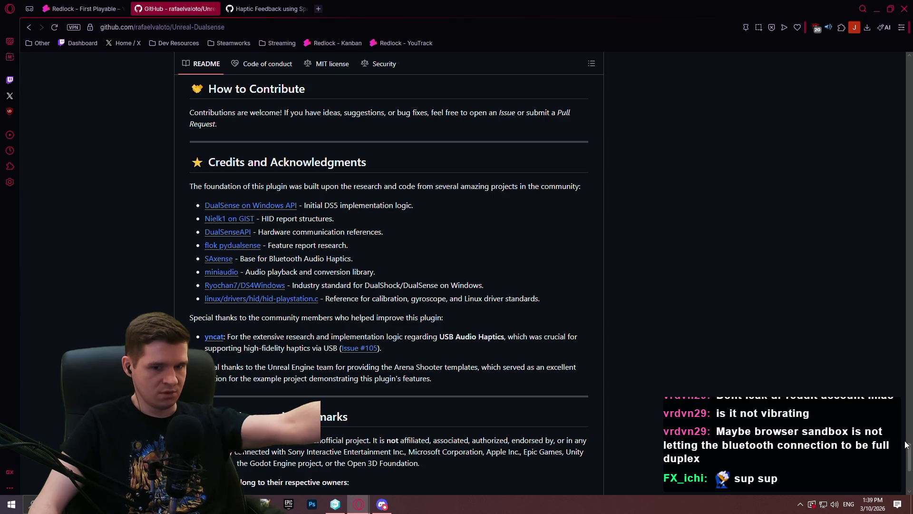
# Skim the Unreal-Dualsense README in Opera, then bring back Unity DevOps' IntoTheChasm workspace file tree
pyautogui.moveTo(906, 445)
pyautogui.mouseDown()
pyautogui.moveTo(894, 278)
pyautogui.moveTo(865, 127)
pyautogui.mouseUp()
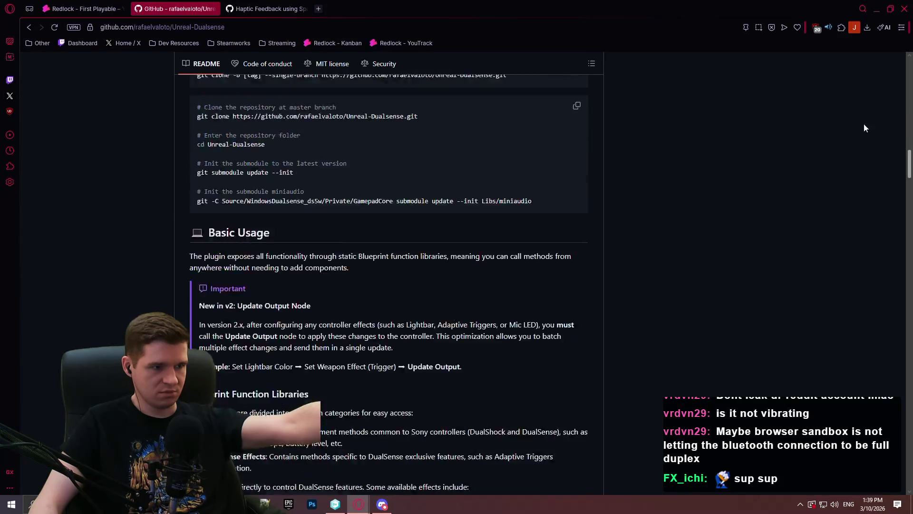
pyautogui.scroll(10, 861, 104)
pyautogui.scroll(-5, 858, 79)
pyautogui.scroll(5, 861, 103)
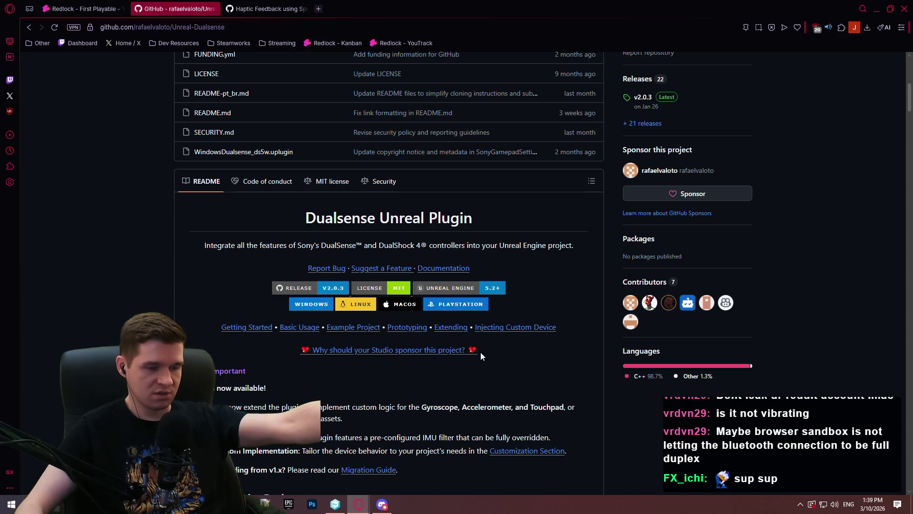
pyautogui.scroll(-2, 474, 255)
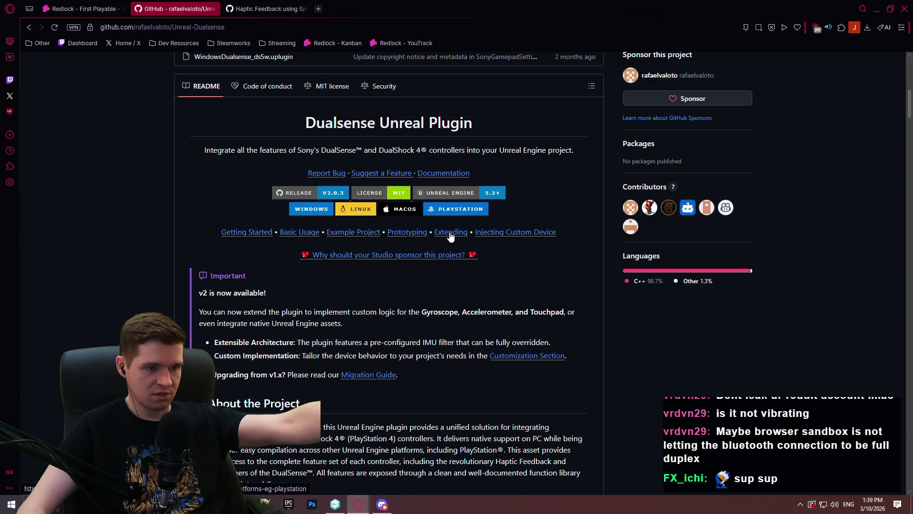
pyautogui.scroll(-3, 432, 296)
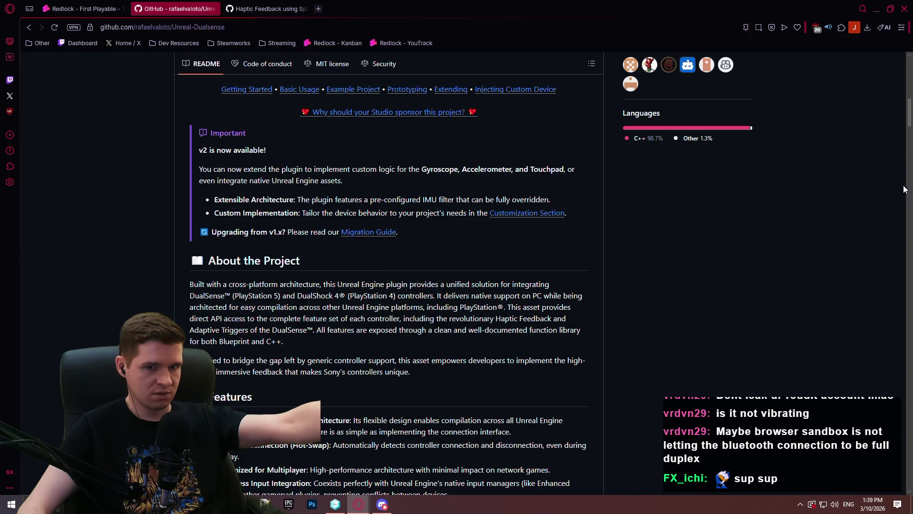
pyautogui.scroll(-2, 910, 114)
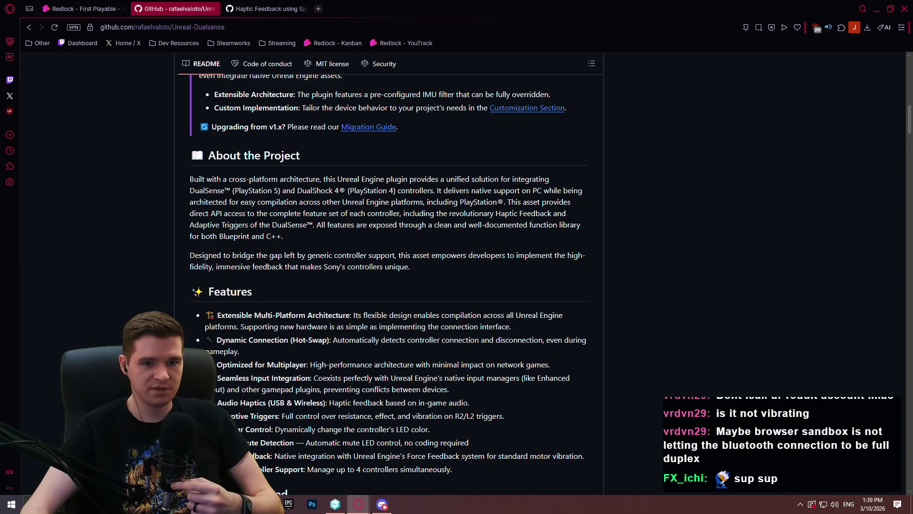
pyautogui.moveTo(905, 126)
pyautogui.mouseDown()
pyautogui.moveTo(901, 294)
pyautogui.moveTo(895, 272)
pyautogui.mouseUp()
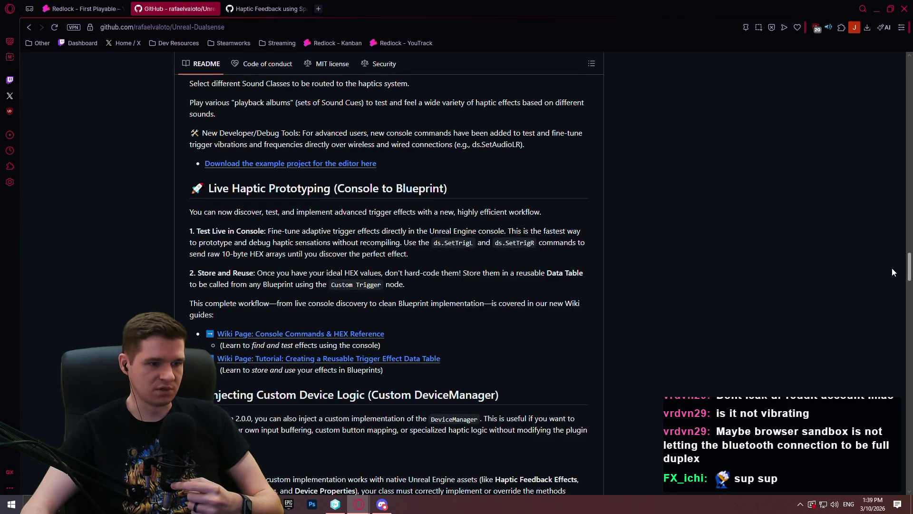
pyautogui.click(335, 504)
pyautogui.click(32, 39)
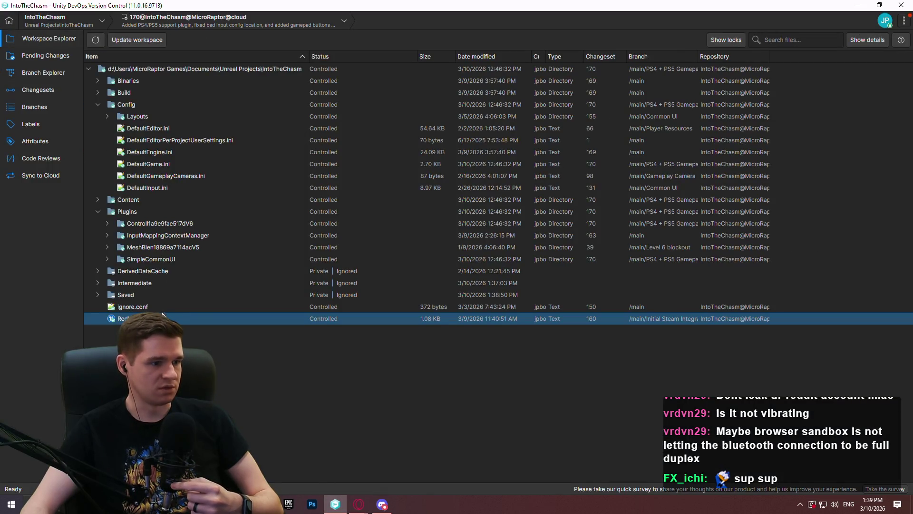
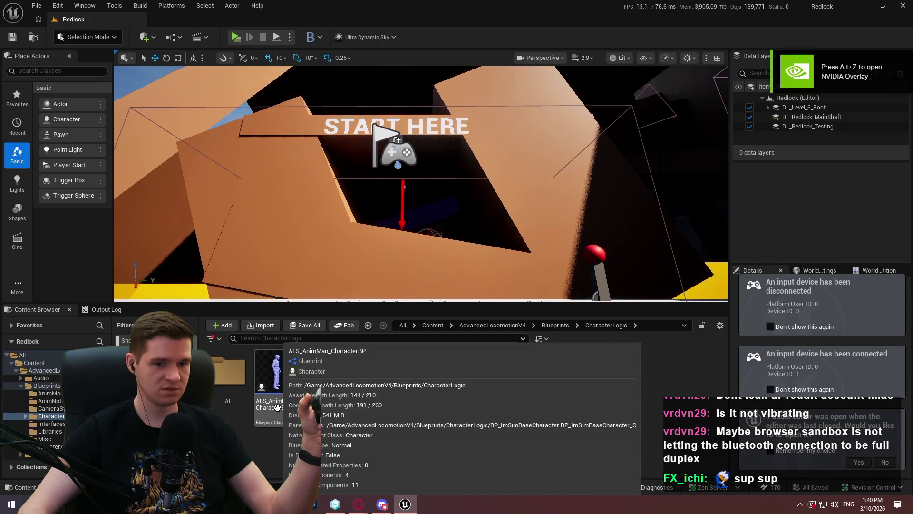
# Open ALS_AnimMan_CharacterBP and add a Debug Key Gamepad D-pad Up event
pyautogui.doubleClick(278, 408)
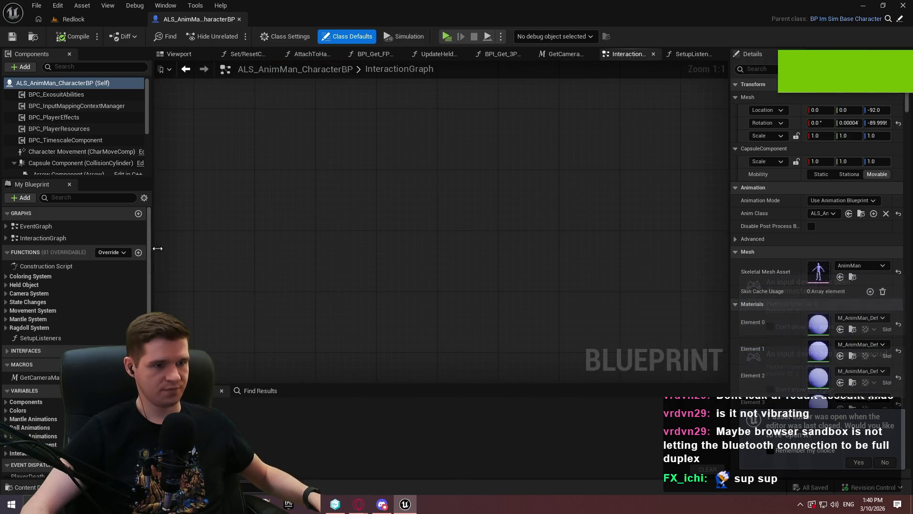
pyautogui.rightClick(320, 165)
pyautogui.write('debug ')
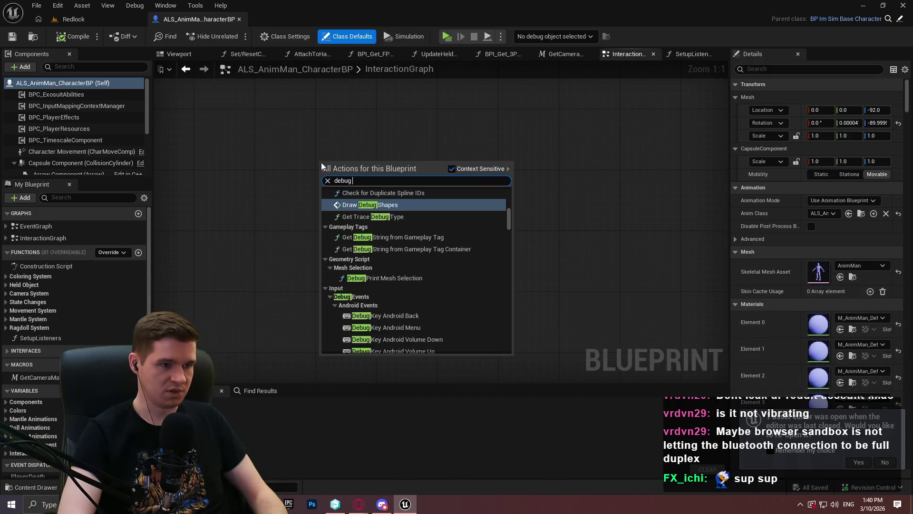
pyautogui.write('key gamepad')
pyautogui.press('Return')
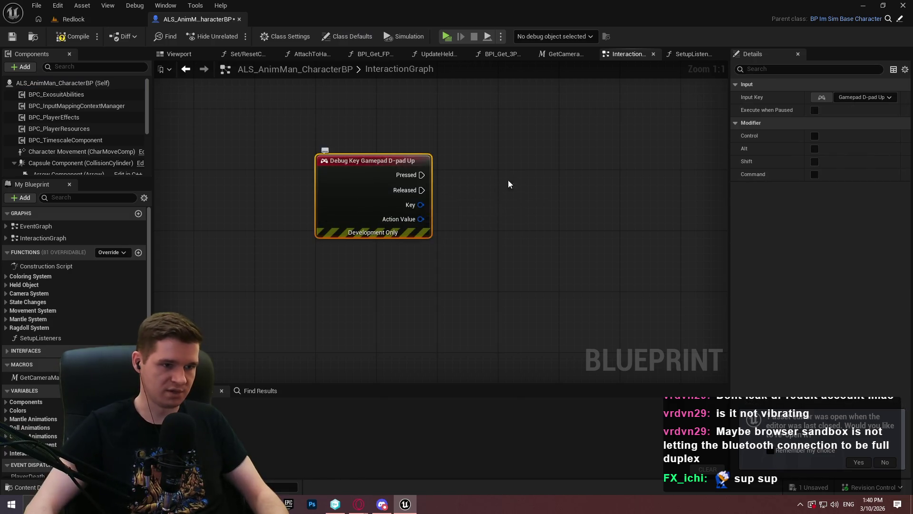
# Add a Lightbar node triggered by the debug key's Pressed output
pyautogui.moveTo(423, 175); pyautogui.dragTo(503, 167)
pyautogui.write('light')
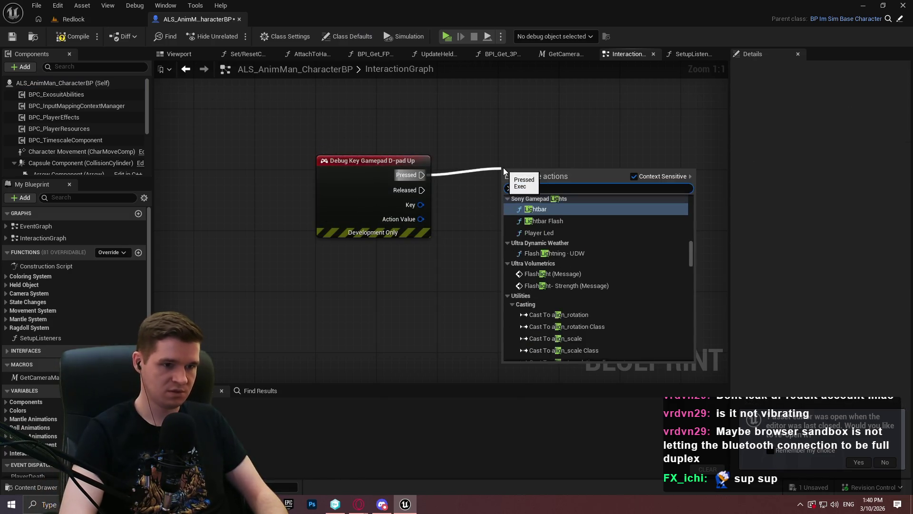
pyautogui.write('bar')
pyautogui.click(507, 208)
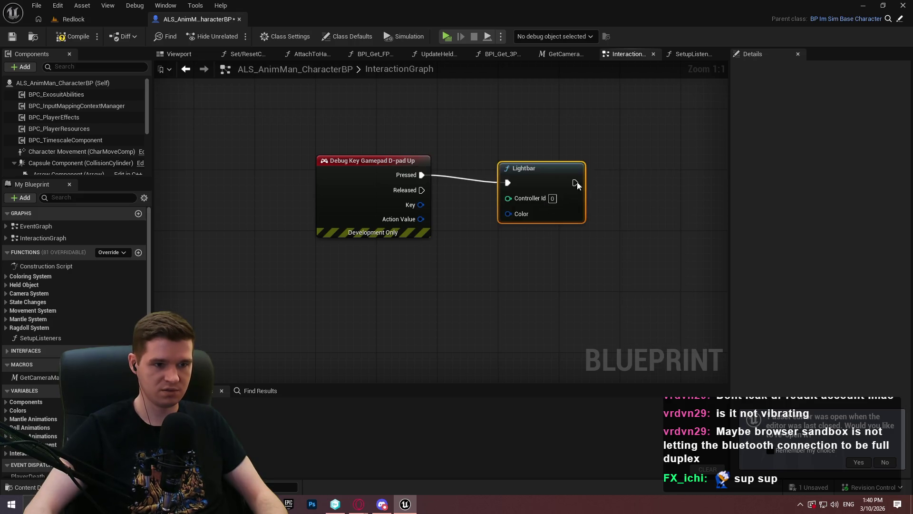
pyautogui.moveTo(567, 176); pyautogui.dragTo(575, 169)
# Connect a Make Color node to the Lightbar's Color input
pyautogui.moveTo(531, 198)
pyautogui.mouseDown()
pyautogui.moveTo(514, 220)
pyautogui.moveTo(564, 261)
pyautogui.mouseUp()
pyautogui.write('make color')
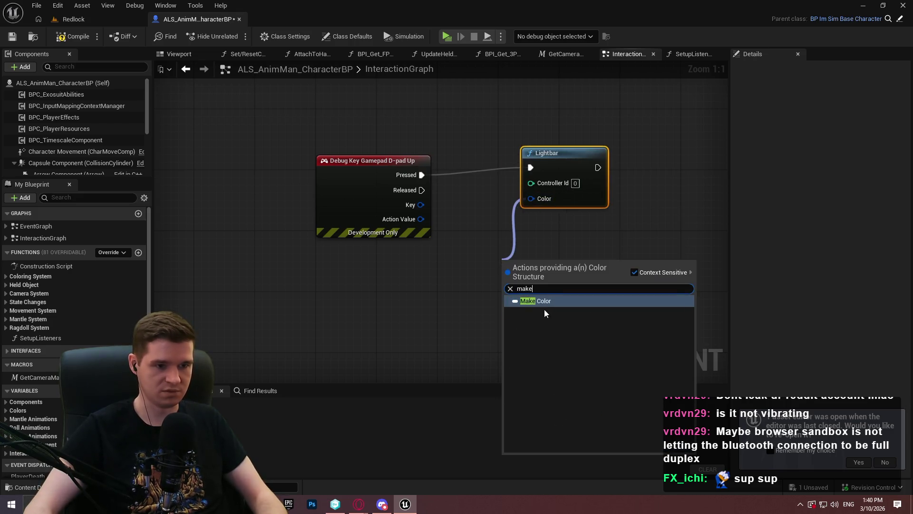
pyautogui.press('Return')
pyautogui.press('Delete')
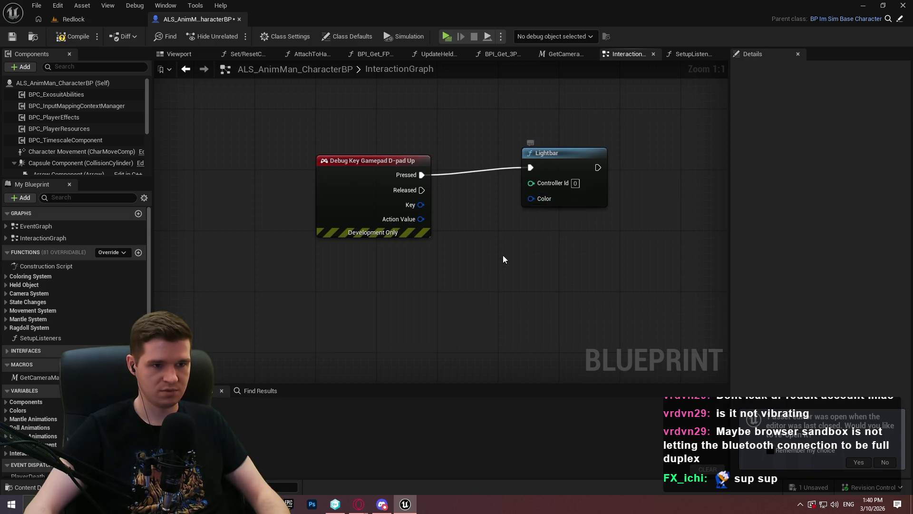
pyautogui.moveTo(531, 199); pyautogui.dragTo(515, 247)
pyautogui.write('make')
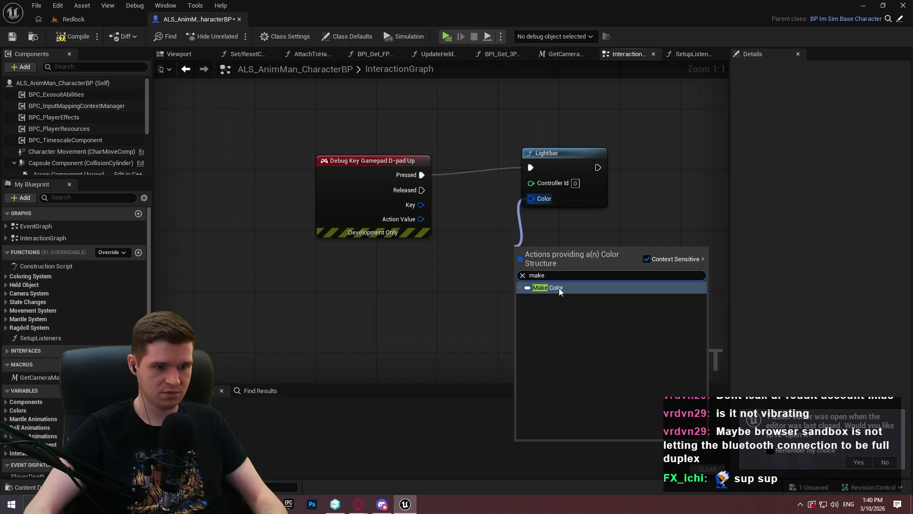
pyautogui.click(560, 289)
pyautogui.write('1')
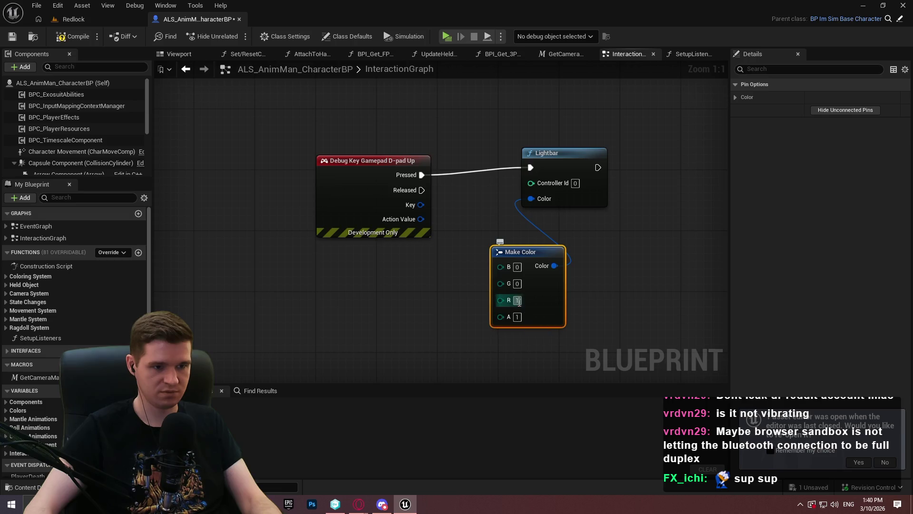
# Set the Make Color R and A values to 255, then launch a test play
pyautogui.press('Return')
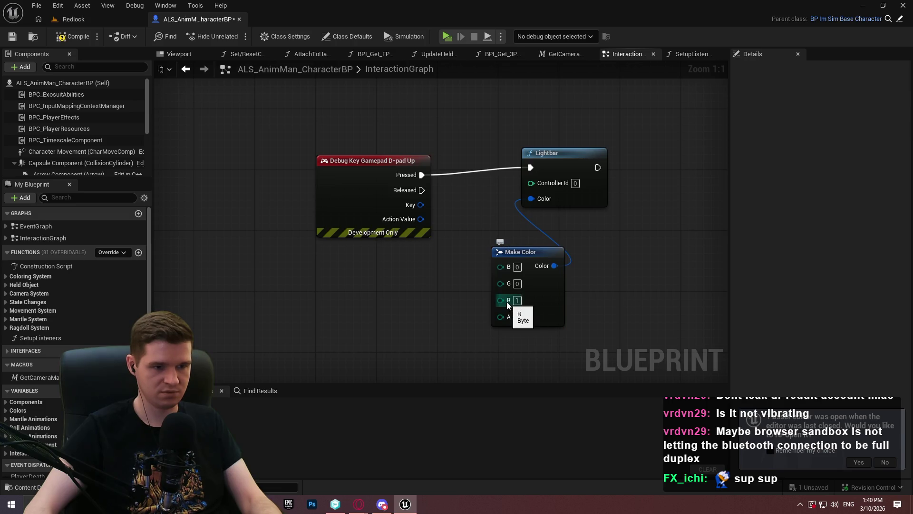
pyautogui.click(517, 300)
pyautogui.write('255')
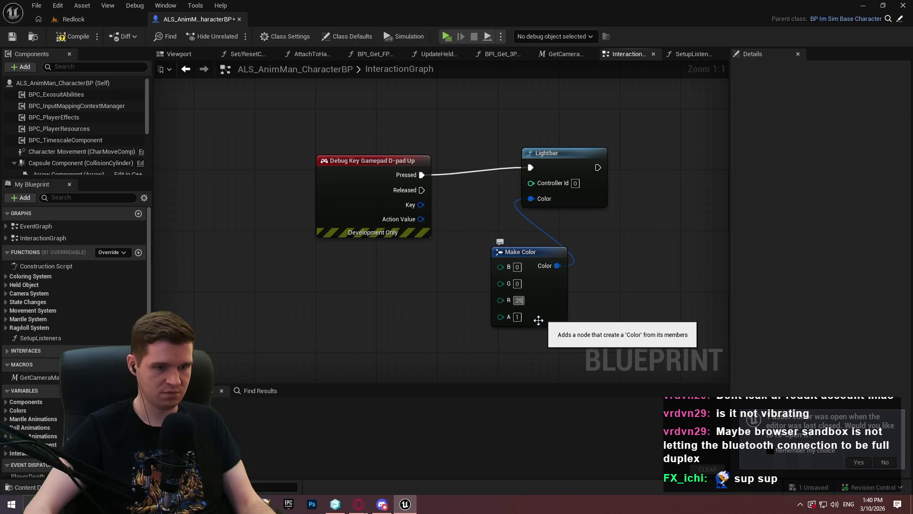
pyautogui.click(518, 316)
pyautogui.write('255')
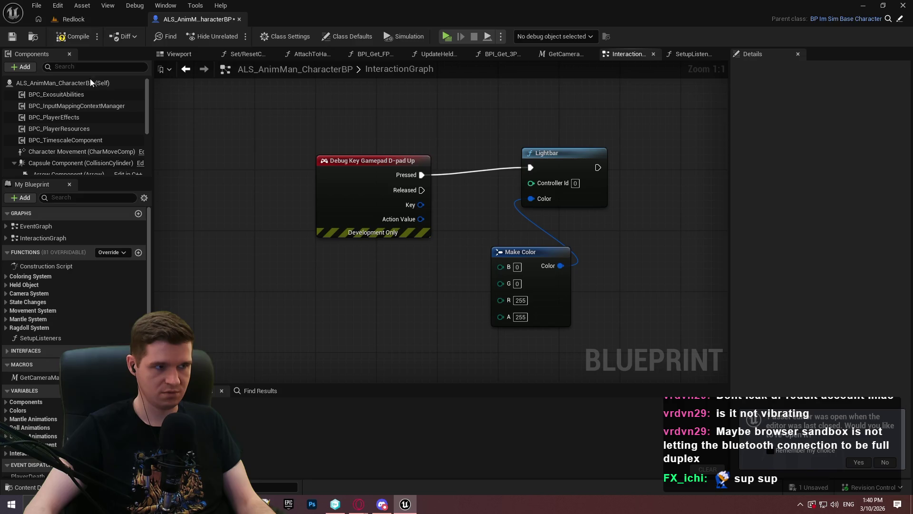
pyautogui.click(447, 37)
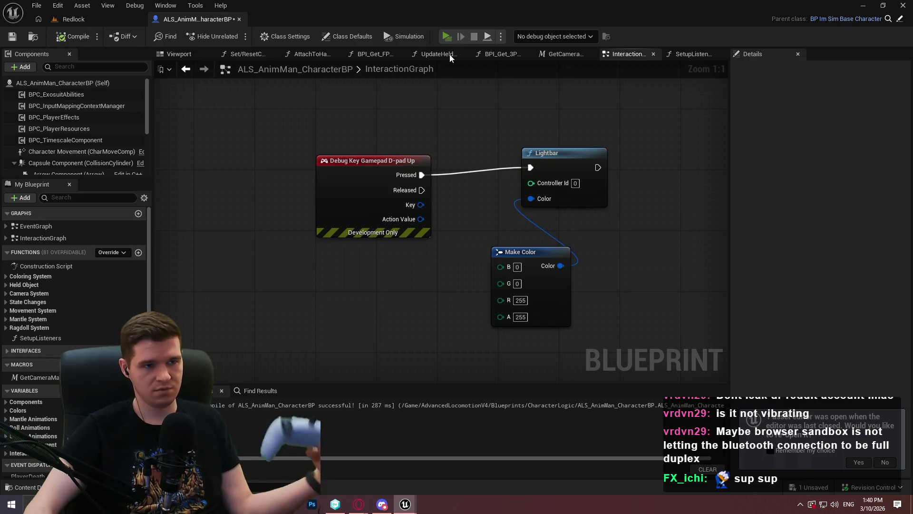
# Test-play the lightbar event, debugging the spawned character instance
pyautogui.click(461, 405)
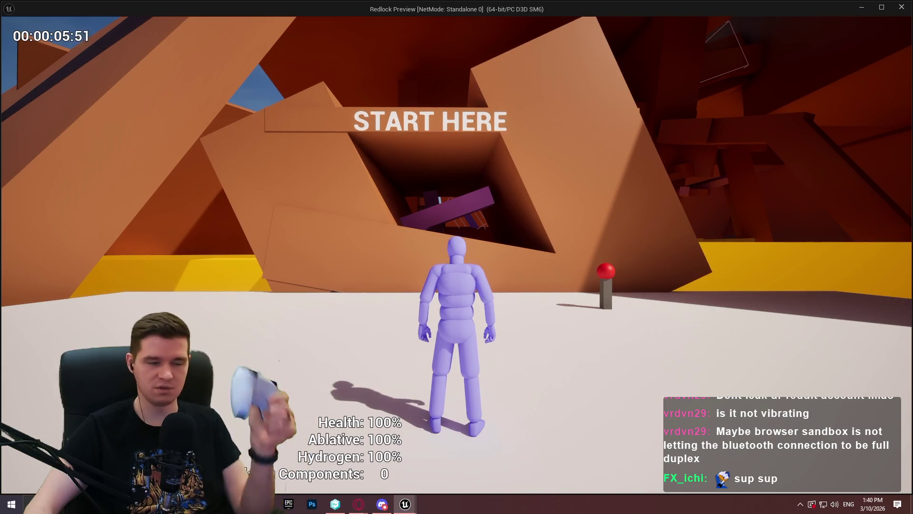
pyautogui.press('Escape')
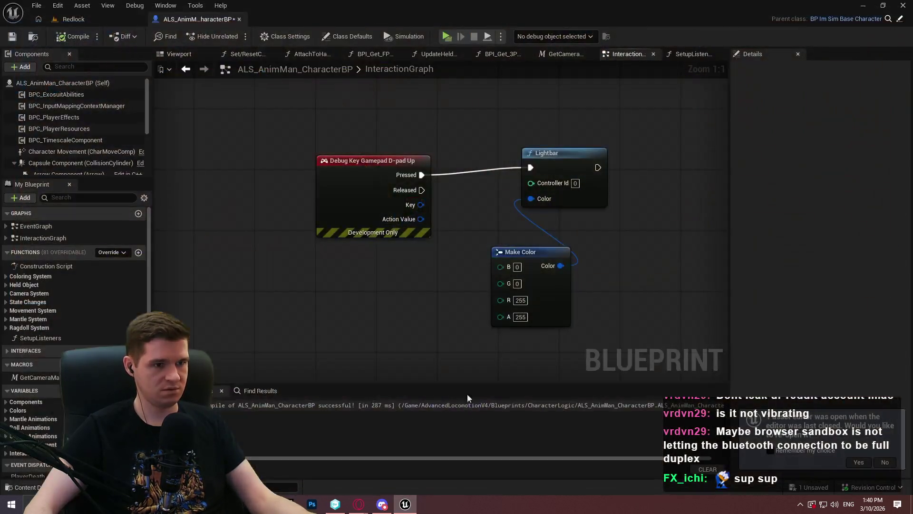
pyautogui.click(447, 36)
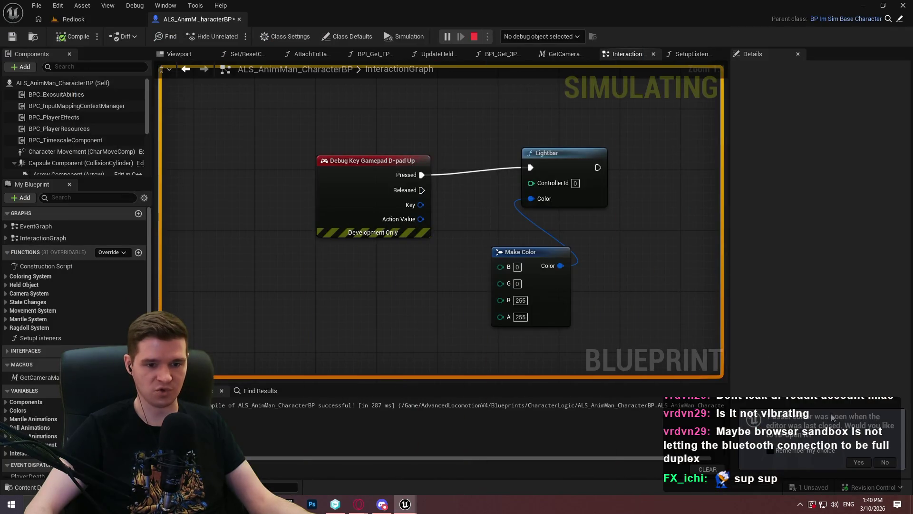
pyautogui.click(542, 36)
pyautogui.click(541, 58)
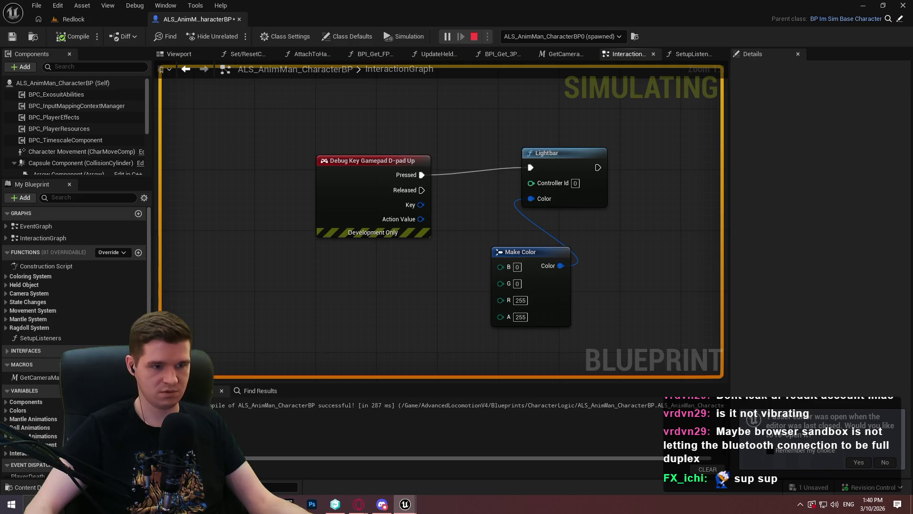
pyautogui.press('Escape')
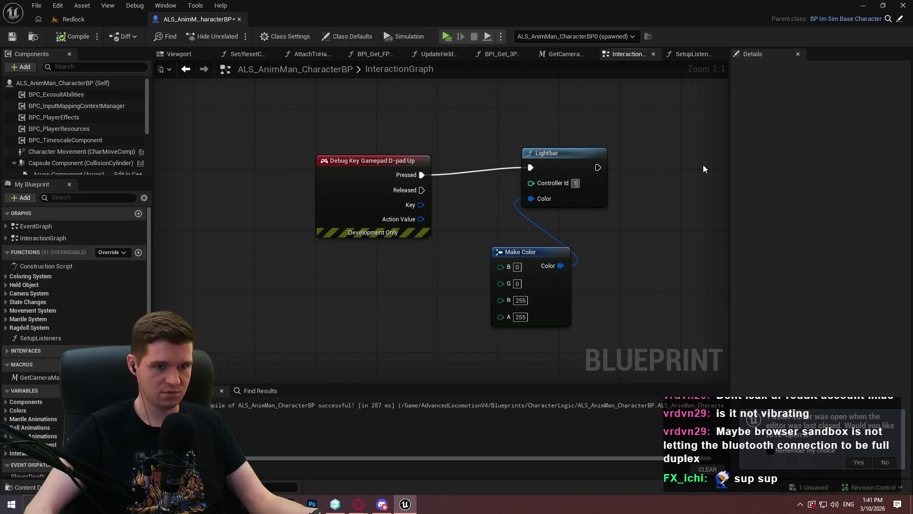
pyautogui.click(447, 38)
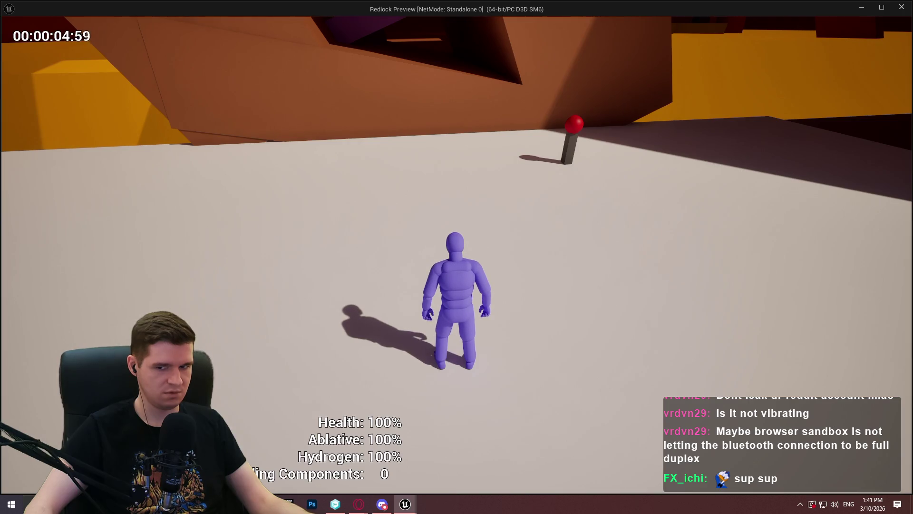
pyautogui.press('Escape')
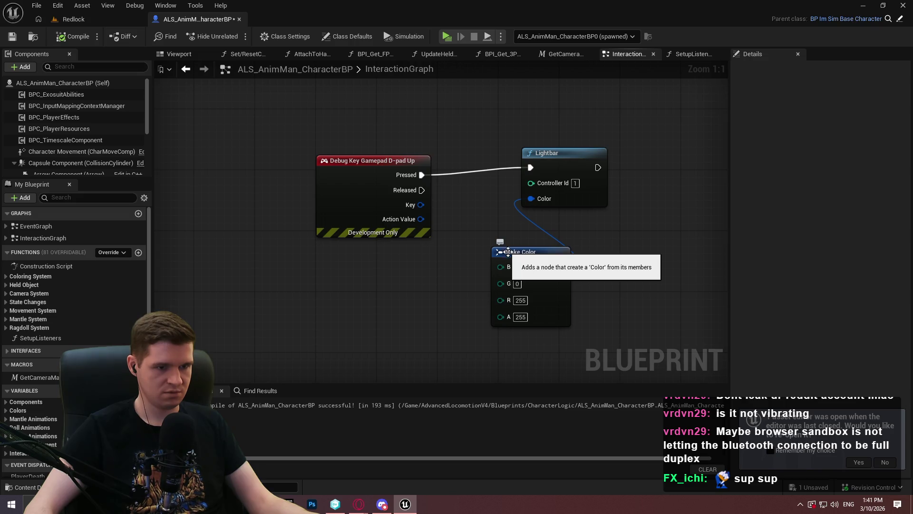
# Change Make Color alpha to 1, recompile and retest, then set Lightbar Controller Id to 0
pyautogui.click(517, 316)
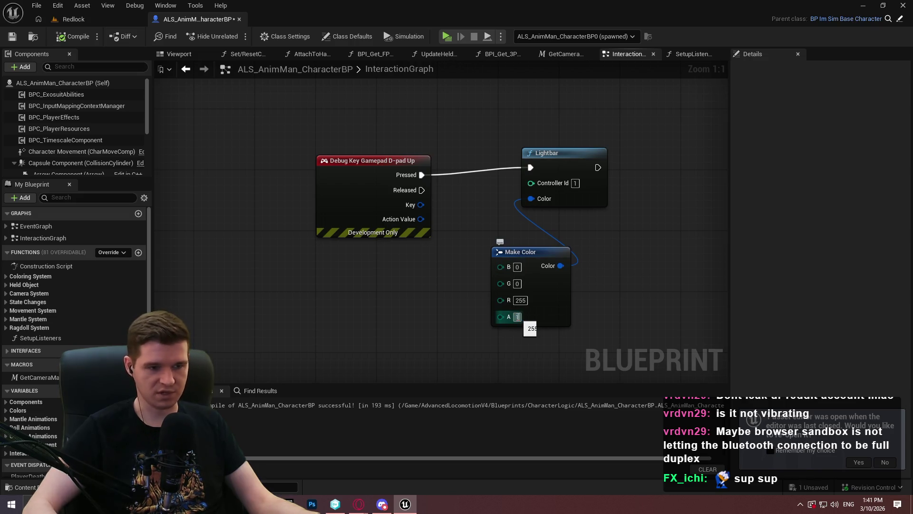
pyautogui.write('1')
pyautogui.press('F7')
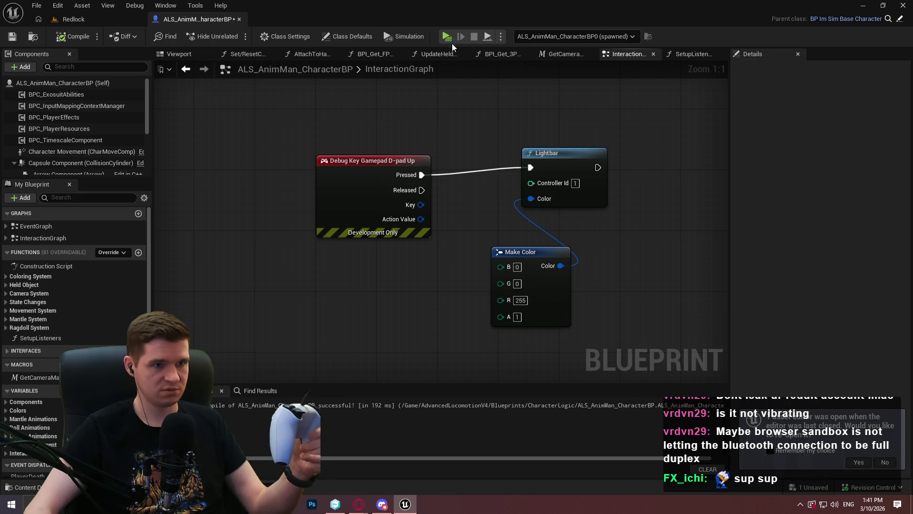
pyautogui.click(445, 37)
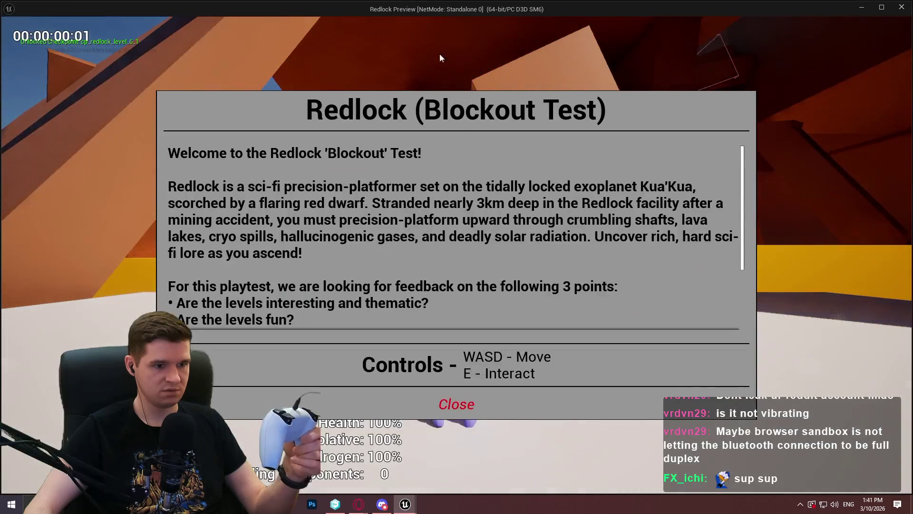
pyautogui.click(463, 399)
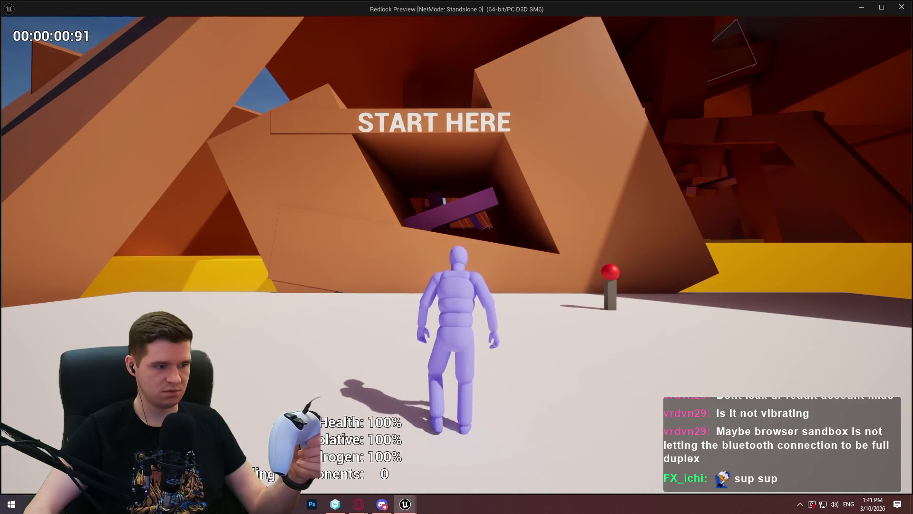
pyautogui.press('Escape')
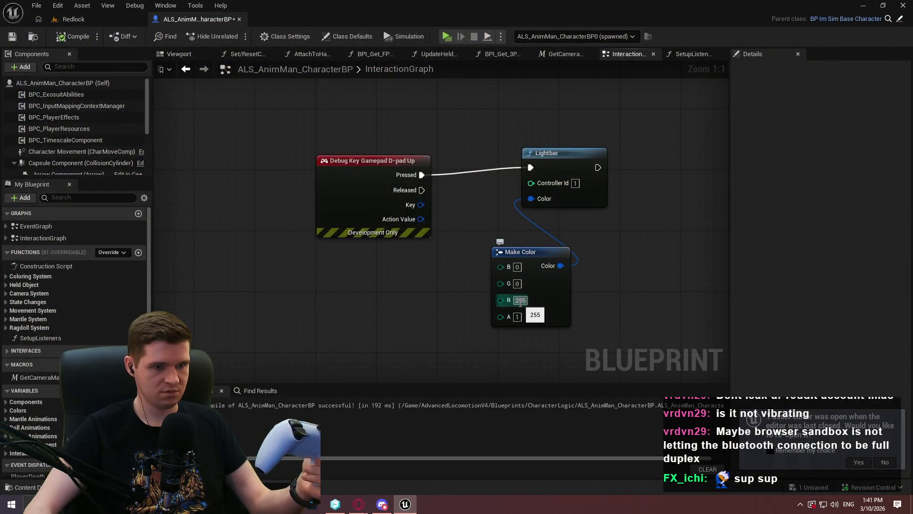
pyautogui.click(567, 204)
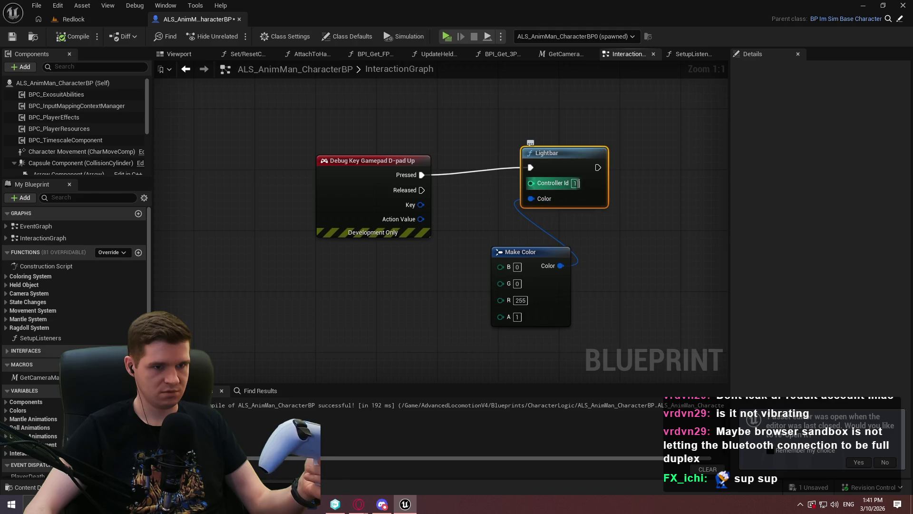
pyautogui.write('0')
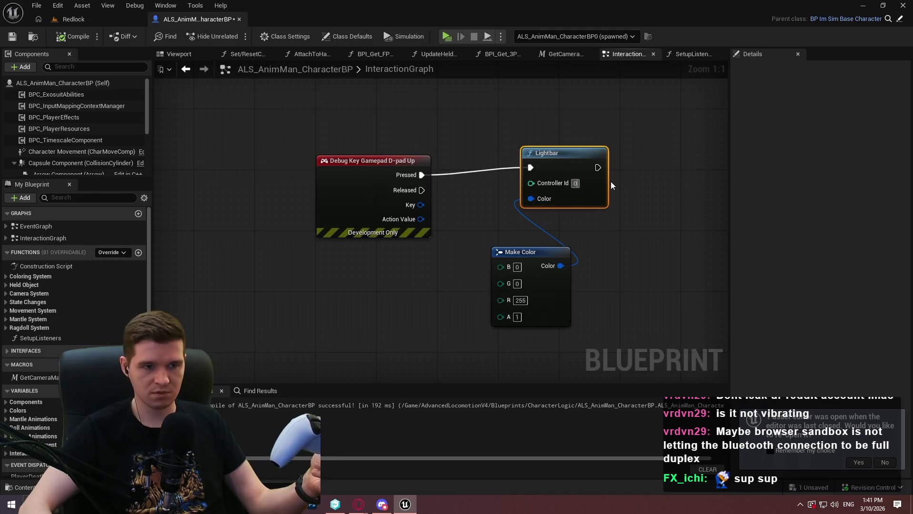
# Add a node found by searching 'get color' to the graph
pyautogui.rightClick(462, 239)
pyautogui.write('get')
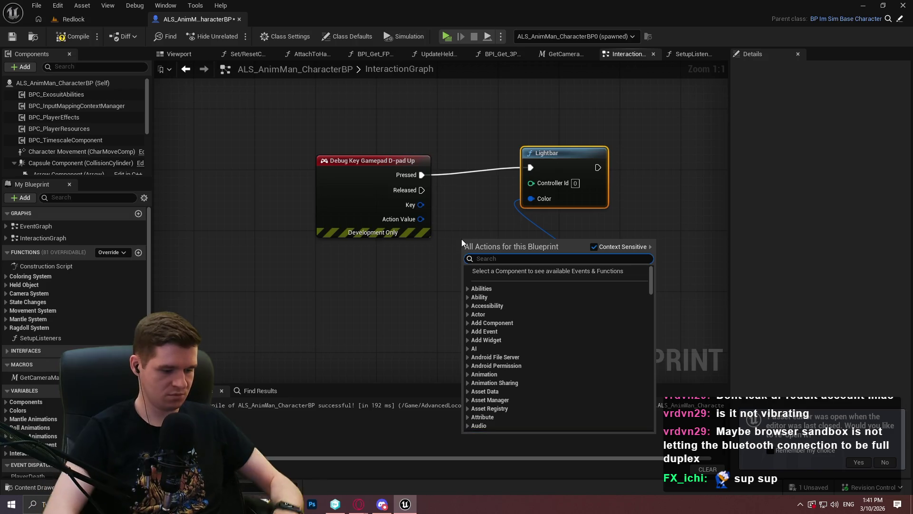
pyautogui.write(' color')
pyautogui.press('Return')
# Add a Sony Automatic Gun (0x26) trigger effect node wired after the Lightbar call
pyautogui.rightClick(422, 300)
pyautogui.write('sony')
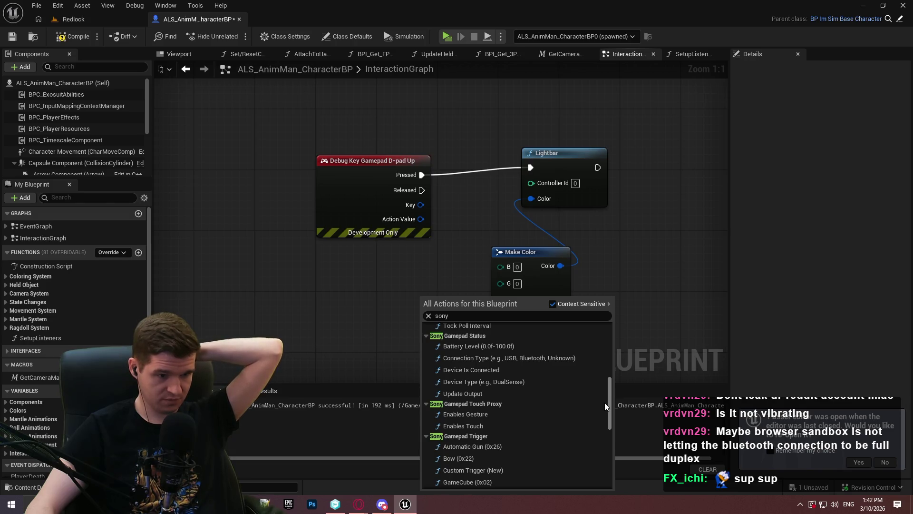
pyautogui.moveTo(604, 402)
pyautogui.mouseDown()
pyautogui.moveTo(621, 343)
pyautogui.moveTo(610, 418)
pyautogui.mouseUp()
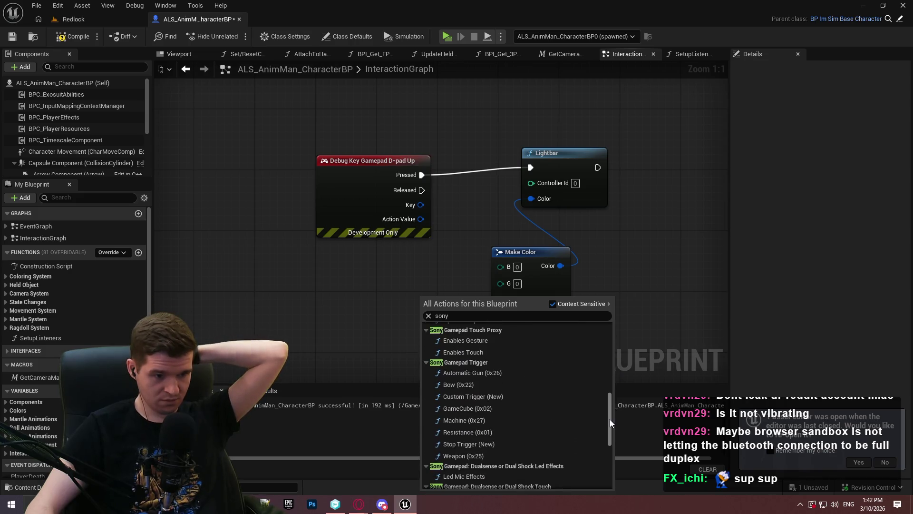
pyautogui.click(462, 373)
pyautogui.moveTo(481, 285)
pyautogui.mouseDown()
pyautogui.moveTo(497, 174)
pyautogui.moveTo(673, 193)
pyautogui.moveTo(636, 195)
pyautogui.mouseUp()
pyautogui.moveTo(597, 167); pyautogui.dragTo(609, 175)
pyautogui.moveTo(619, 226); pyautogui.dragTo(487, 214)
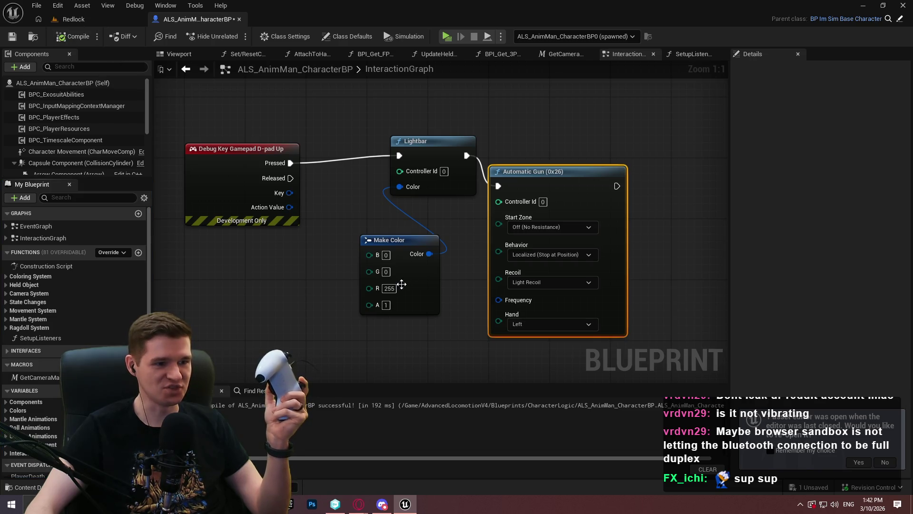
# Set the lightbar colour's red value to 1, recompile, and start a test play
pyautogui.click(389, 288)
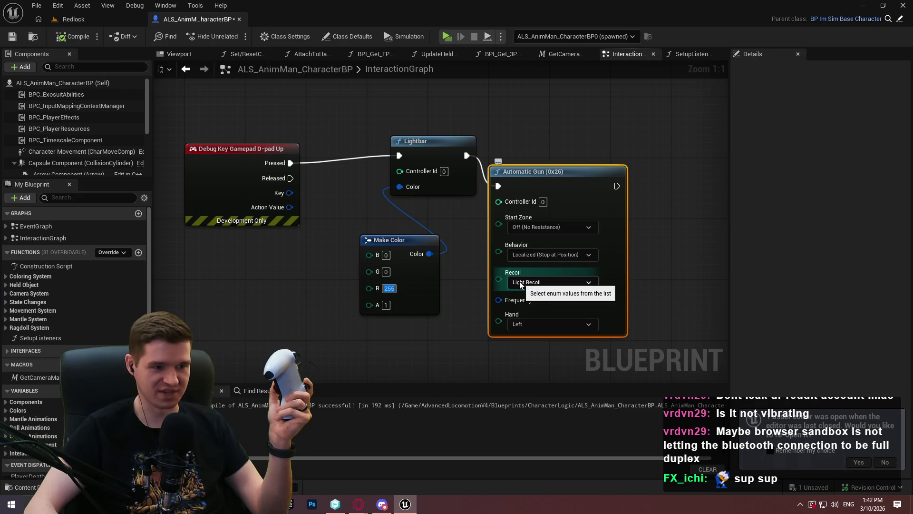
pyautogui.write('0.1')
pyautogui.press('BackSpace')
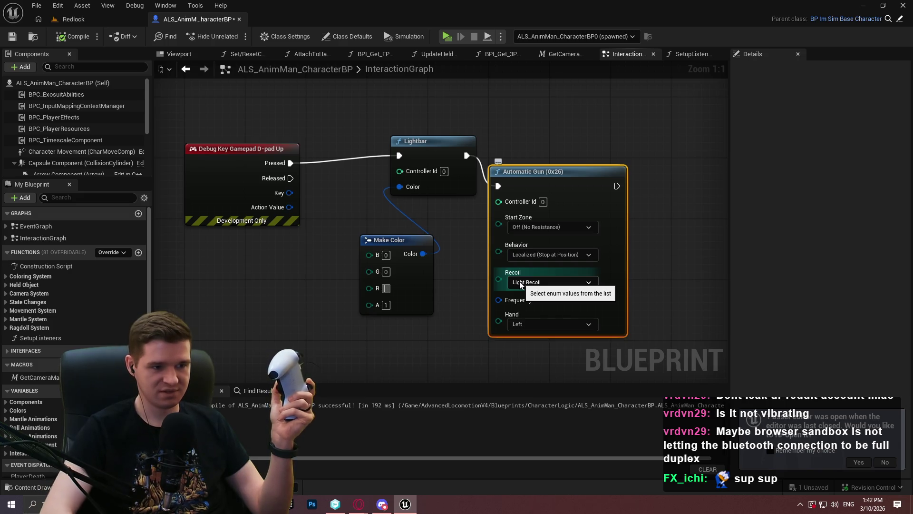
pyautogui.write('1')
pyautogui.click(74, 36)
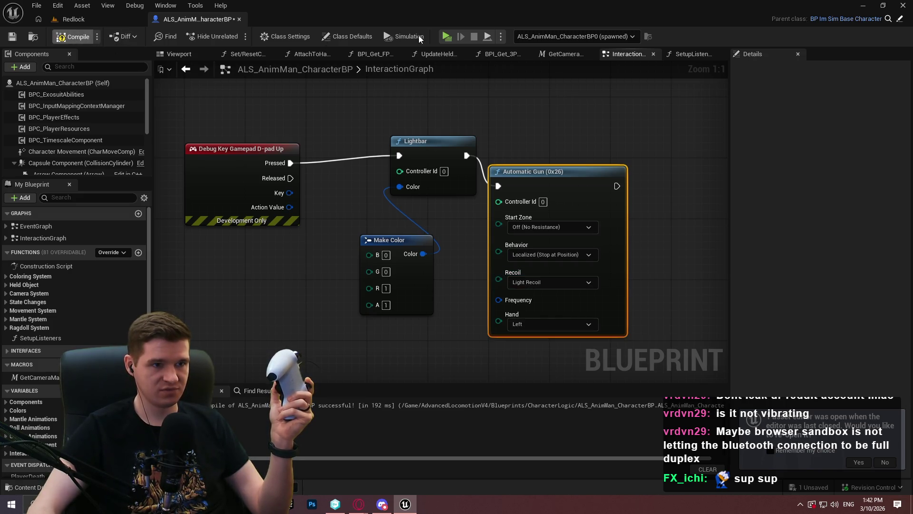
pyautogui.click(447, 37)
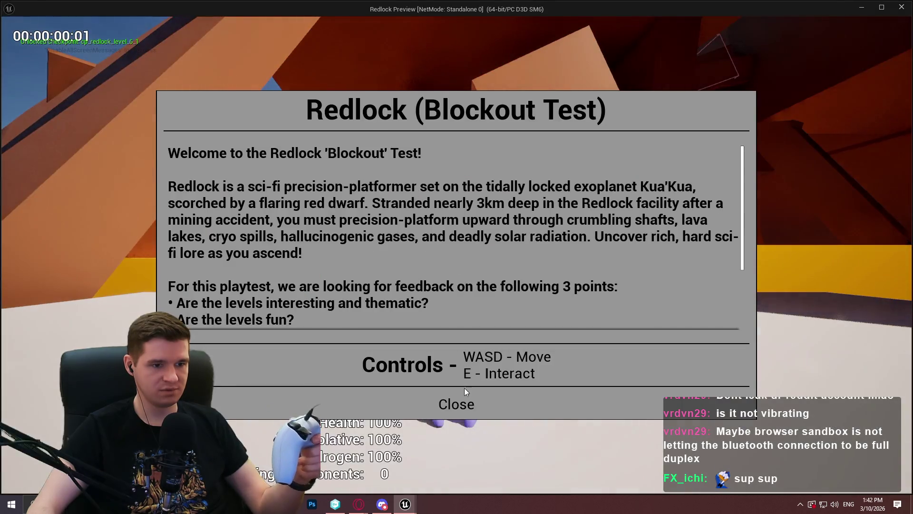
pyautogui.click(456, 377)
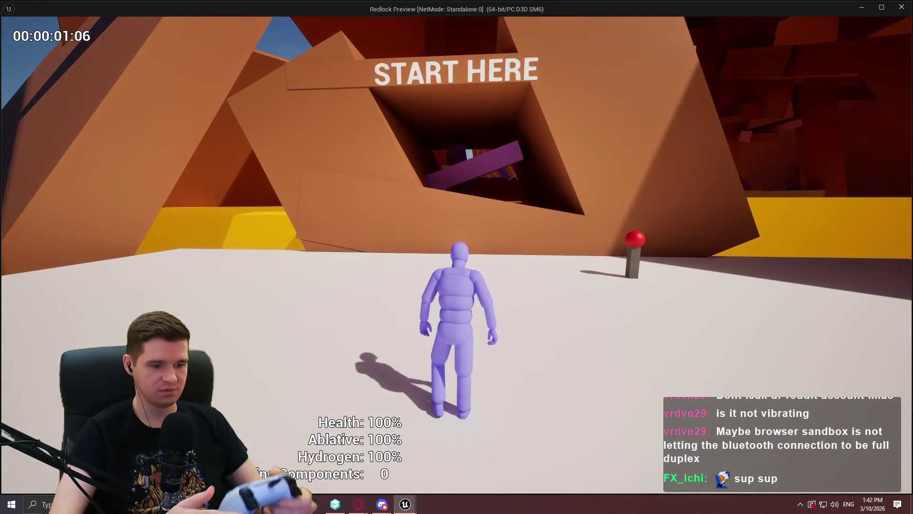
pyautogui.press('space')
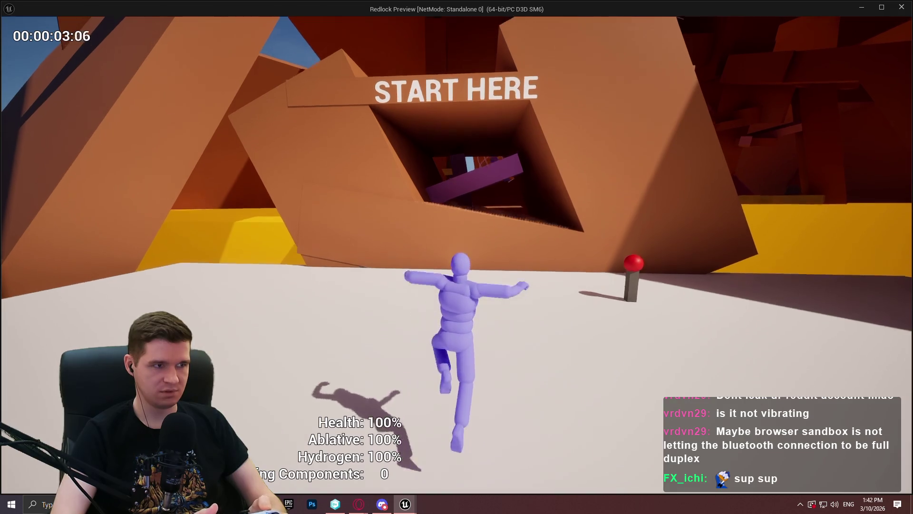
pyautogui.press('space')
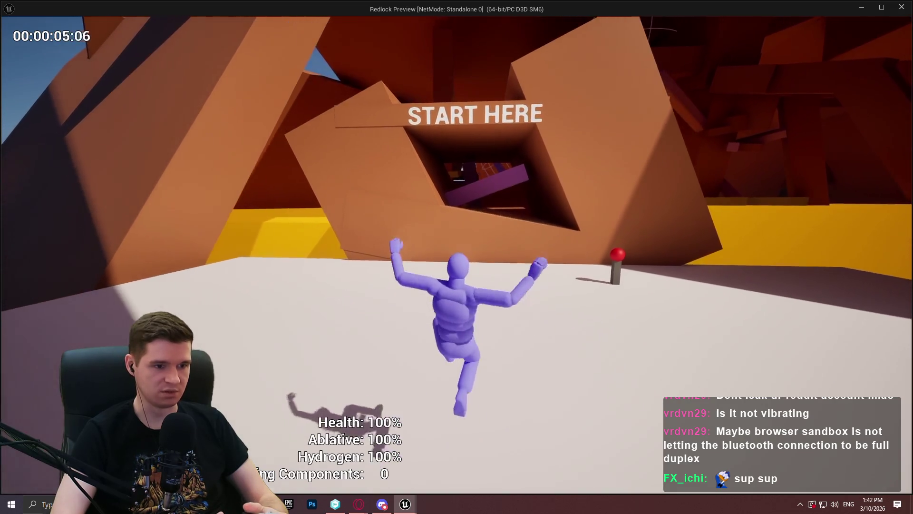
pyautogui.press('space')
pyautogui.press('w')
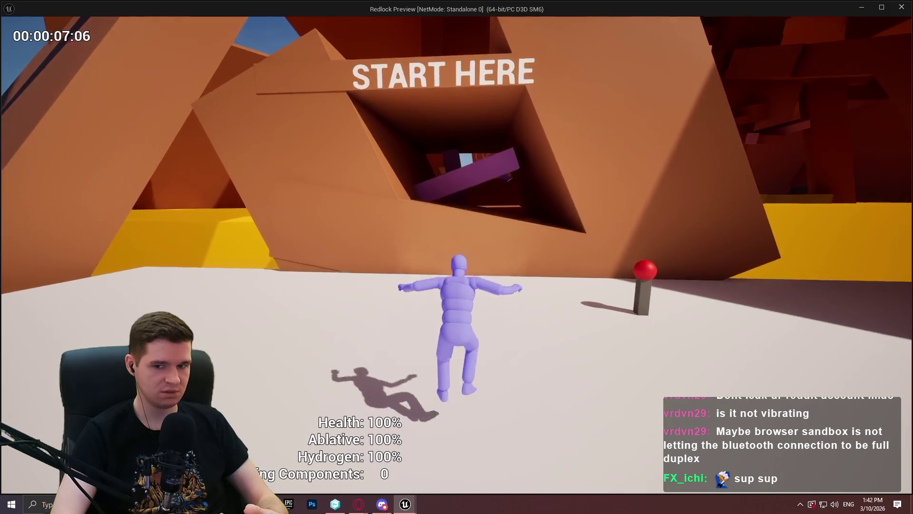
pyautogui.press('space')
pyautogui.press('w')
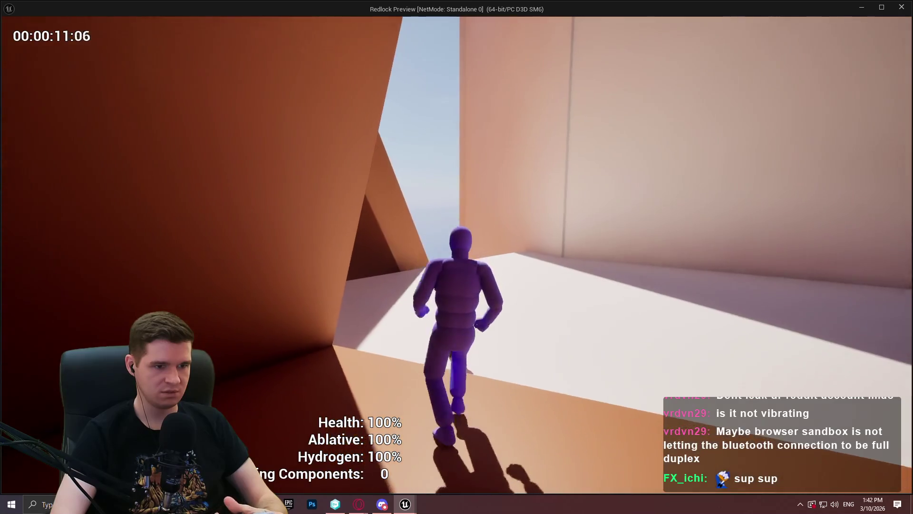
pyautogui.press('space')
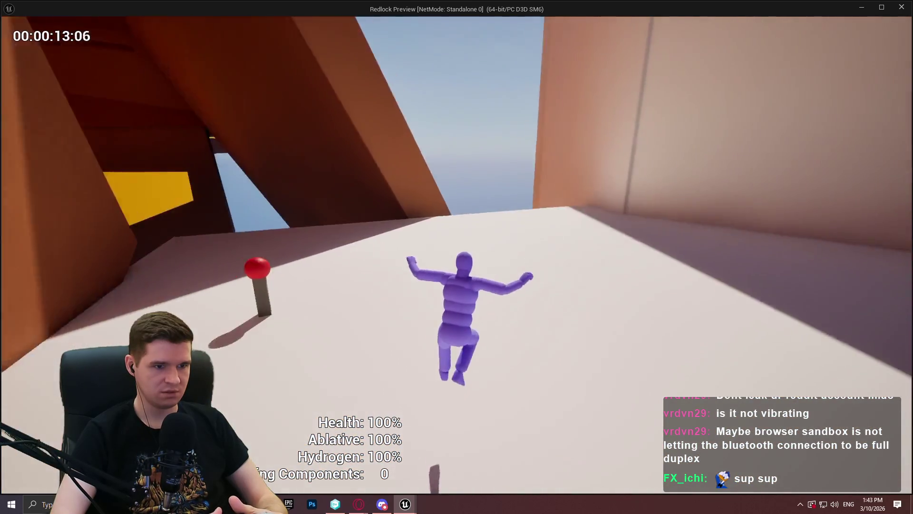
pyautogui.press('w')
pyautogui.press('space')
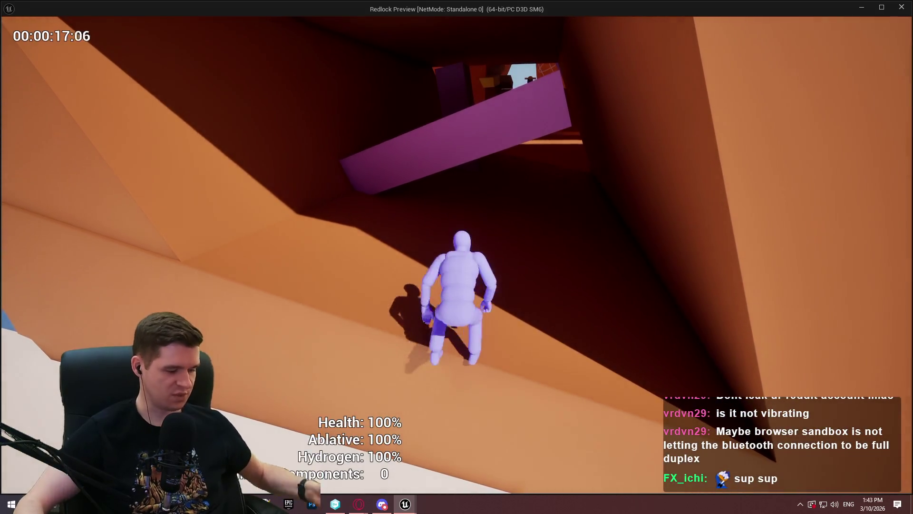
pyautogui.press('Escape')
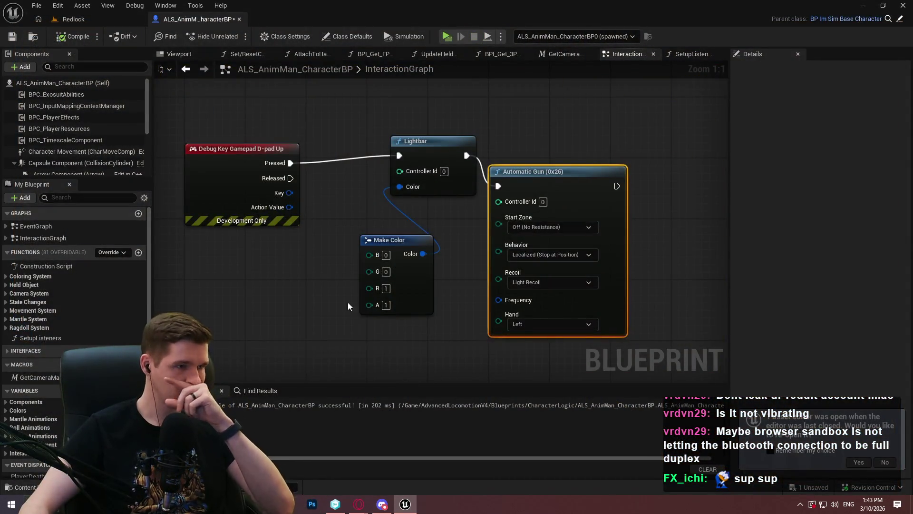
# Switch to the Redlock level, run Input.LogAllConnectedDevices, and play in editor with Alt+P
pyautogui.click(66, 20)
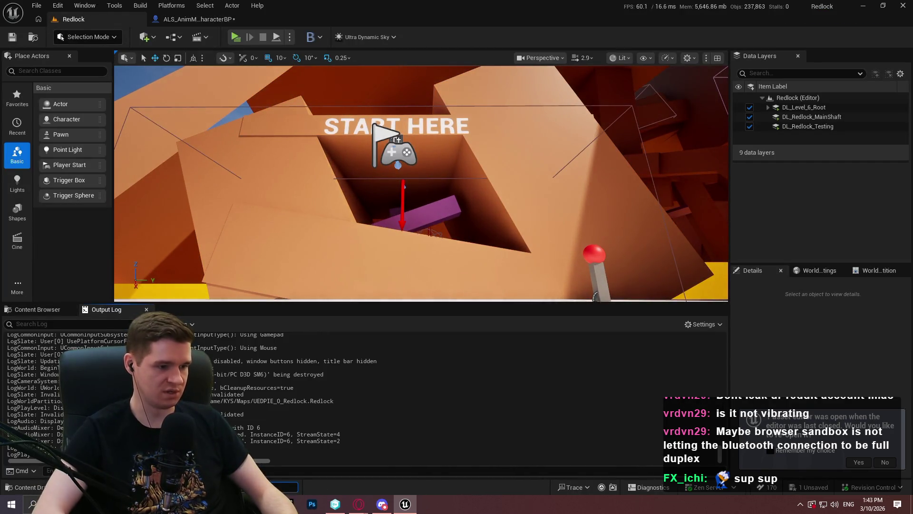
pyautogui.press('Return')
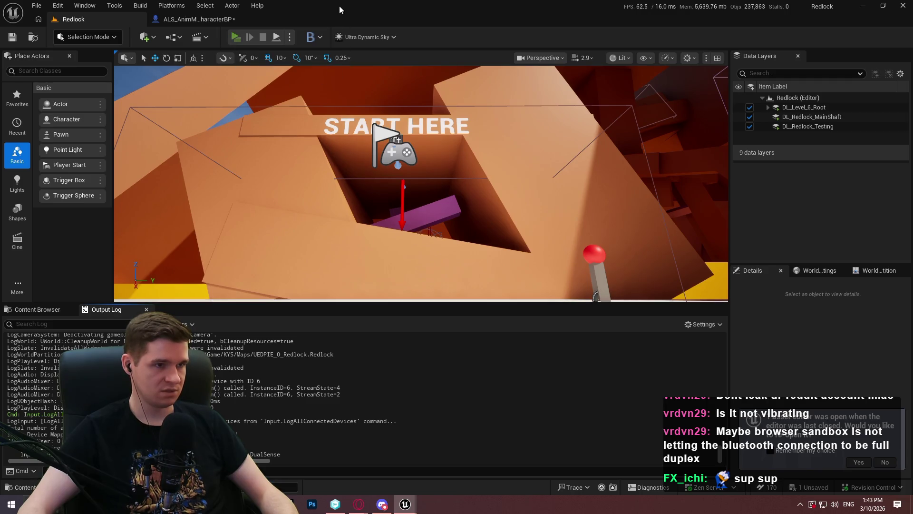
pyautogui.hotkey('alt', 'p')
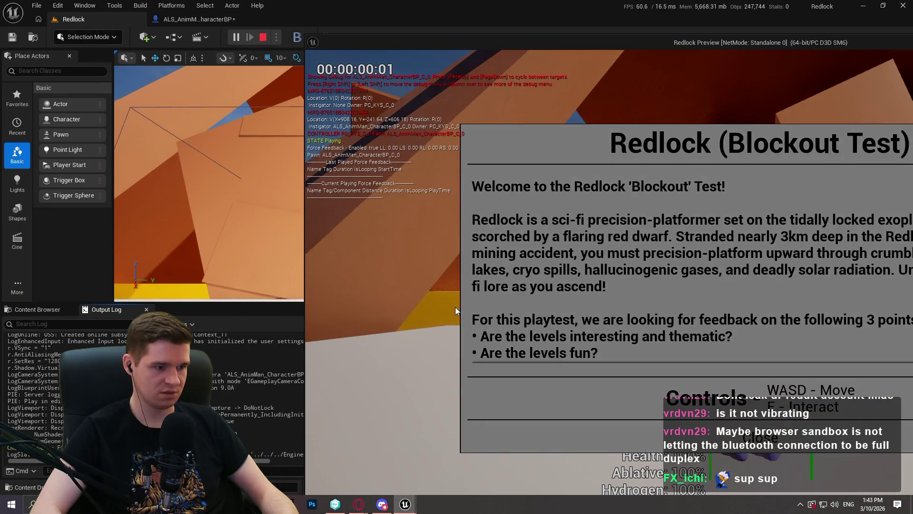
# Rerun the ShowDebug console command to hide the force-feedback debug readout
pyautogui.press('`')
pyautogui.press('Up')
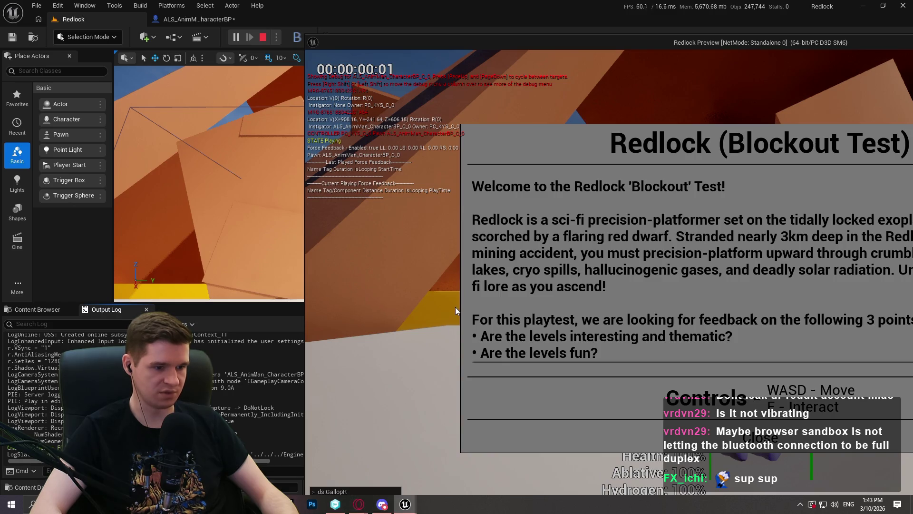
pyautogui.press('Return')
pyautogui.press('`')
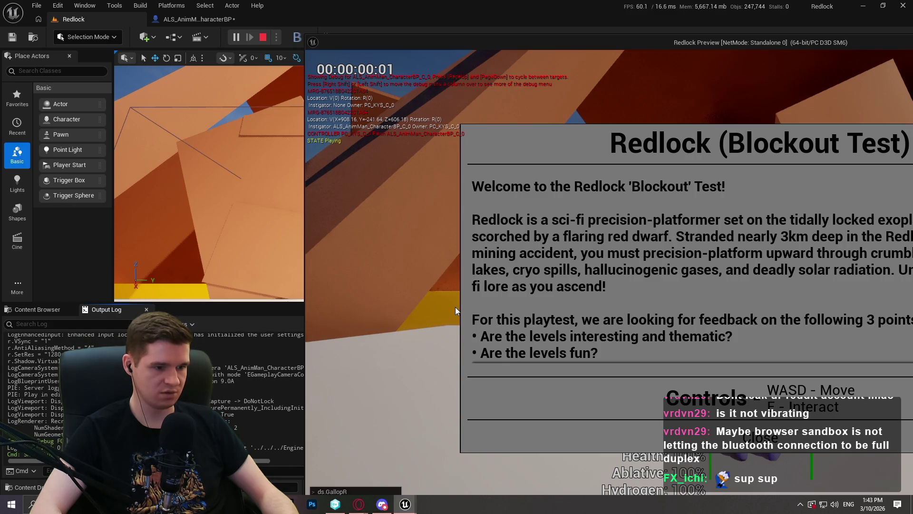
# Resize and reposition the preview game window, then close it
pyautogui.doubleClick(458, 42)
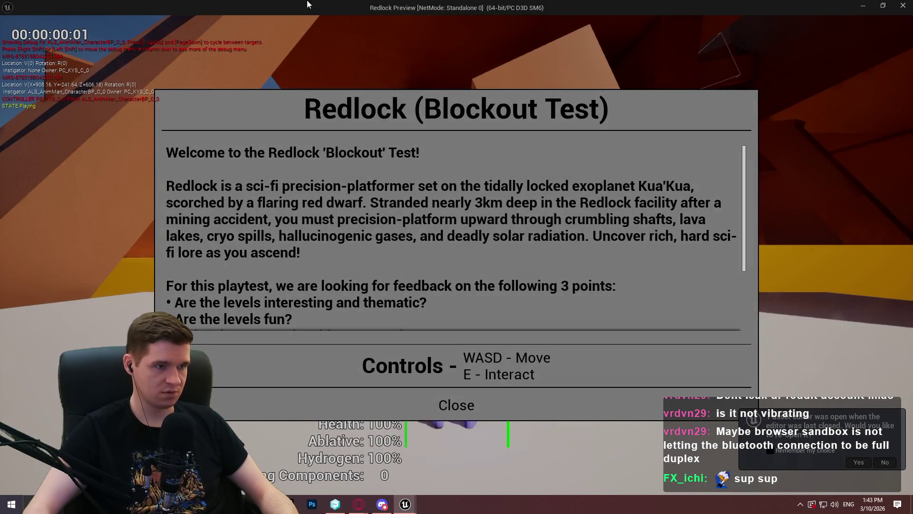
pyautogui.moveTo(473, 8)
pyautogui.mouseDown()
pyautogui.moveTo(614, 56)
pyautogui.moveTo(601, 41)
pyautogui.mouseUp()
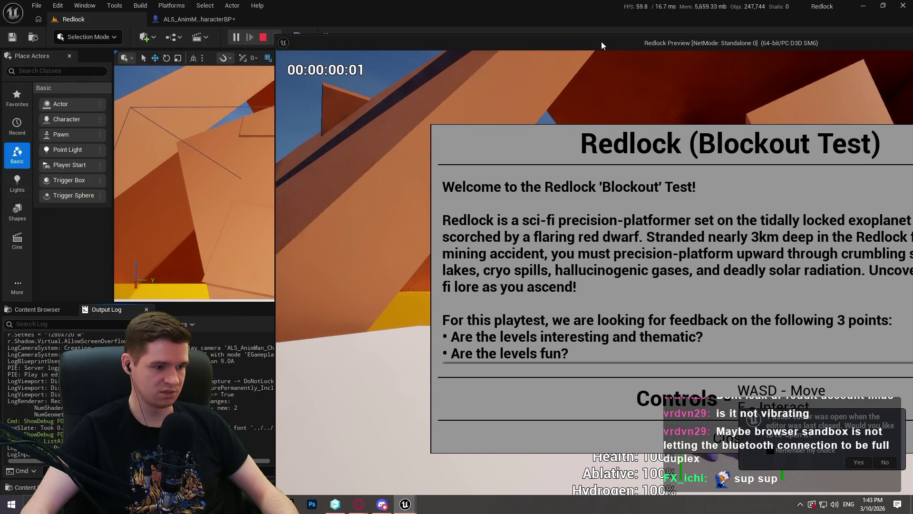
pyautogui.moveTo(601, 41); pyautogui.dragTo(660, 72)
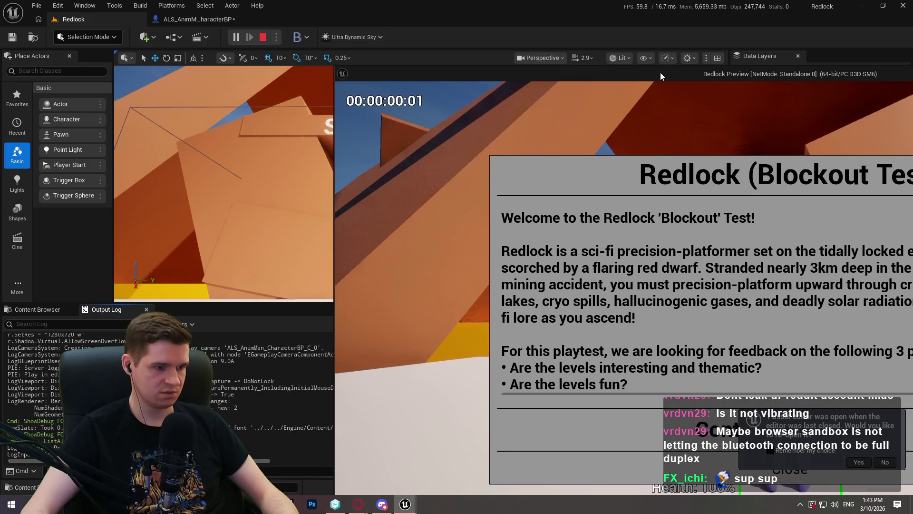
pyautogui.doubleClick(660, 73)
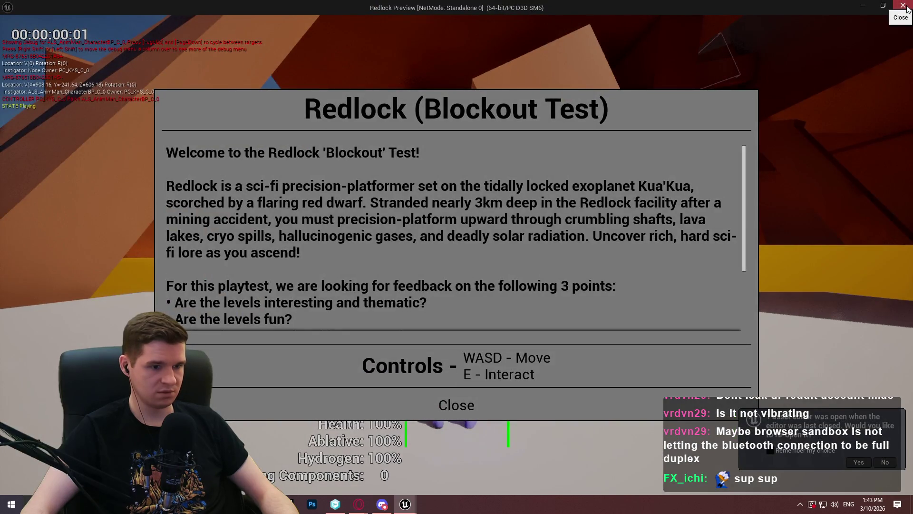
pyautogui.click(903, 7)
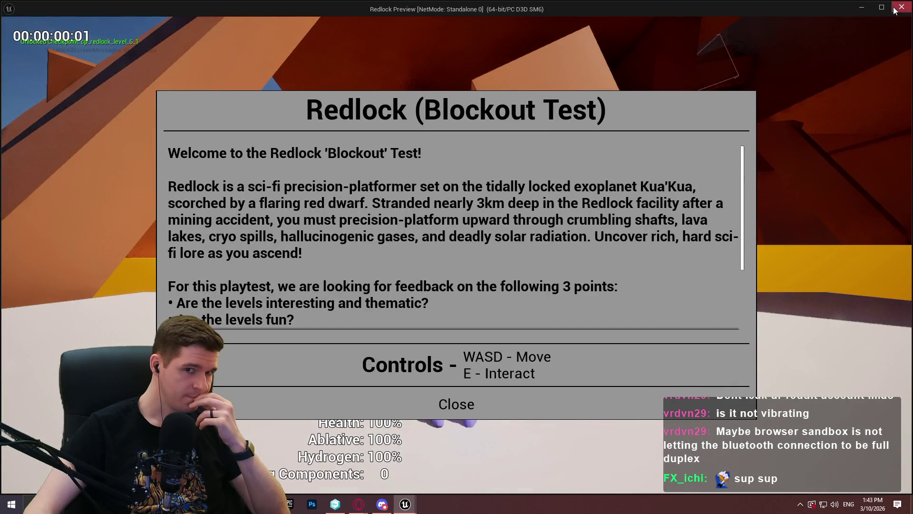
pyautogui.click(894, 10)
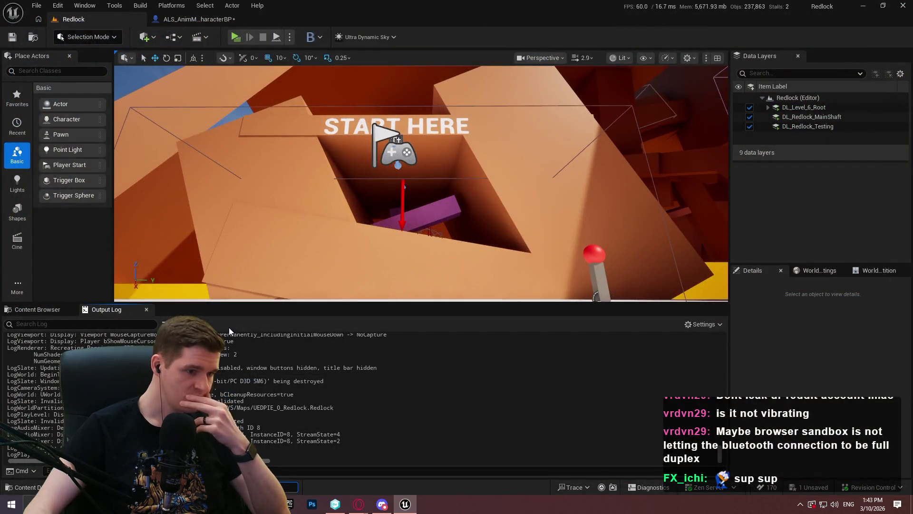
# Open the Plugins browser filtered by 'put'
pyautogui.click(58, 6)
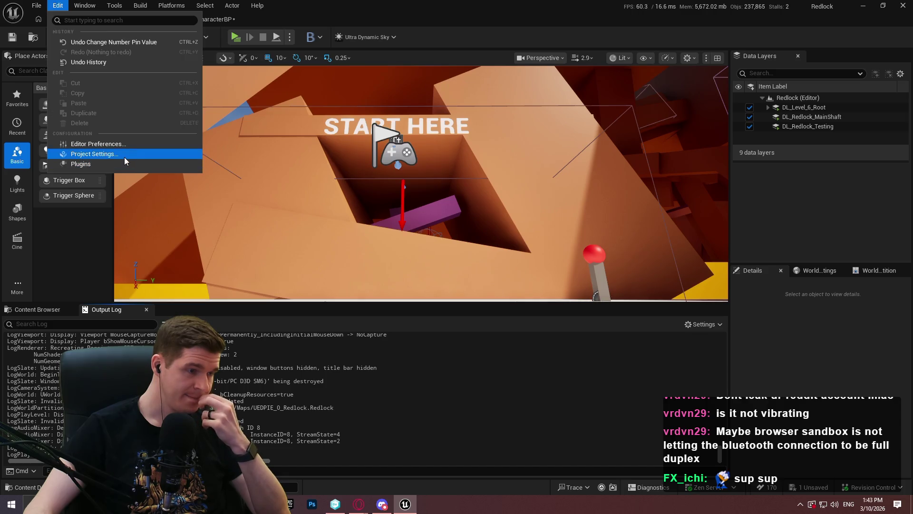
pyautogui.click(114, 164)
pyautogui.write('in')
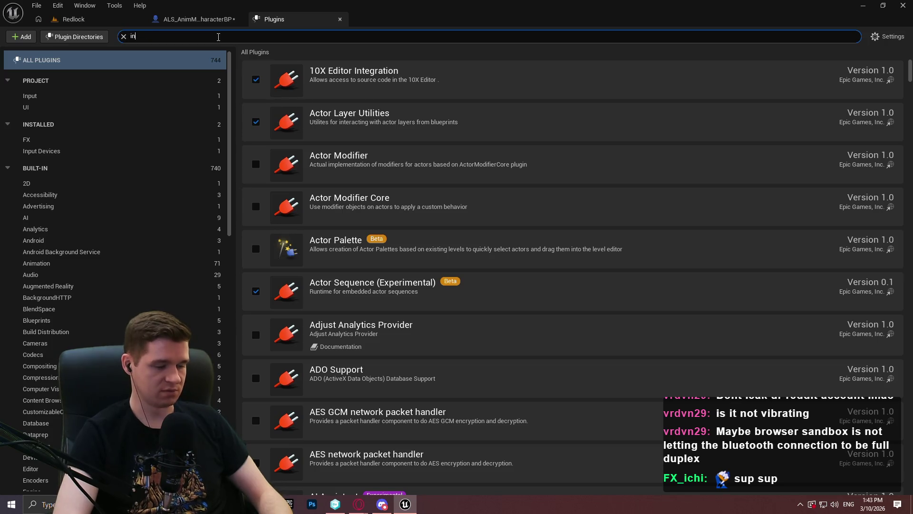
pyautogui.write('put')
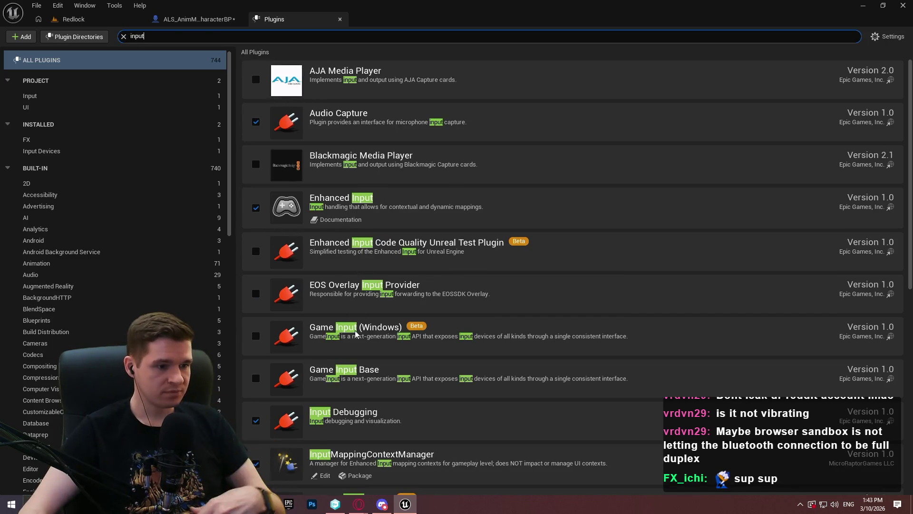
# Browse the filtered input plugins, then clear the search to list all 744 plugins
pyautogui.scroll(-2, 554, 324)
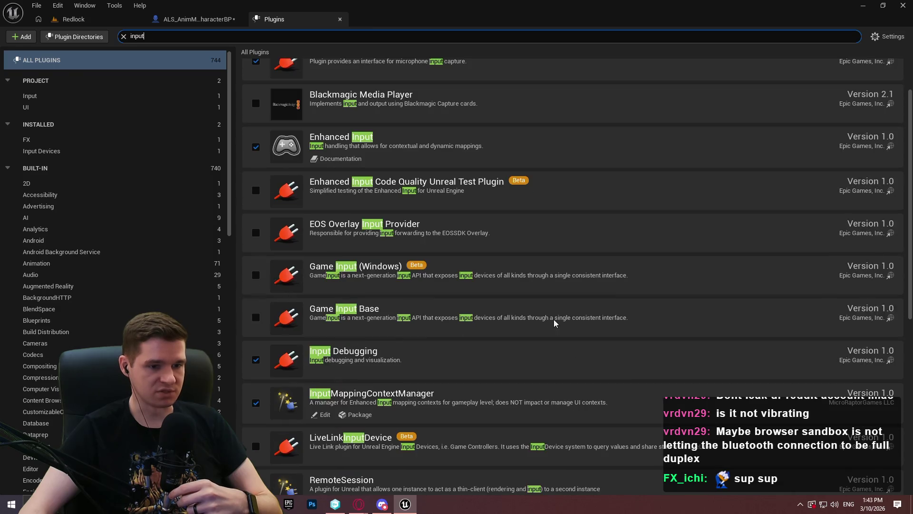
pyautogui.scroll(-1, 554, 324)
pyautogui.scroll(-1, 908, 195)
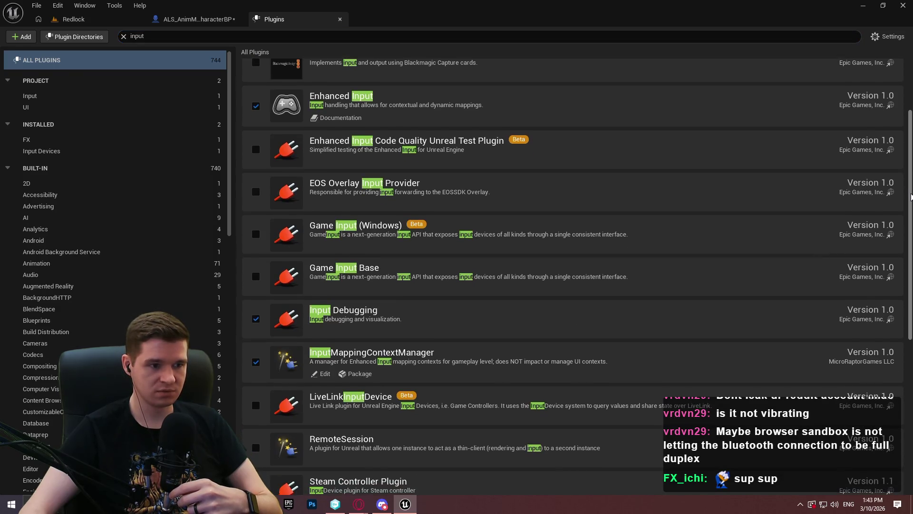
pyautogui.scroll(-1, 908, 197)
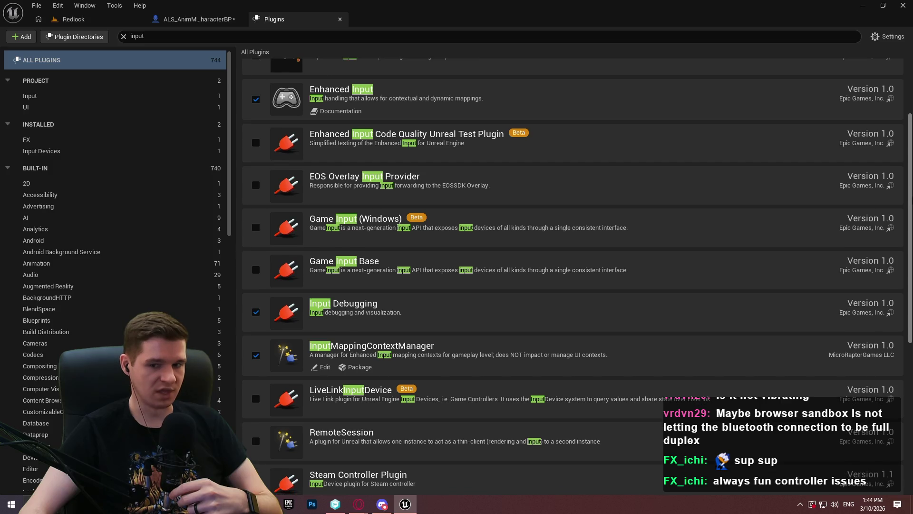
pyautogui.moveTo(908, 196); pyautogui.dragTo(903, 360)
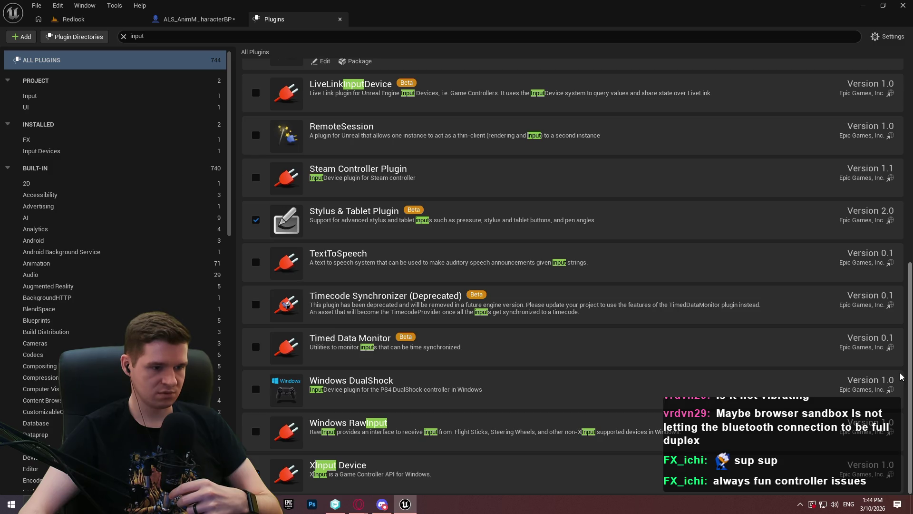
pyautogui.scroll(3, 900, 376)
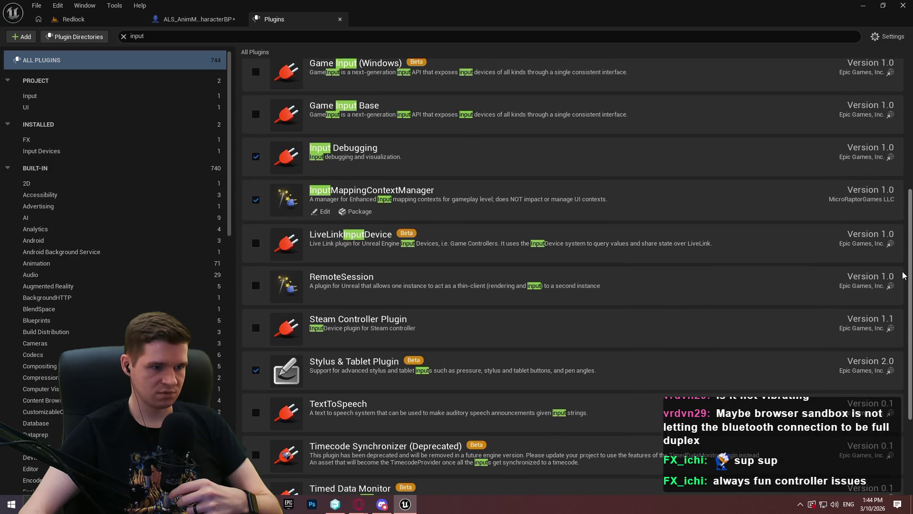
pyautogui.scroll(3, 893, 213)
pyautogui.scroll(3, 892, 214)
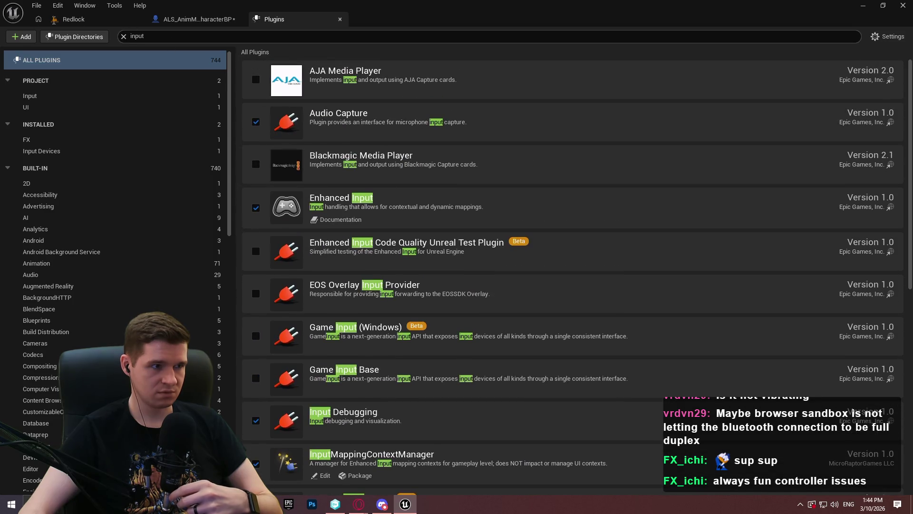
pyautogui.hotkey('ctrl', 'f')
pyautogui.write('l')
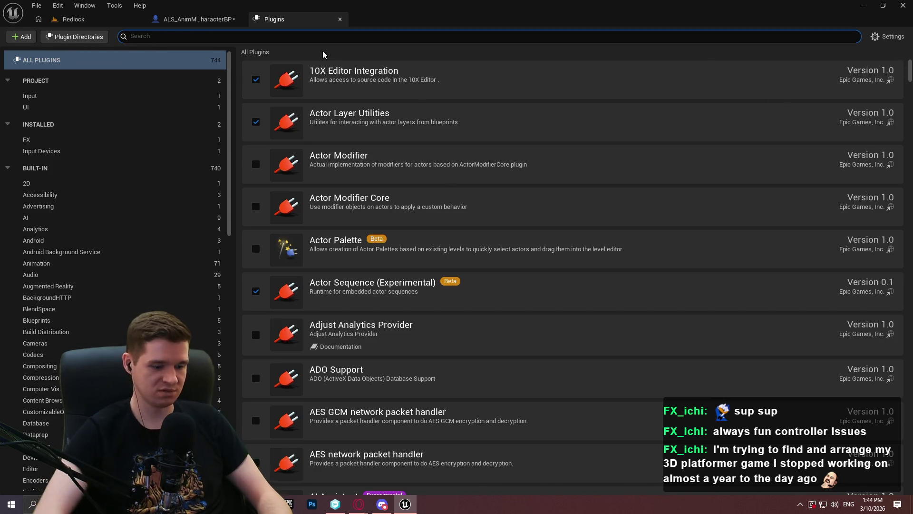
# Search plugins for 'input' and enable Windows DualShock
pyautogui.write('input')
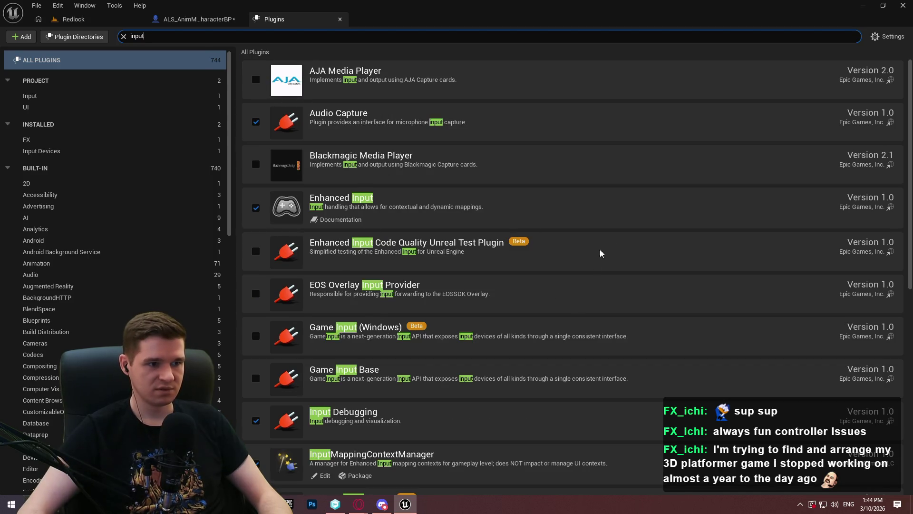
pyautogui.scroll(-5, 899, 86)
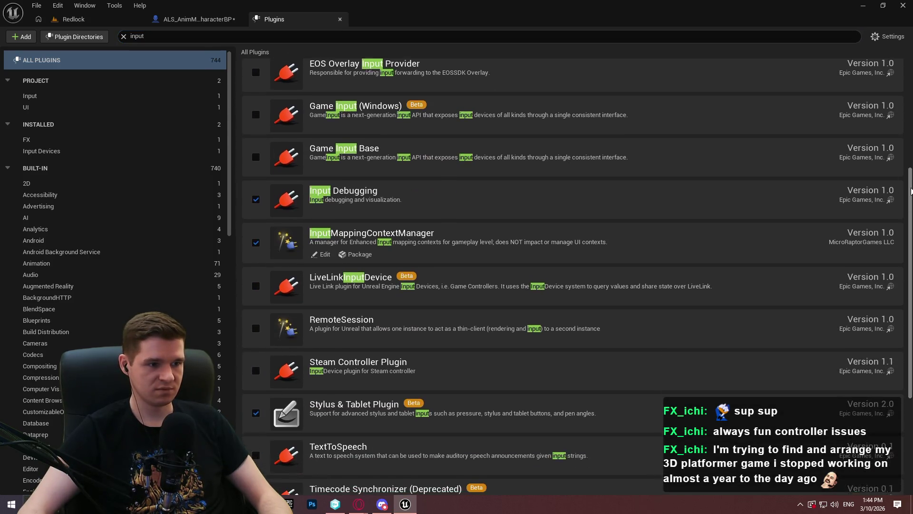
pyautogui.scroll(-3, 903, 335)
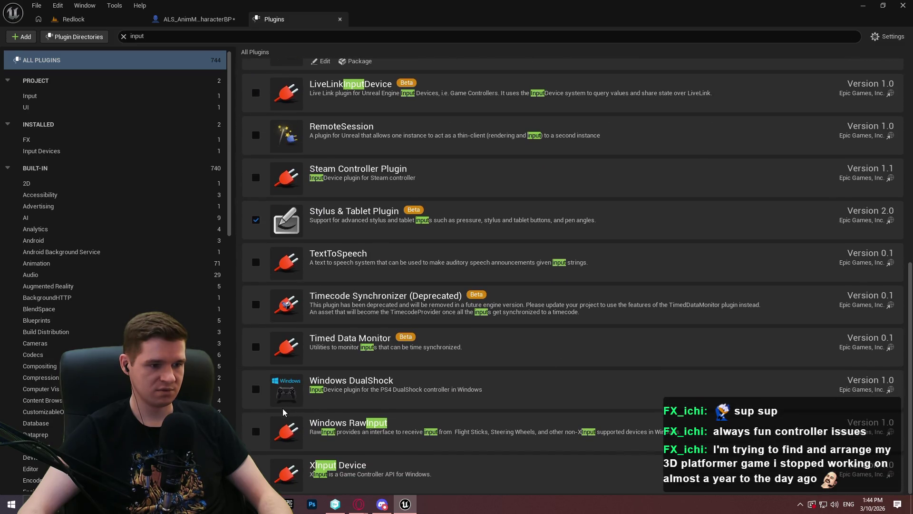
pyautogui.click(258, 391)
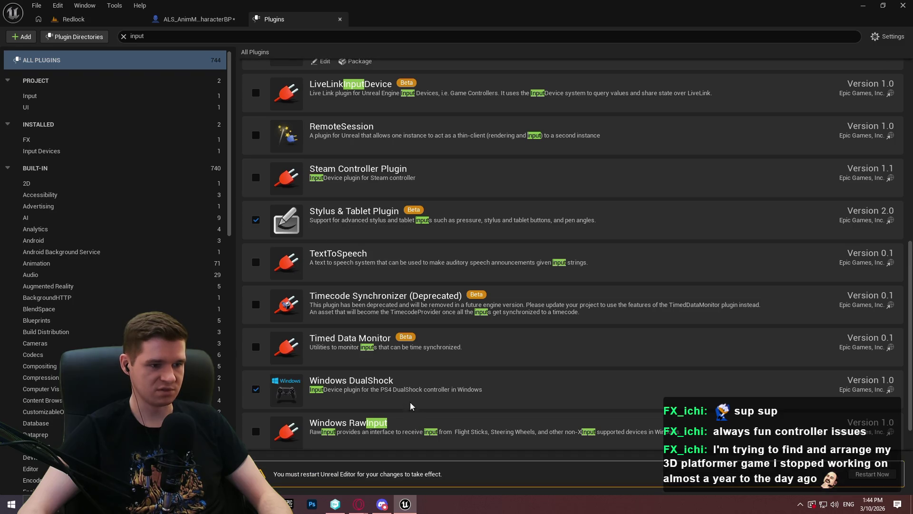
# Restart the editor, saving and checking out the modified character blueprint
pyautogui.click(879, 475)
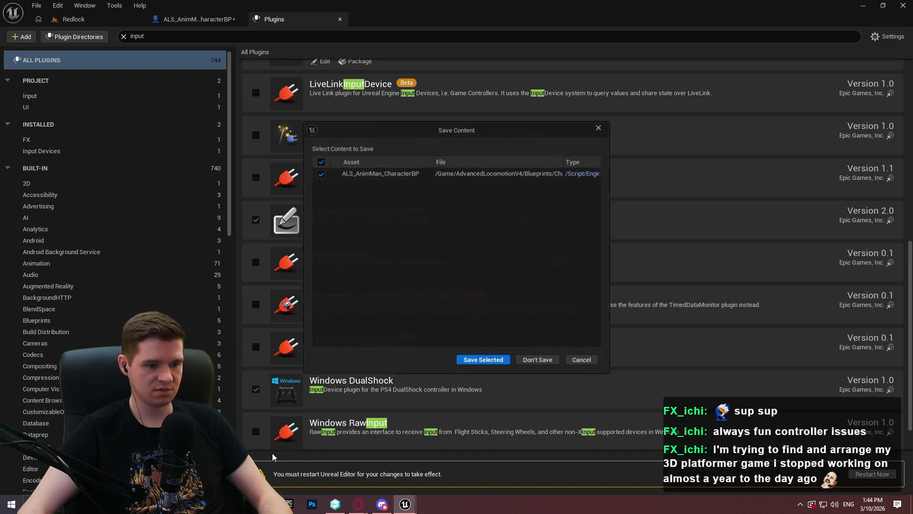
pyautogui.click(482, 360)
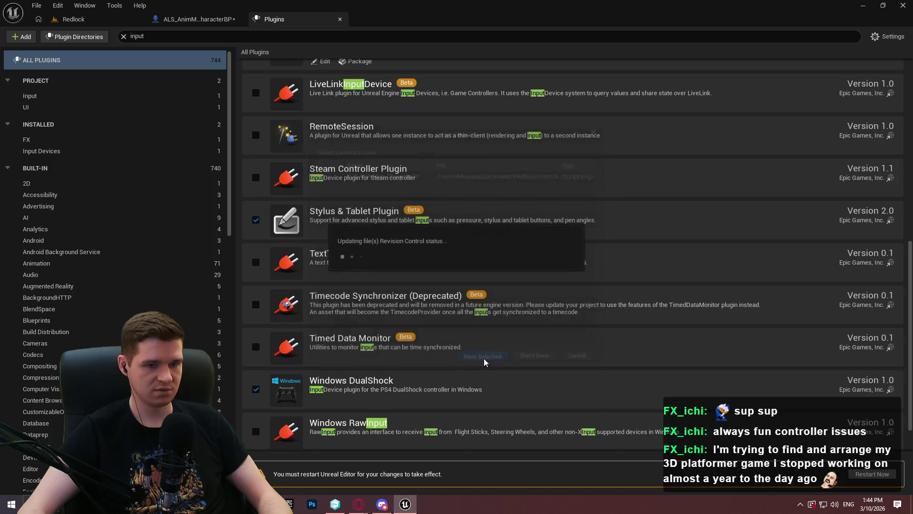
pyautogui.click(485, 360)
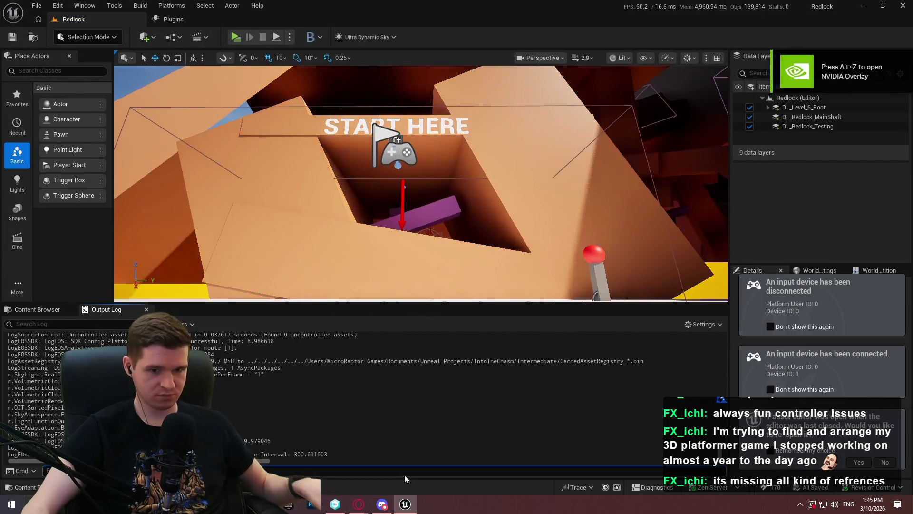
# Run Input.LogAllConnectedDevices twice from the Output Log command field
pyautogui.click(405, 470)
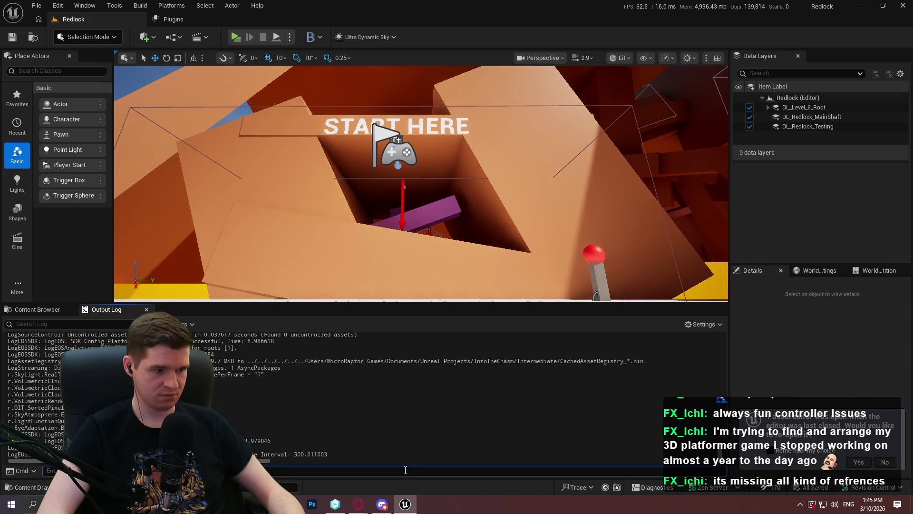
pyautogui.write('Input.LogAllConnectedDevices')
pyautogui.press('Return')
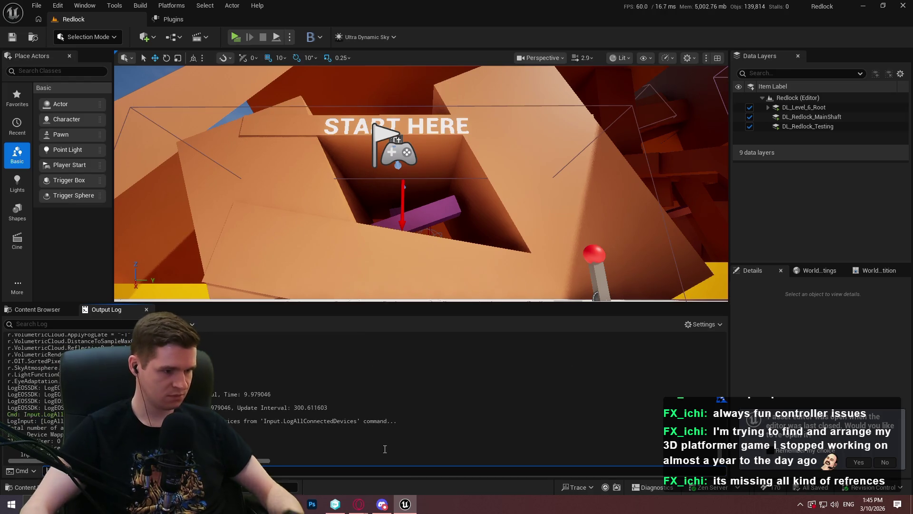
pyautogui.press('Escape')
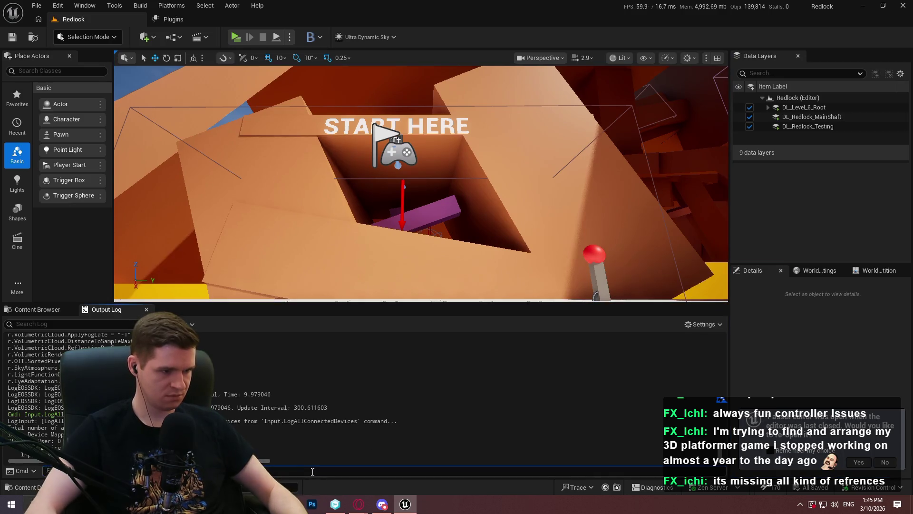
pyautogui.click(313, 471)
pyautogui.press('Up')
pyautogui.press('Return')
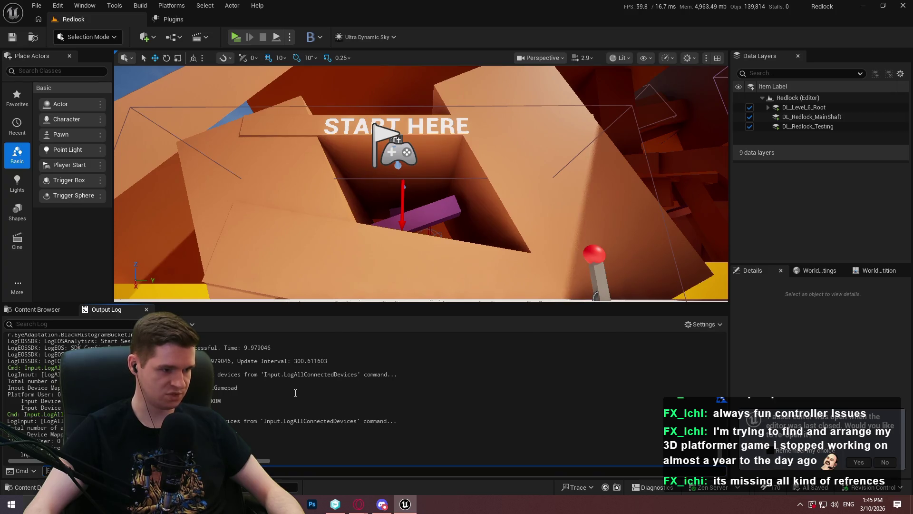
# Play the Redlock level, jump once, then quit through the pause menu and confirm
pyautogui.click(238, 41)
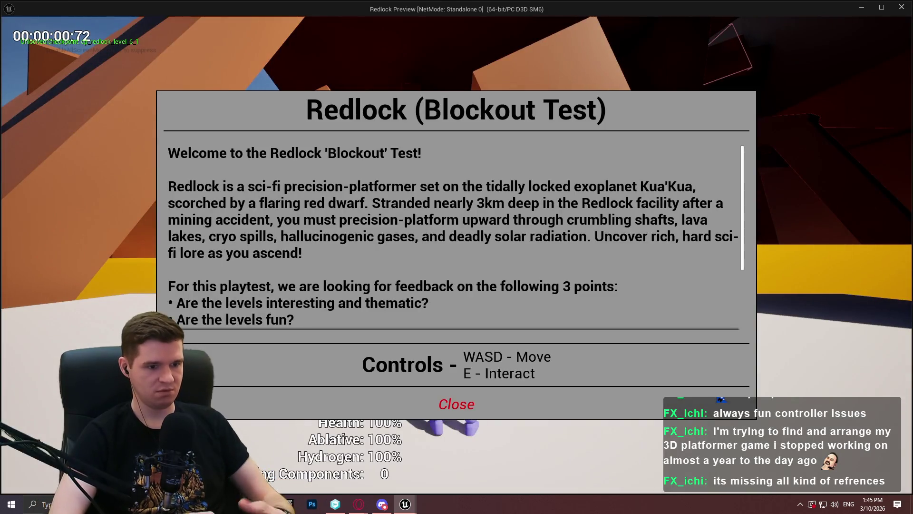
pyautogui.click(457, 403)
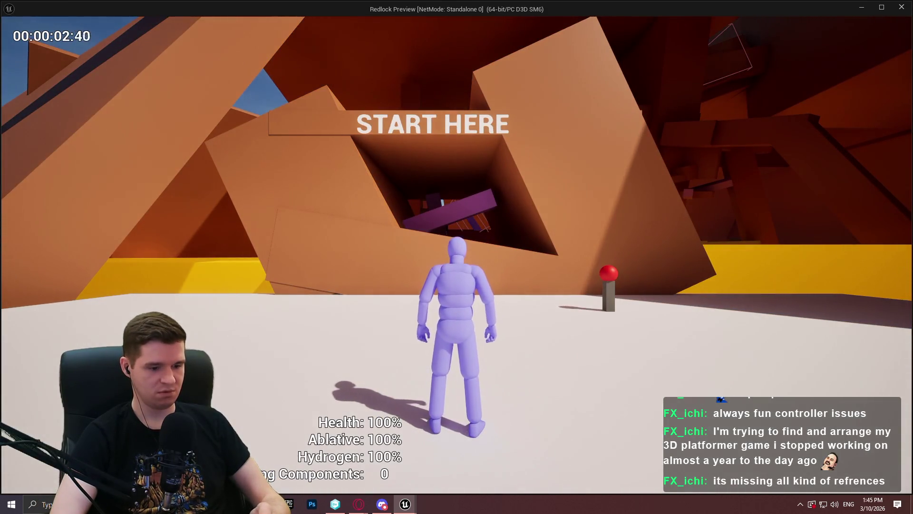
pyautogui.press('space')
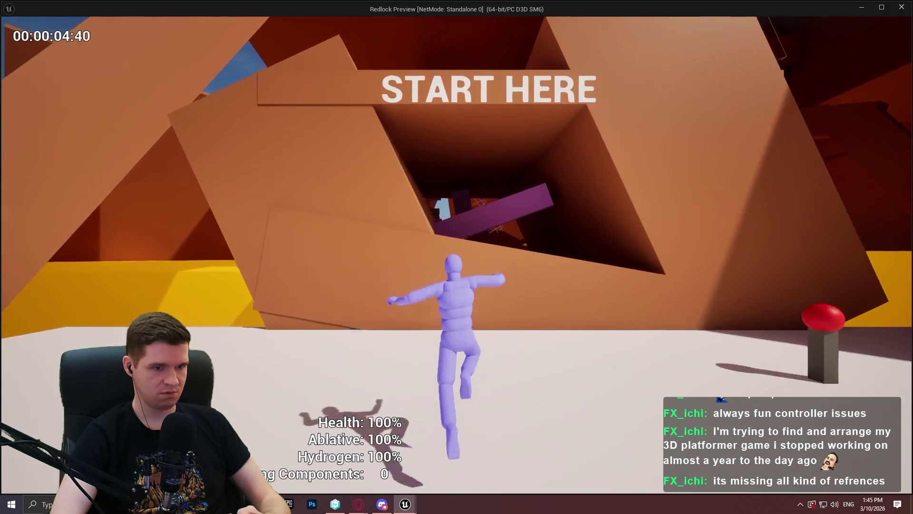
pyautogui.press('Escape')
pyautogui.press('Left')
pyautogui.press('Right')
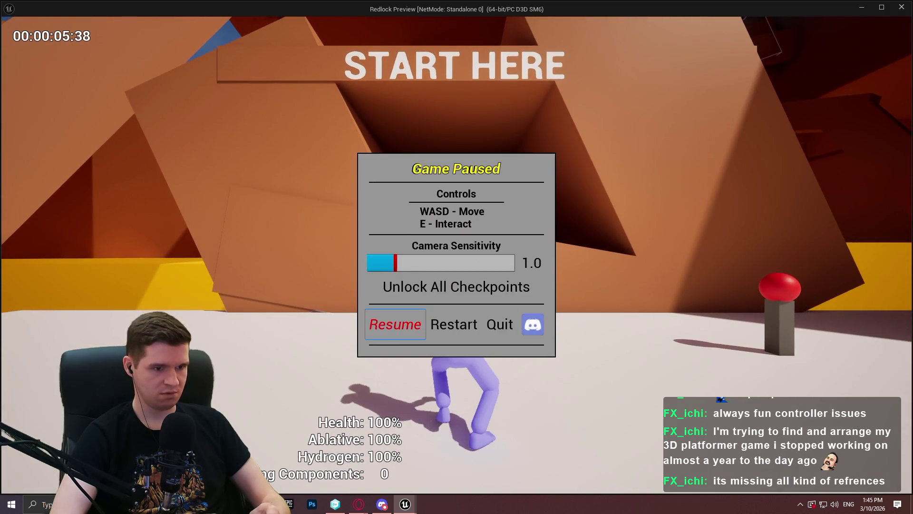
pyautogui.press('Up')
pyautogui.press('Down')
pyautogui.press('Left')
pyautogui.press('Return')
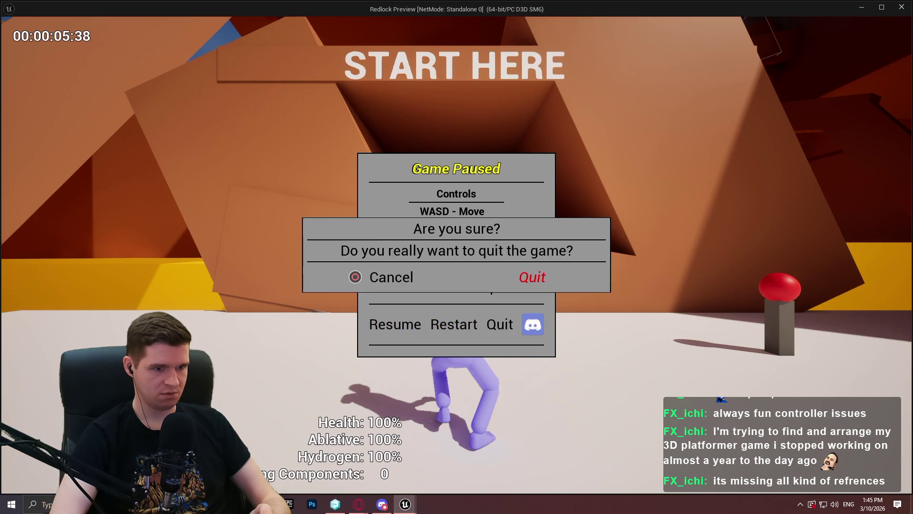
pyautogui.press('Left')
pyautogui.press('Right')
pyautogui.press('Return')
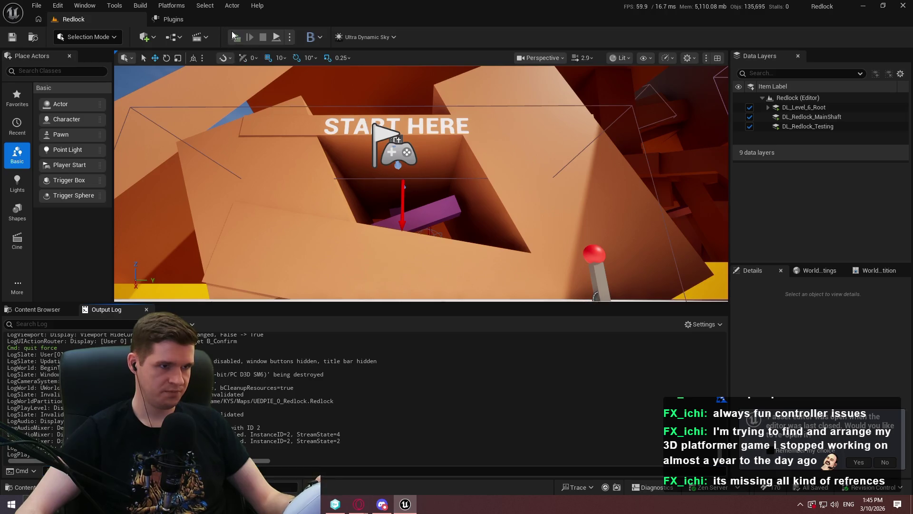
pyautogui.click(235, 38)
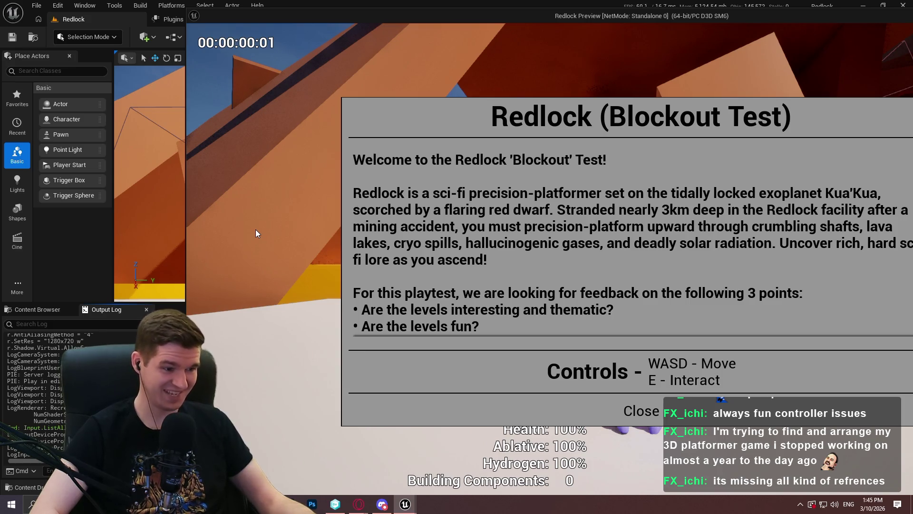
pyautogui.press('Escape')
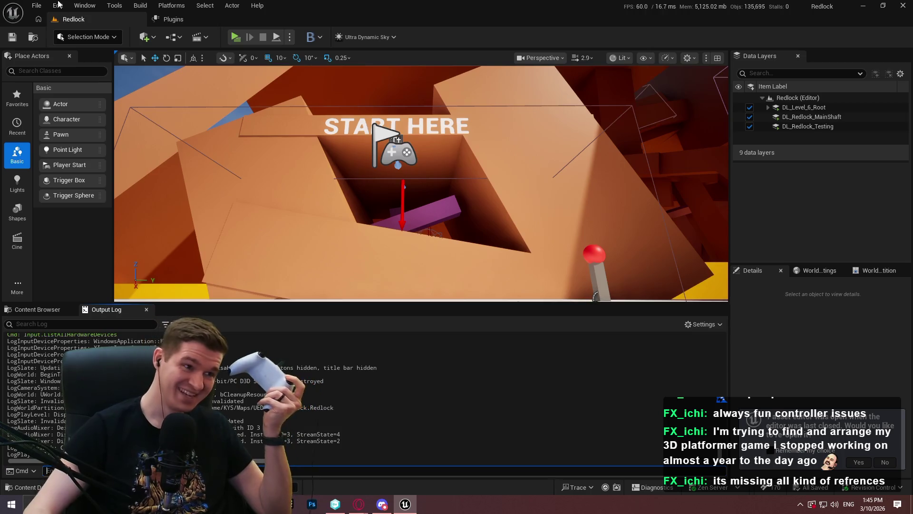
# Enable the beta Game Input (Windows) plugin from the 'inpu' search and restart the editor
pyautogui.click(184, 20)
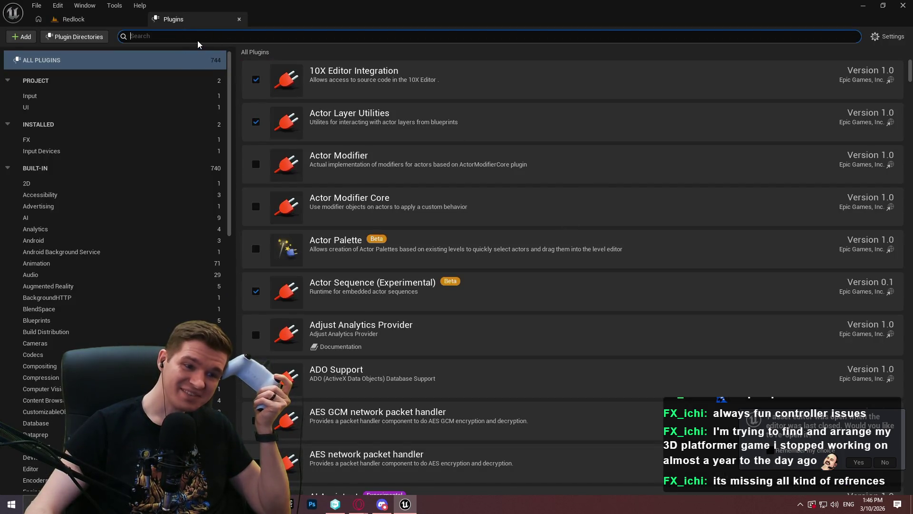
pyautogui.write('inpu')
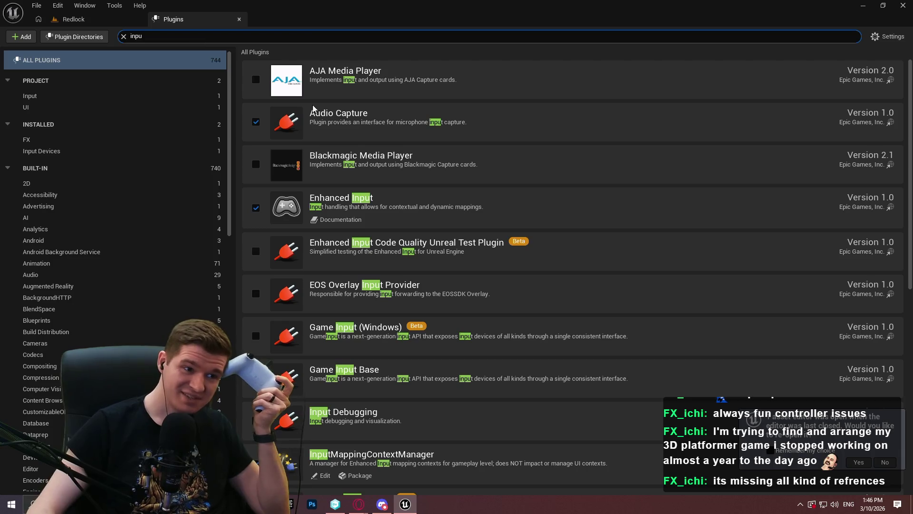
pyautogui.scroll(-5, 894, 111)
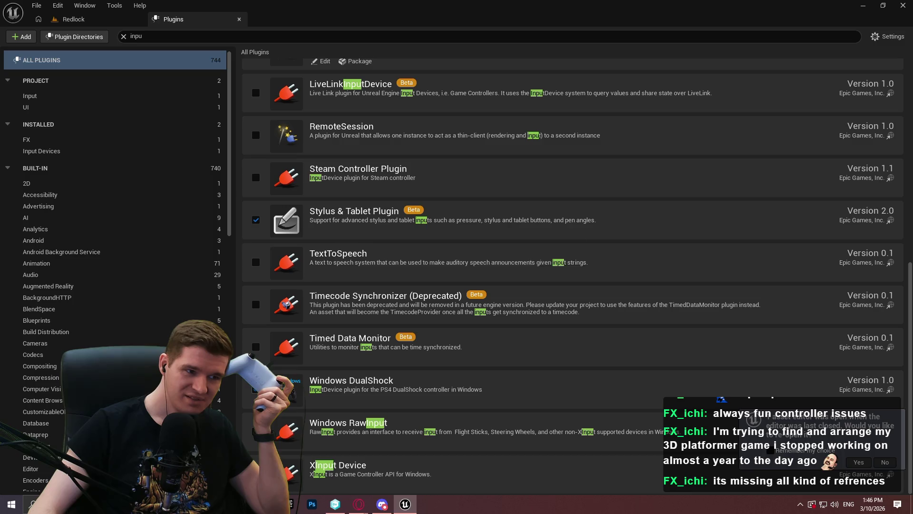
pyautogui.click(256, 388)
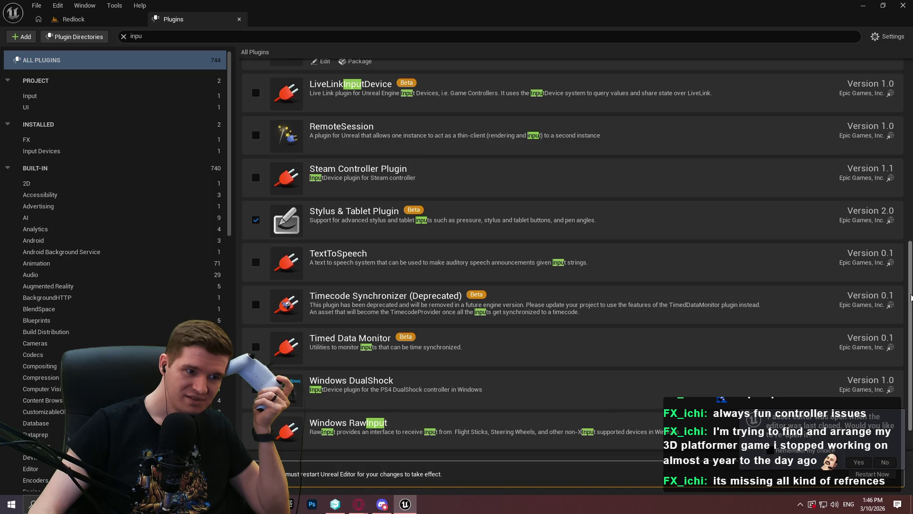
pyautogui.moveTo(906, 310)
pyautogui.mouseDown()
pyautogui.moveTo(906, 227)
pyautogui.moveTo(891, 140)
pyautogui.mouseUp()
pyautogui.scroll(2, 887, 122)
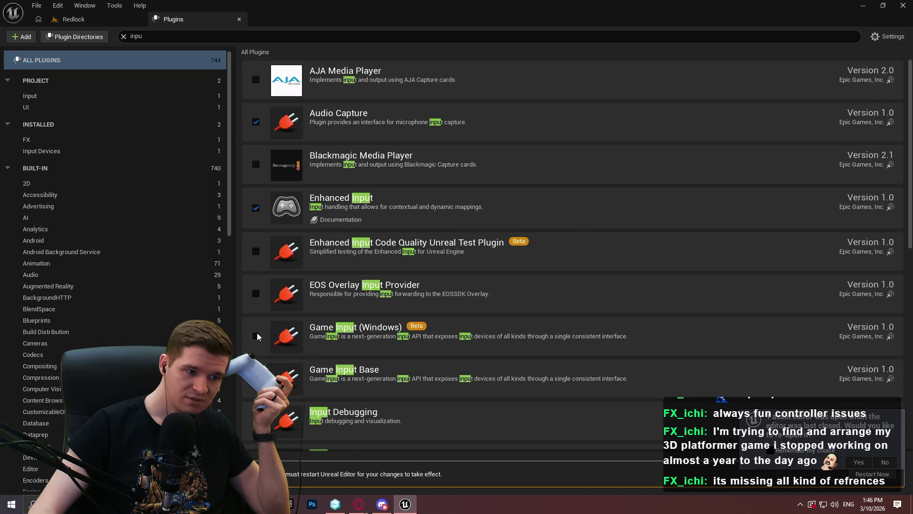
pyautogui.click(255, 336)
pyautogui.click(528, 277)
pyautogui.click(872, 473)
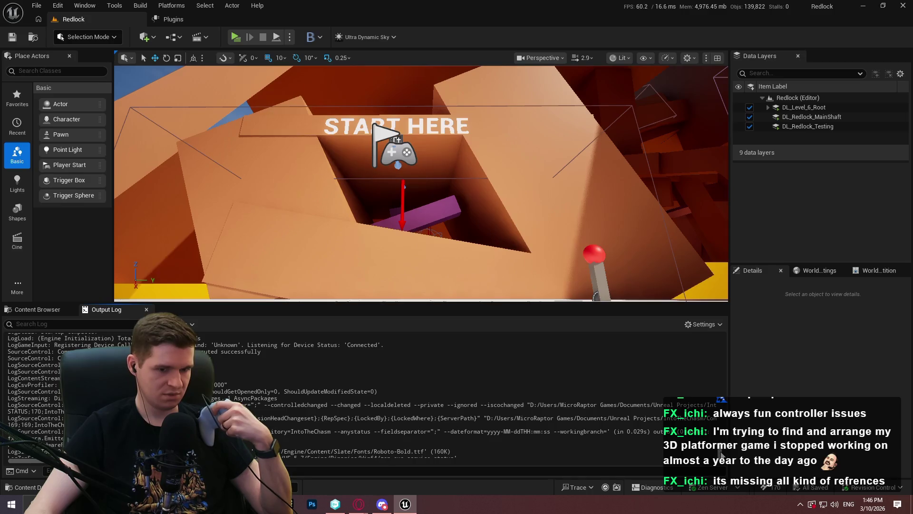
pyautogui.moveTo(721, 451); pyautogui.dragTo(708, 332)
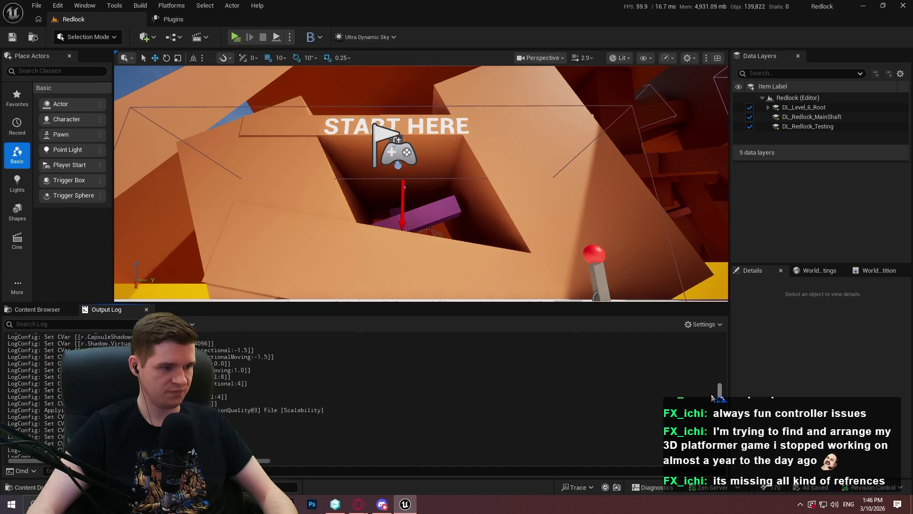
pyautogui.write('device')
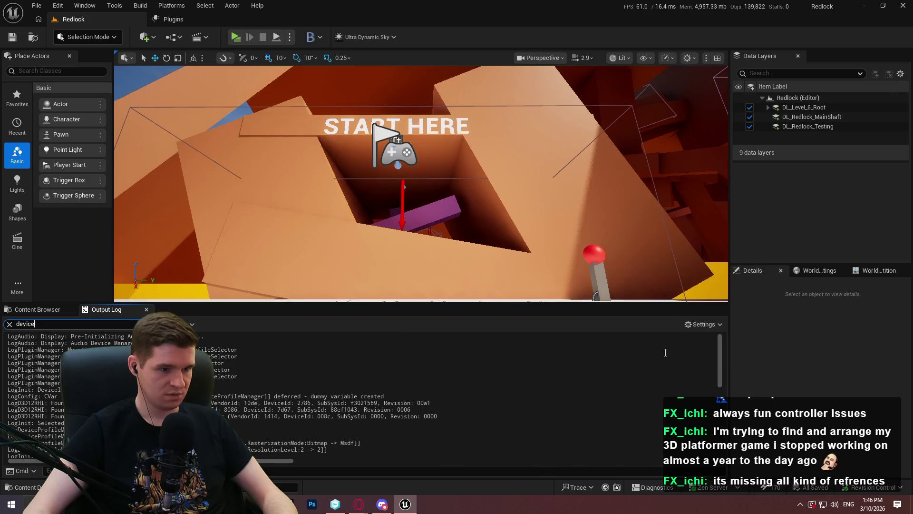
pyautogui.moveTo(720, 349); pyautogui.dragTo(726, 432)
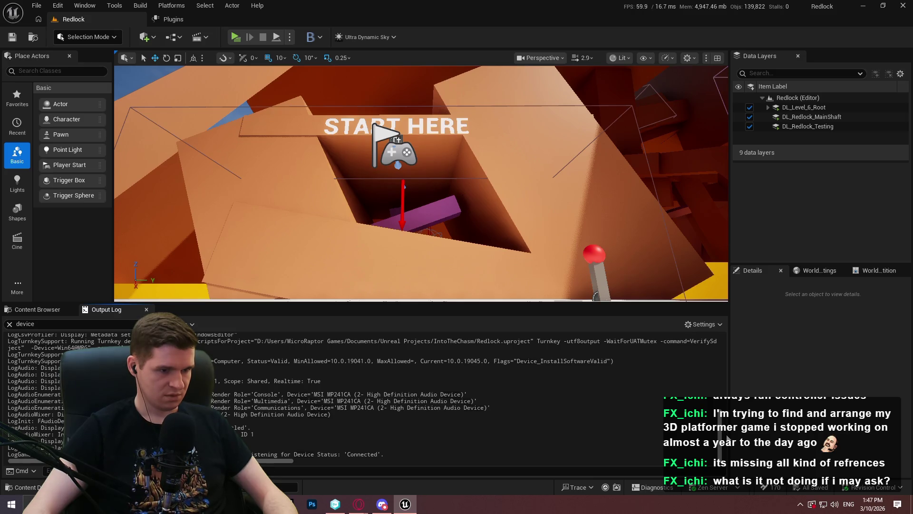
pyautogui.moveTo(726, 437); pyautogui.dragTo(718, 299)
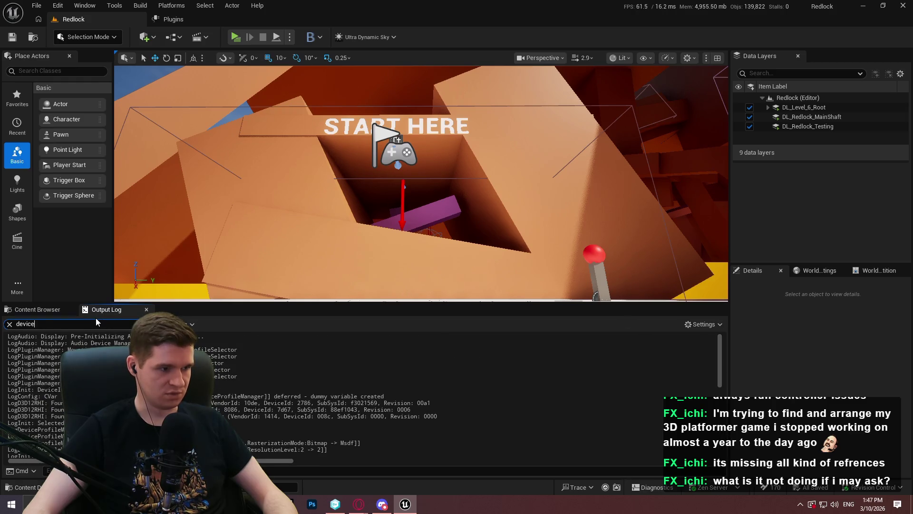
pyautogui.press('BackSpace')
pyautogui.press('BackSpace')
pyautogui.press('BackSpace')
pyautogui.write('dual')
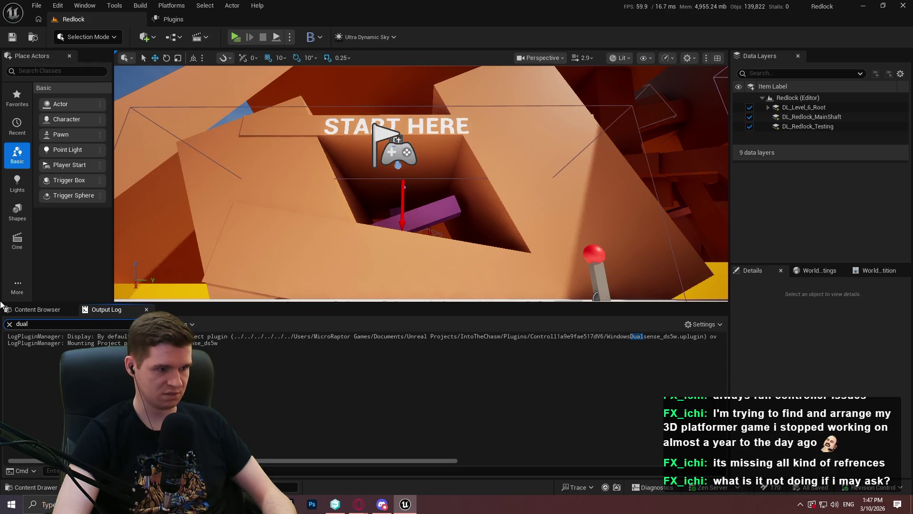
pyautogui.hotkey('ctrl', 'a')
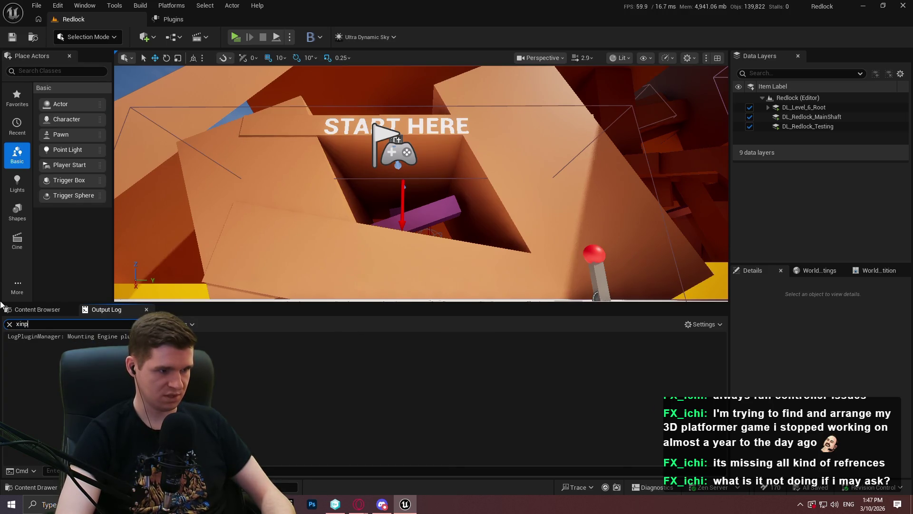
pyautogui.press('BackSpace')
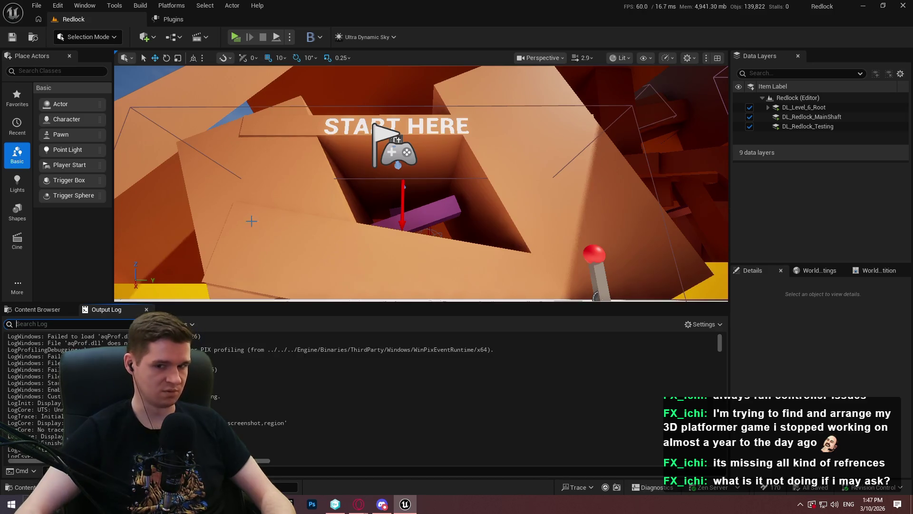
pyautogui.click(238, 37)
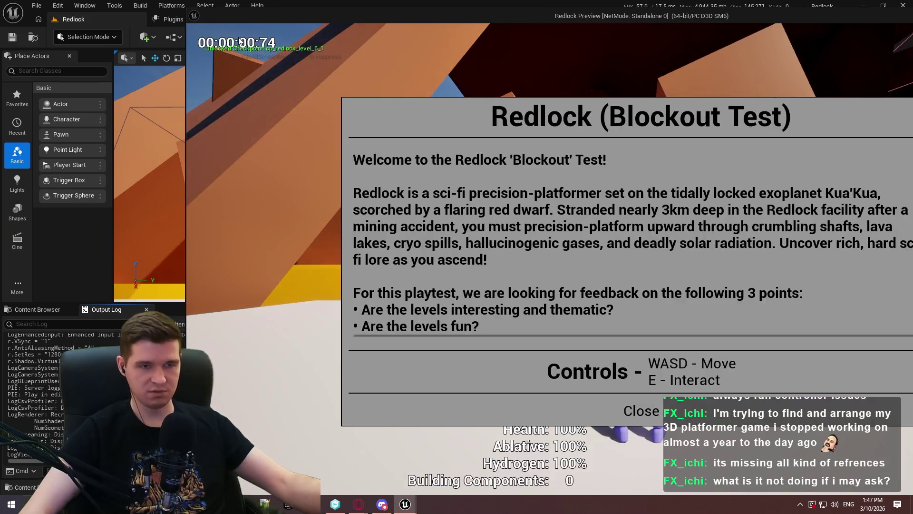
pyautogui.moveTo(568, 14)
pyautogui.mouseDown()
pyautogui.moveTo(269, 14)
pyautogui.moveTo(542, 18)
pyautogui.mouseUp()
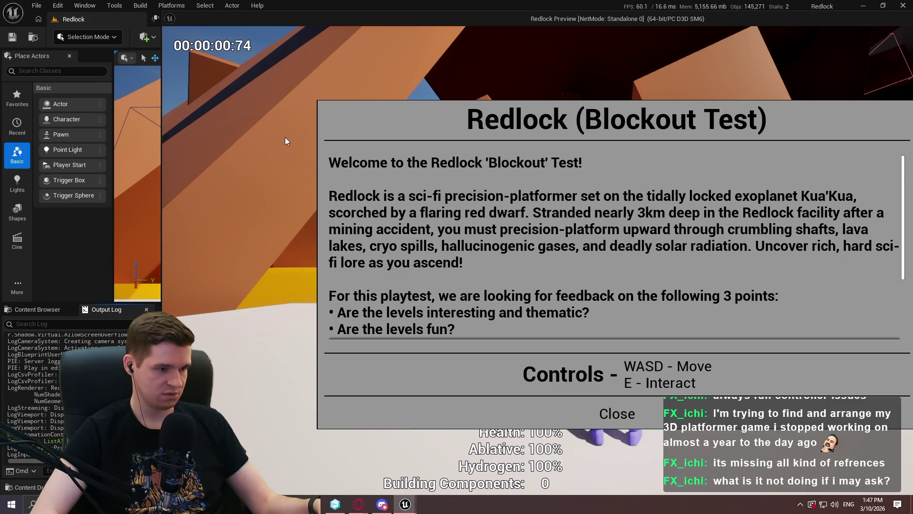
pyautogui.press('Escape')
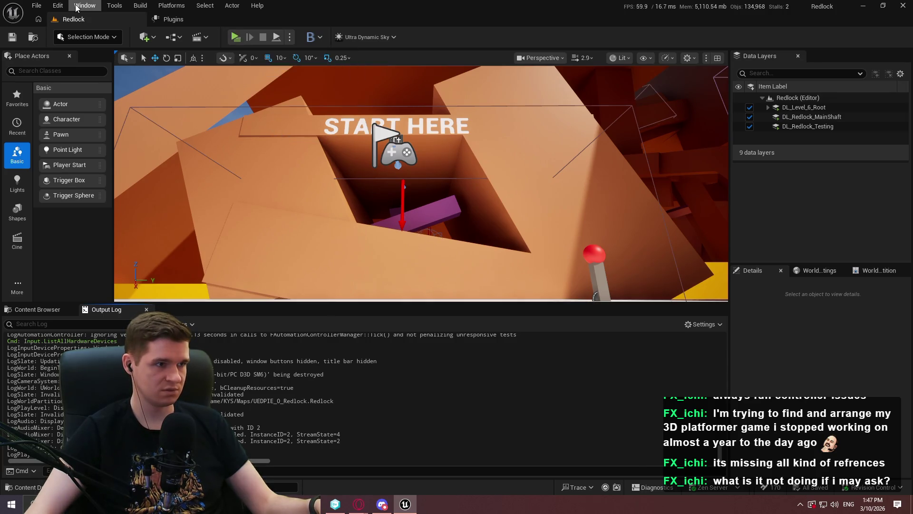
# Open the Plugins browser, search 'xinp', and disable the XInput Device plugin
pyautogui.click(57, 5)
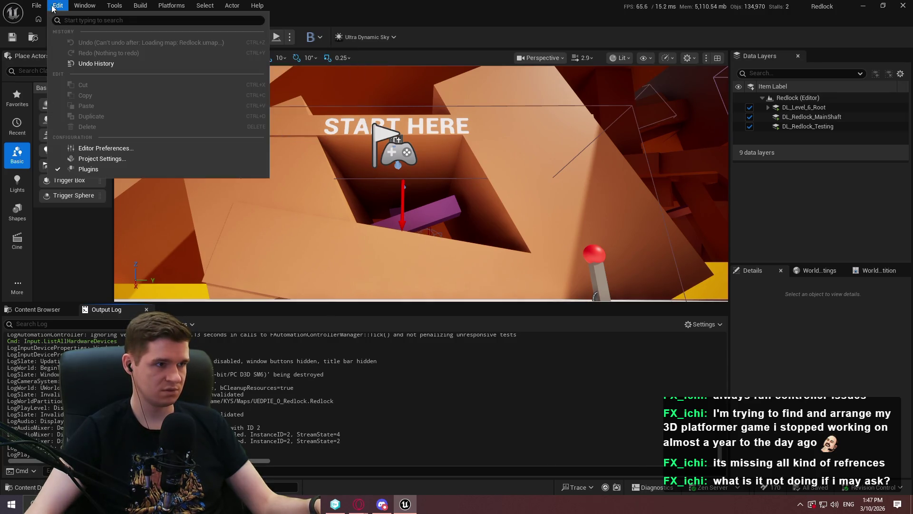
pyautogui.click(88, 169)
pyautogui.write('xin')
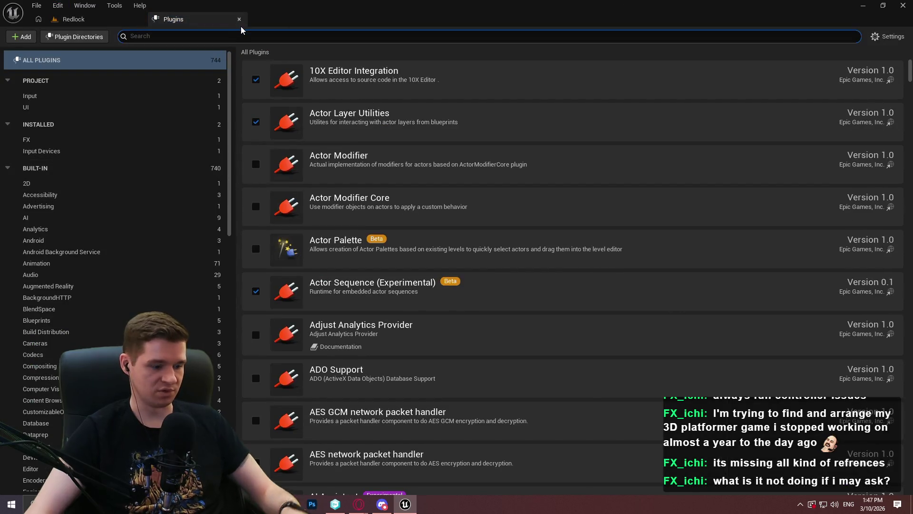
pyautogui.write('p')
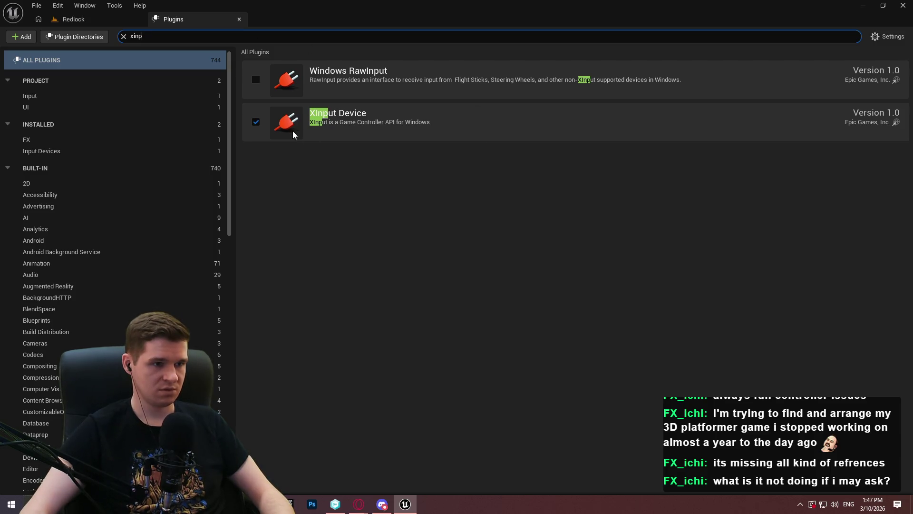
pyautogui.click(257, 124)
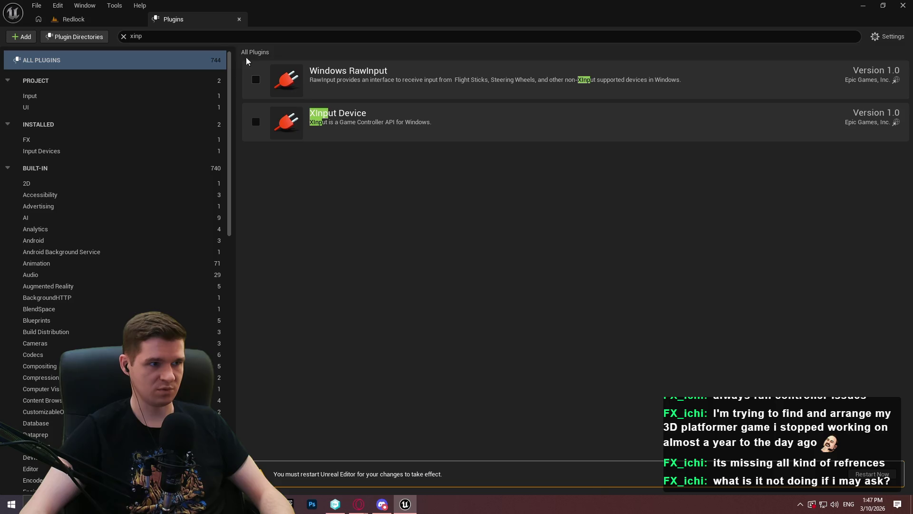
# Disable Game Input (Windows) with its Game Input Base dependency, then restart the editor
pyautogui.doubleClick(216, 36)
pyautogui.write('input')
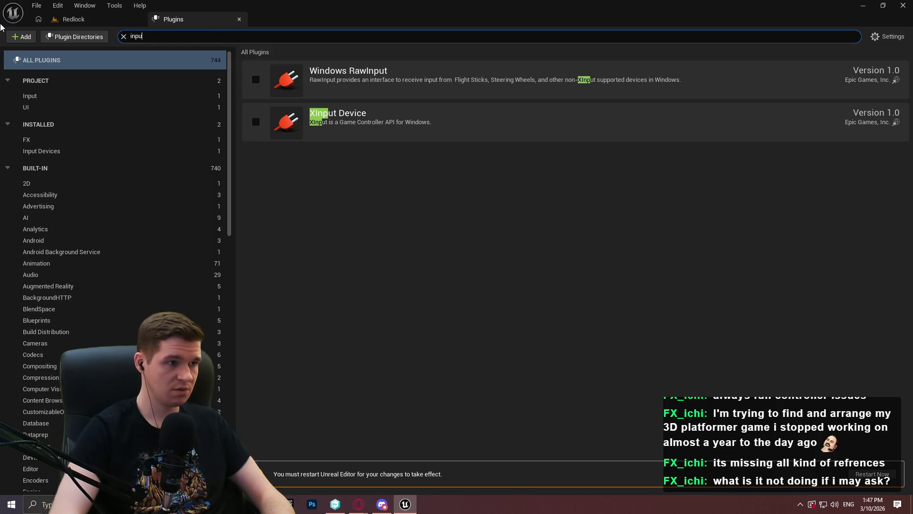
pyautogui.scroll(-2, 265, 292)
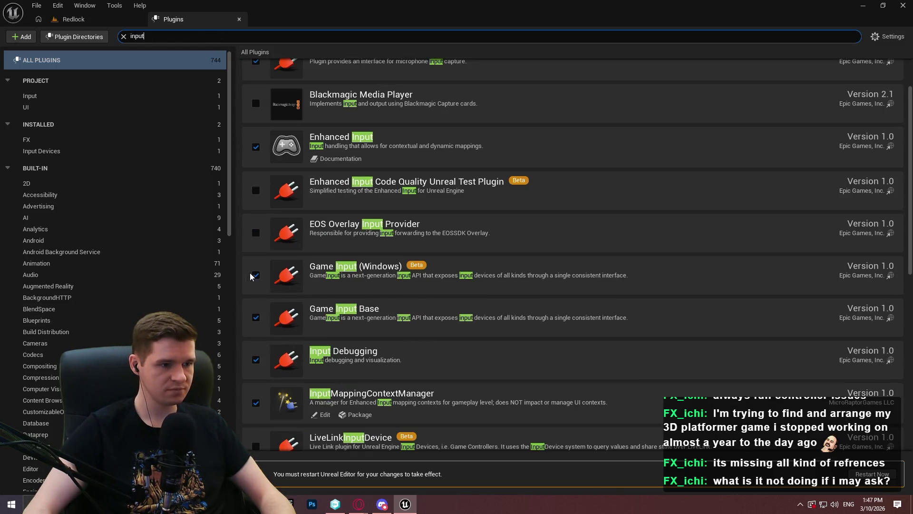
pyautogui.click(255, 275)
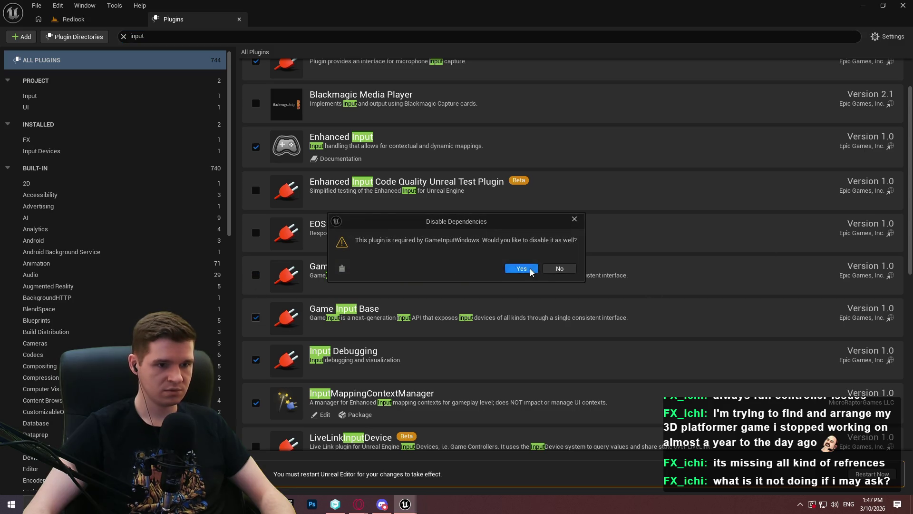
pyautogui.click(521, 269)
pyautogui.moveTo(911, 151); pyautogui.dragTo(879, 311)
pyautogui.scroll(15, 879, 312)
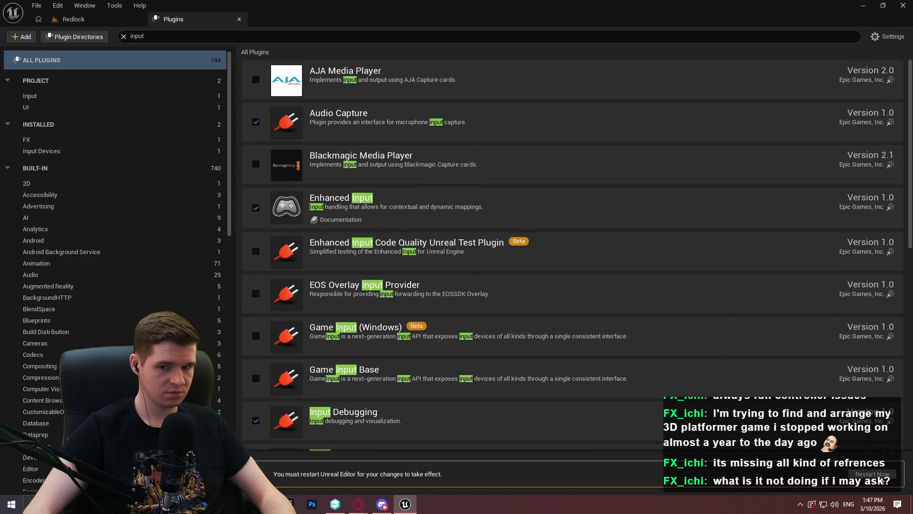
pyautogui.click(880, 475)
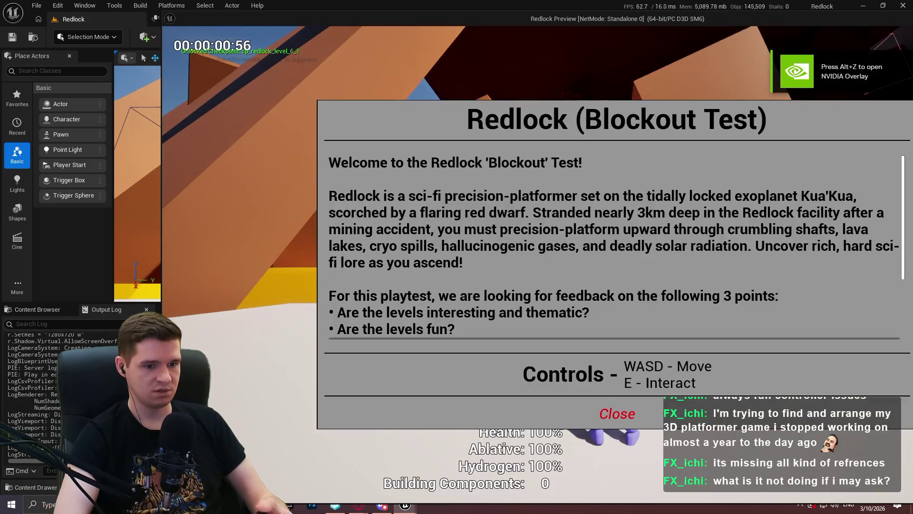
# Test the character controls in the running preview, then switch back to the editor window
pyautogui.press('w')
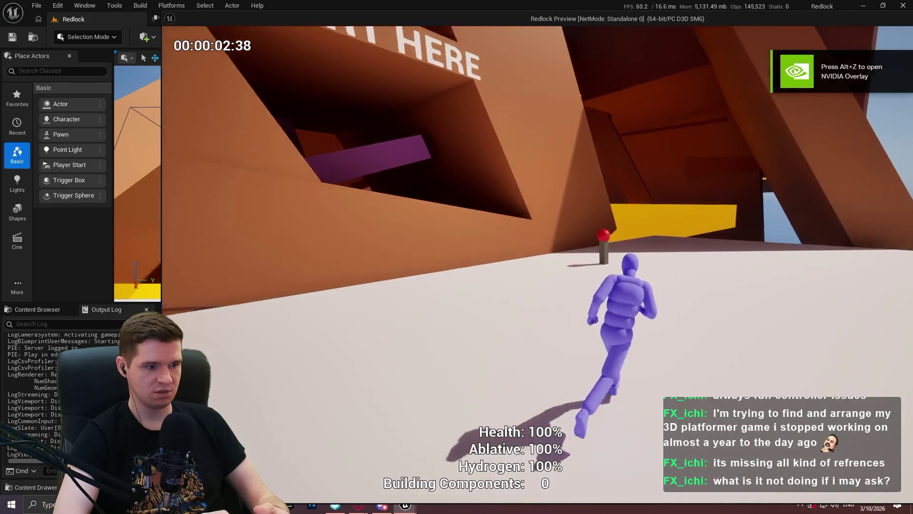
pyautogui.press('s')
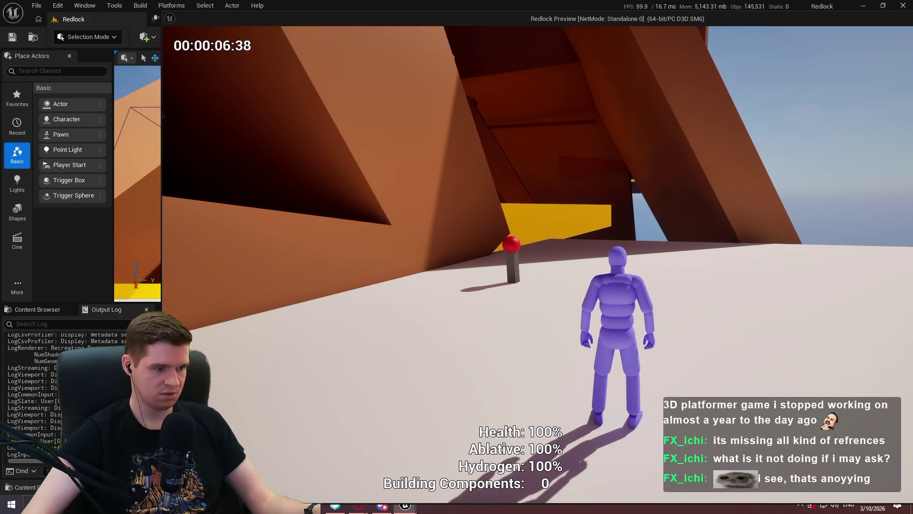
pyautogui.press('super')
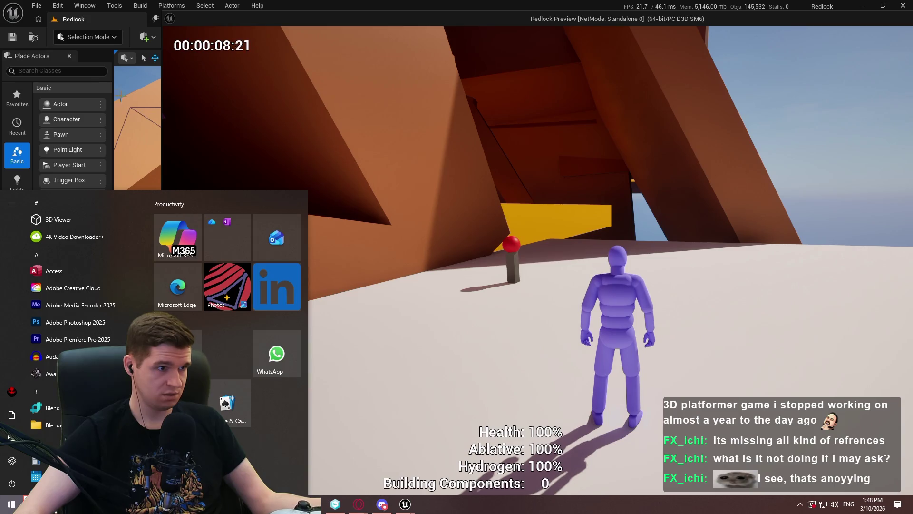
pyautogui.click(101, 55)
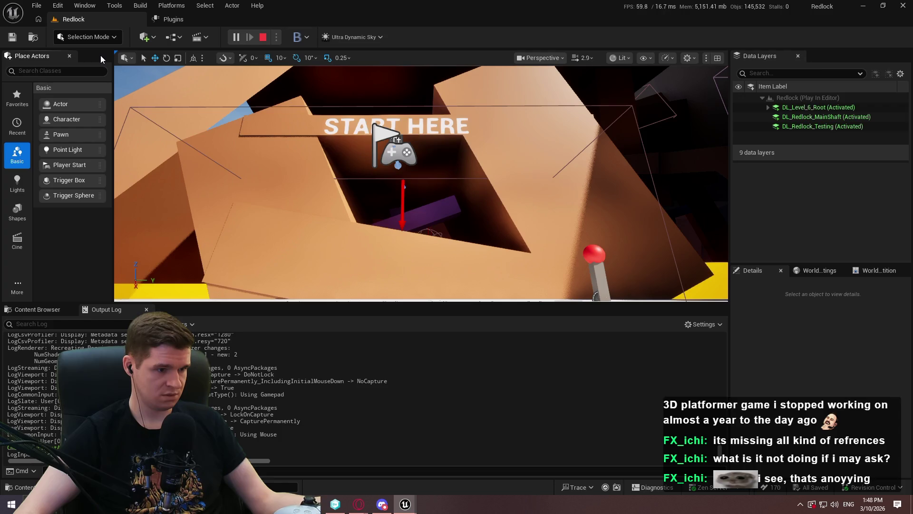
# Bring the game preview forward, maximize it, then quit the game back to the editor
pyautogui.moveTo(405, 503)
pyautogui.click(437, 490)
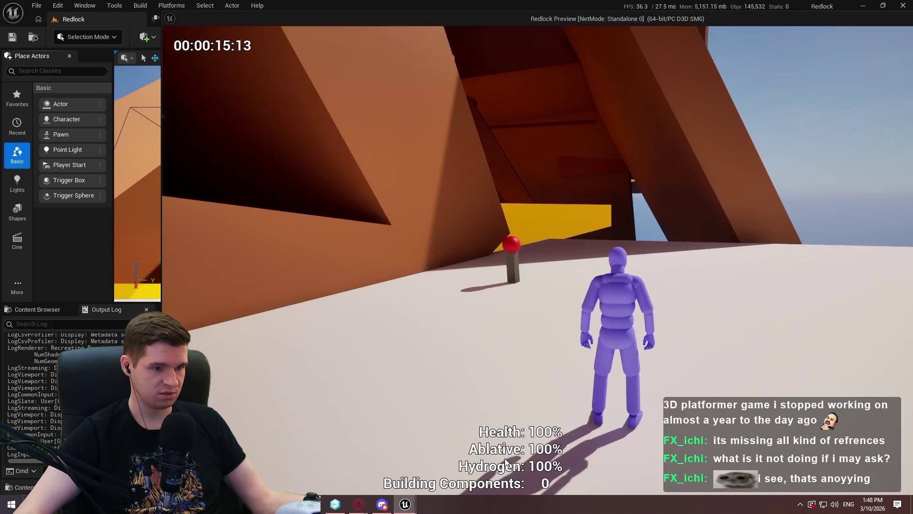
pyautogui.doubleClick(620, 23)
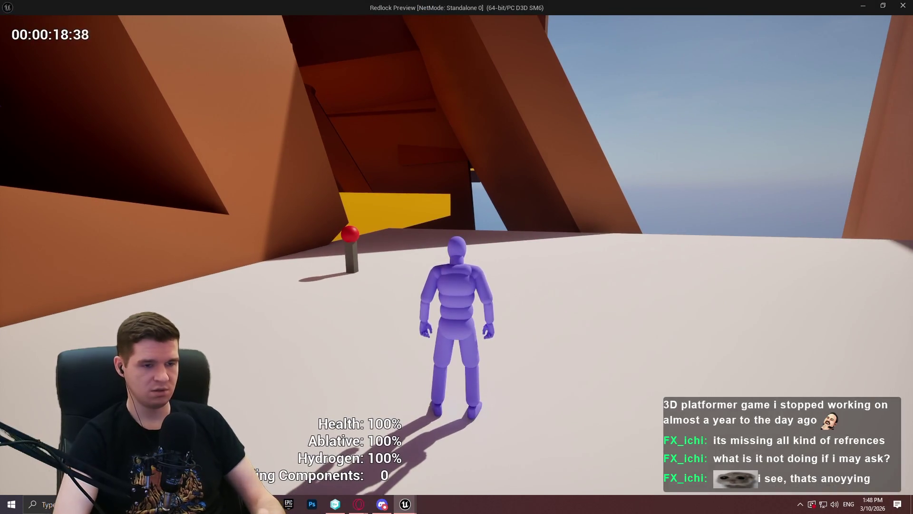
pyautogui.press('Escape')
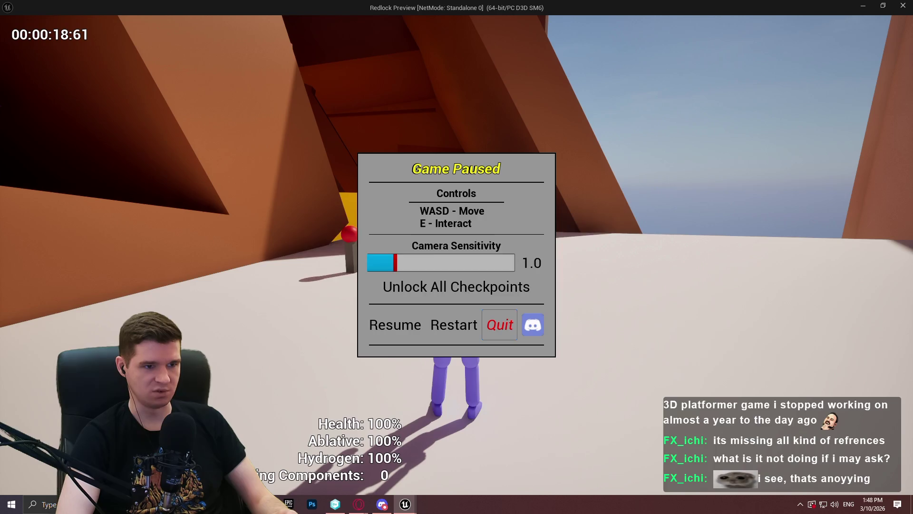
pyautogui.click(499, 325)
pyautogui.click(530, 275)
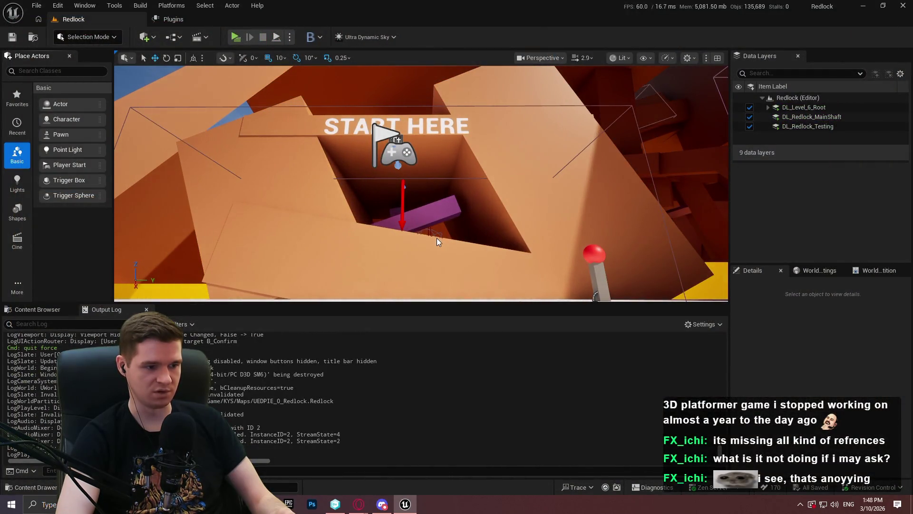
# Show the CharacterLogic folder, launch a Standalone Game preview, and close it with Esc
pyautogui.click(34, 311)
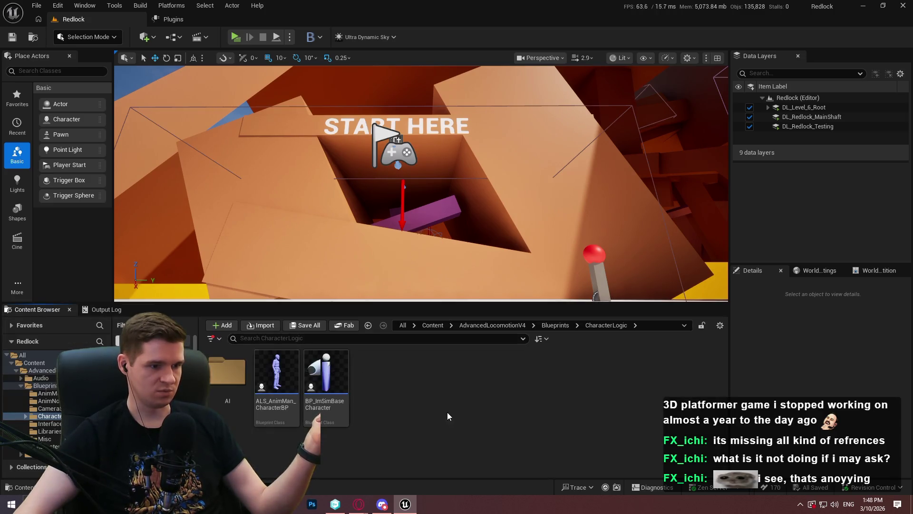
pyautogui.click(239, 36)
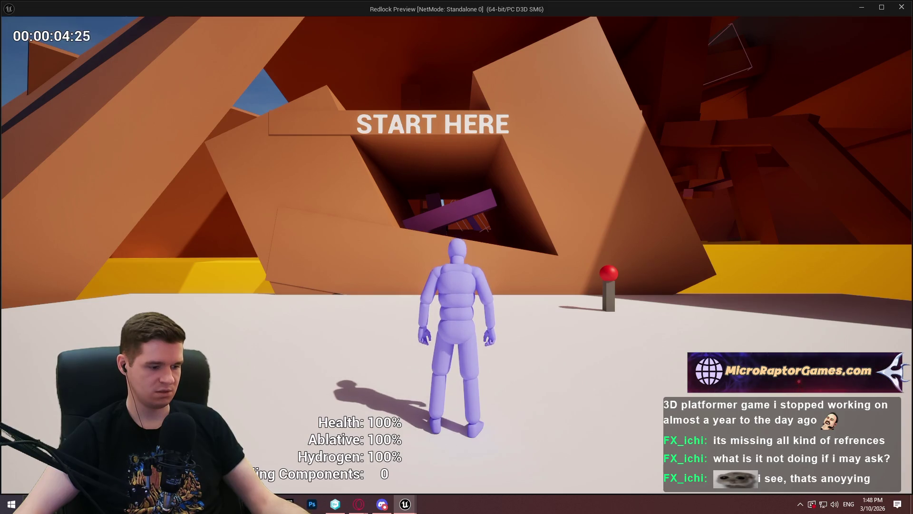
pyautogui.press('Escape')
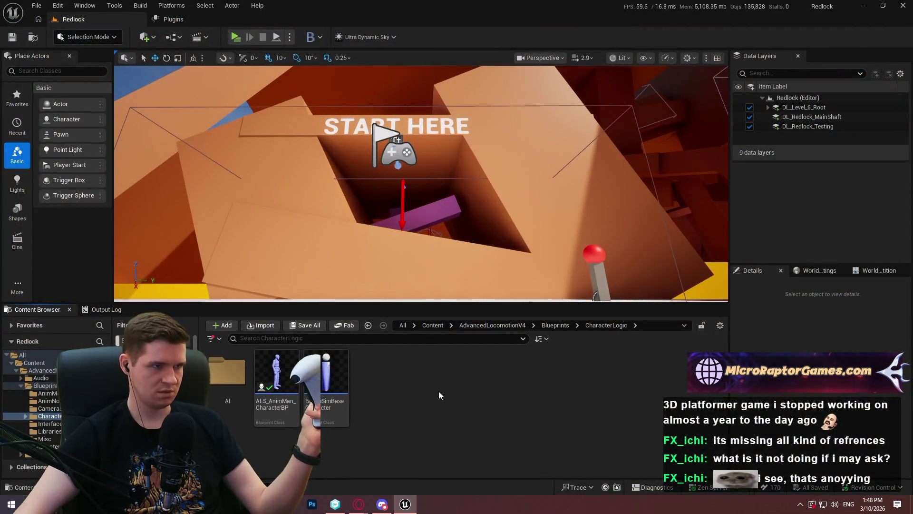
# Create a Force Feedback Effect in CharacterLogic with the default name NewForceFeedbackEffect and open it
pyautogui.rightClick(444, 394)
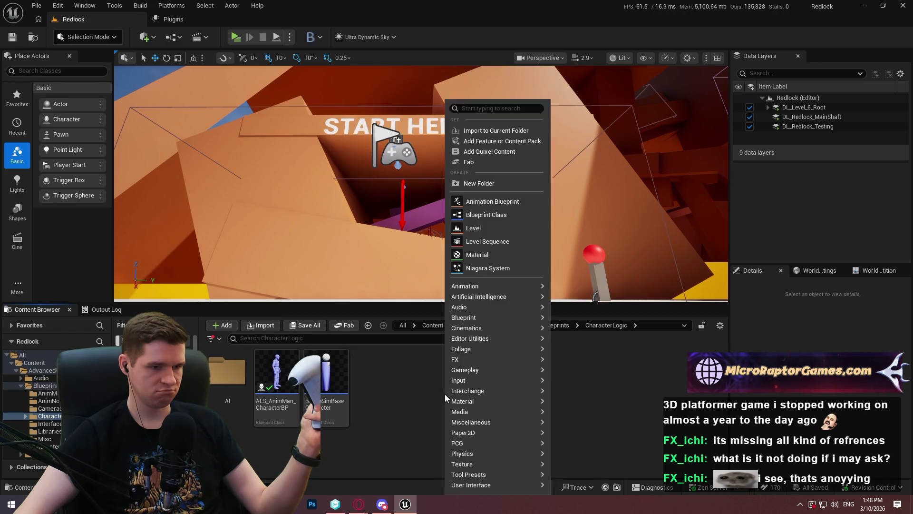
pyautogui.moveTo(498, 382)
pyautogui.click(593, 400)
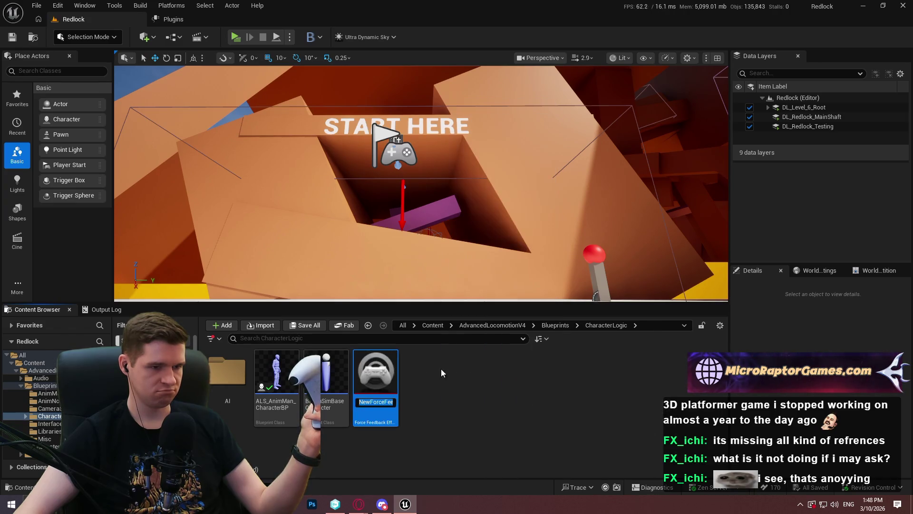
pyautogui.press('Return')
pyautogui.doubleClick(374, 369)
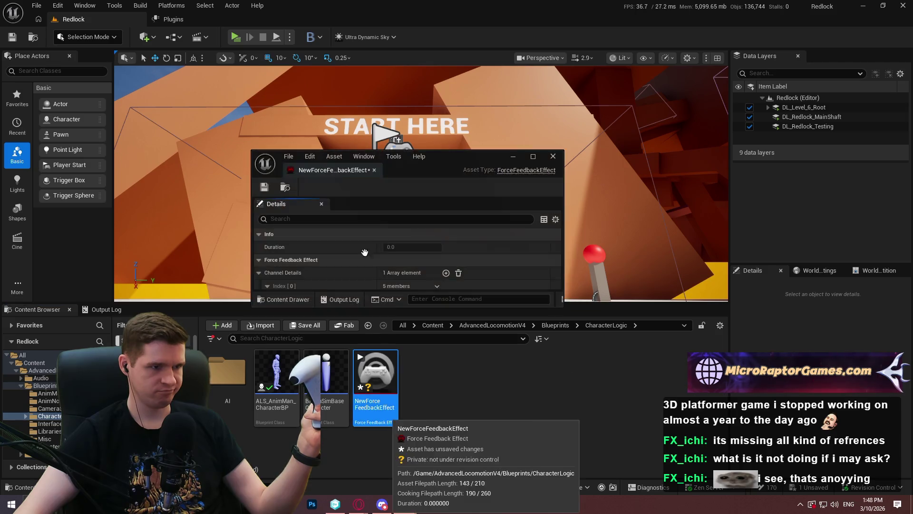
# Dock the asset editor and set the effect's External Curve to AimingInCurve
pyautogui.moveTo(337, 168); pyautogui.dragTo(330, 16)
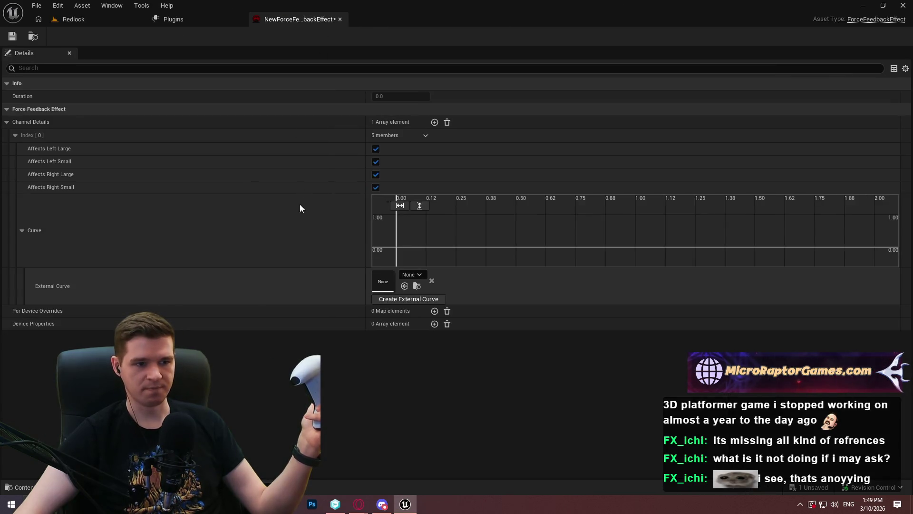
pyautogui.click(418, 273)
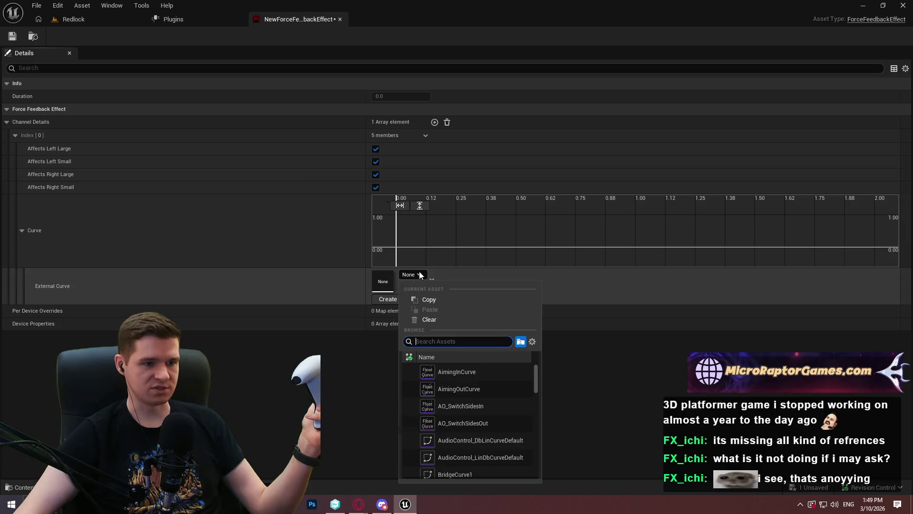
pyautogui.click(487, 376)
# Recheck the NewForceFeedbackEffect settings, then go up to the Blueprints folder in the level editor
pyautogui.click(80, 19)
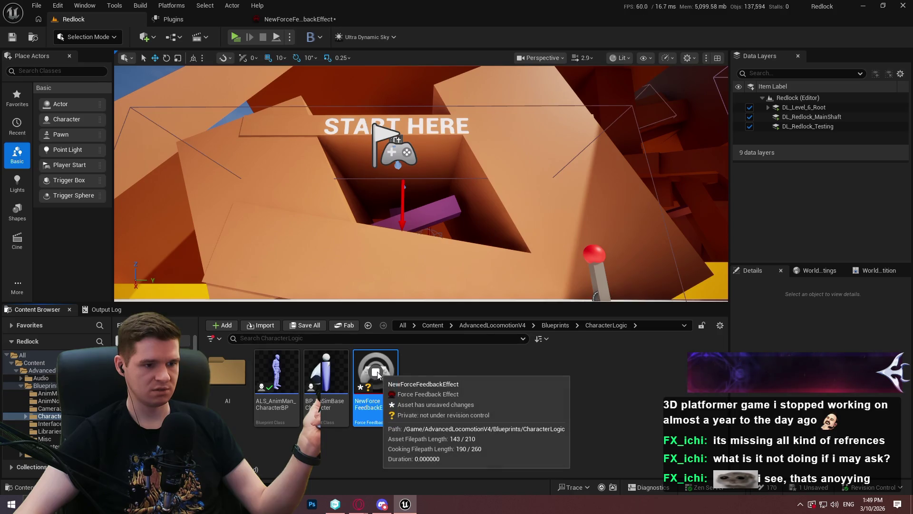
pyautogui.click(299, 19)
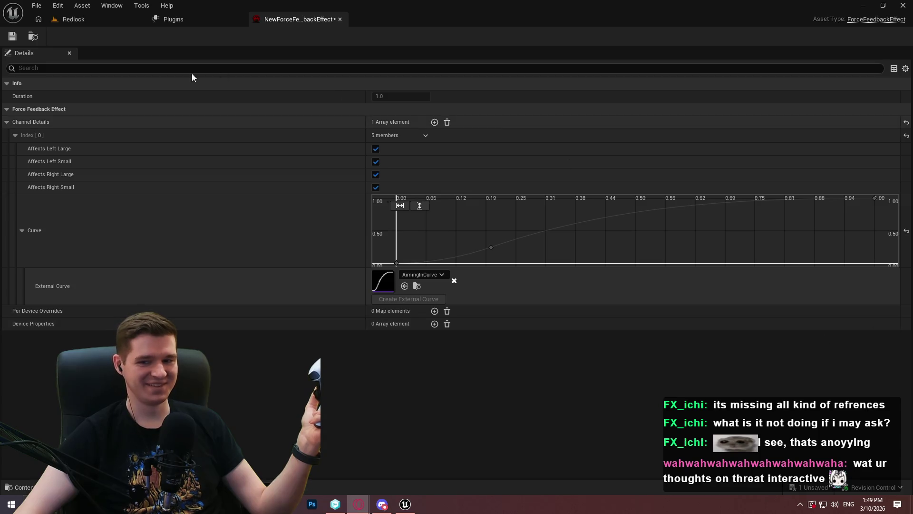
pyautogui.click(74, 19)
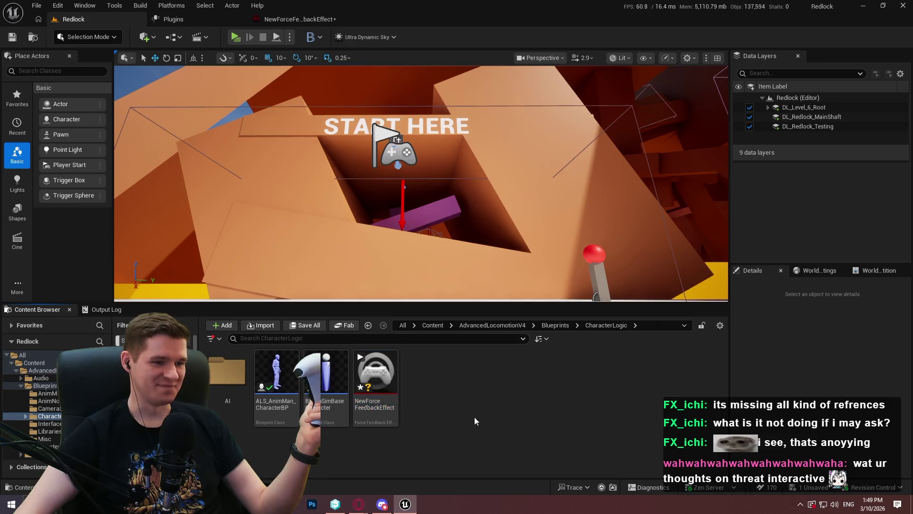
pyautogui.click(551, 331)
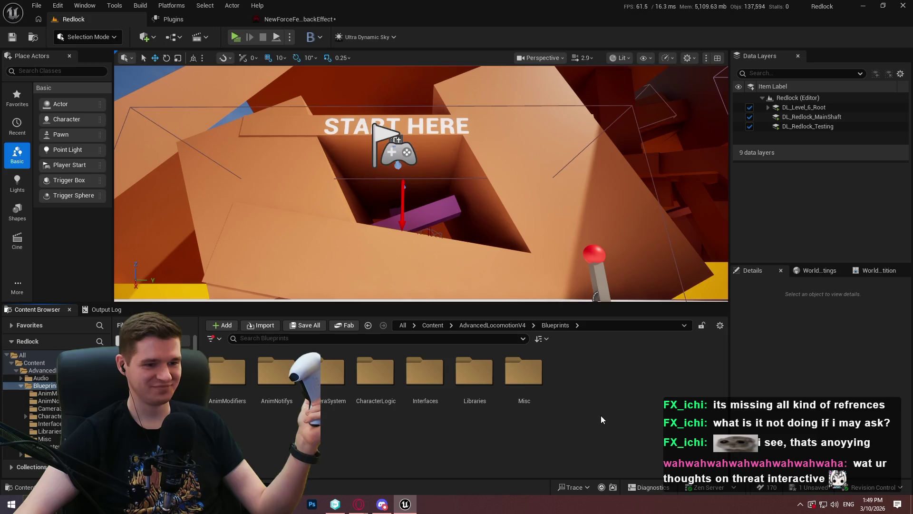
pyautogui.press('super')
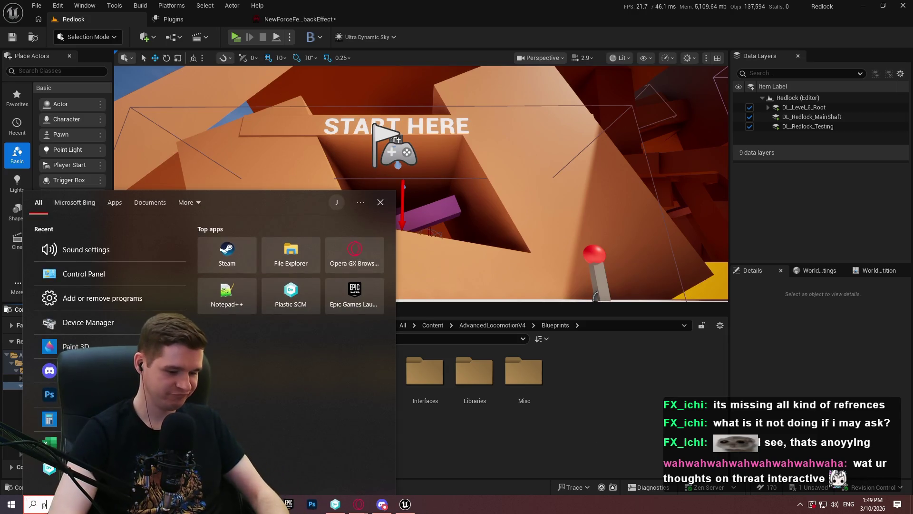
pyautogui.write('pa')
pyautogui.press('Return')
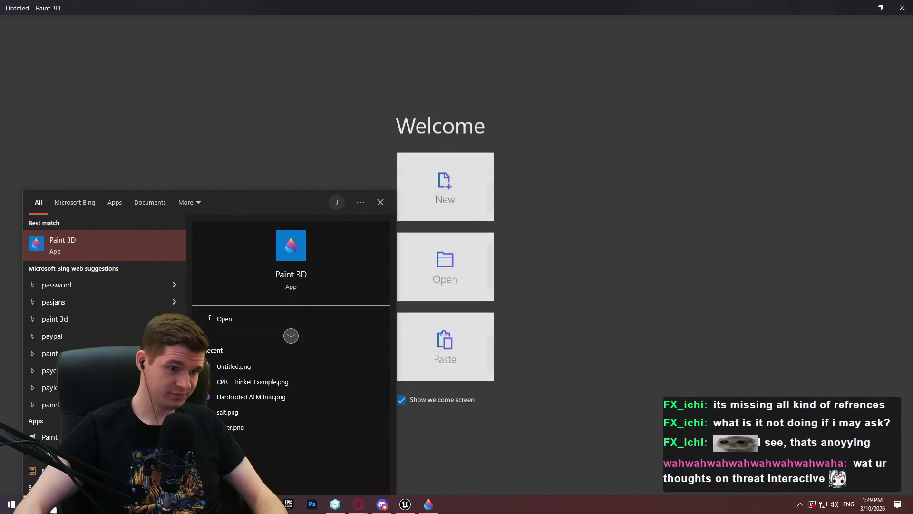
pyautogui.click(442, 190)
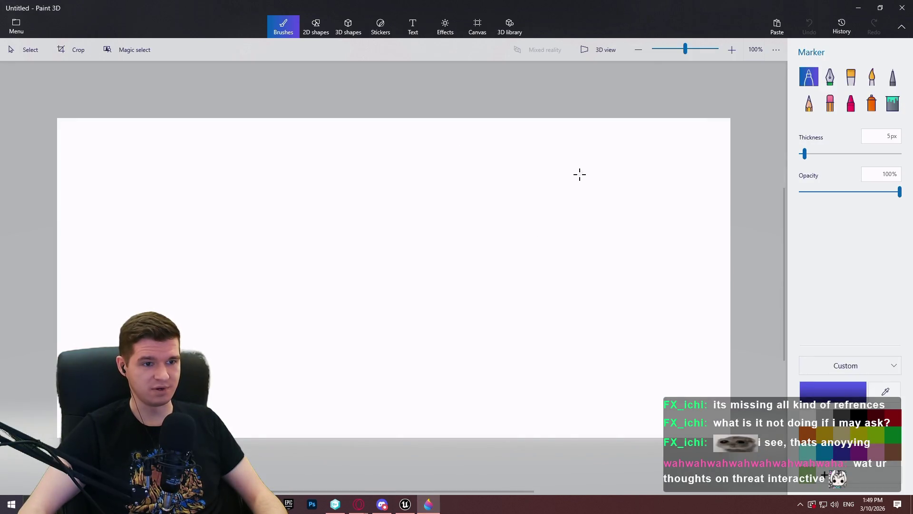
pyautogui.click(893, 106)
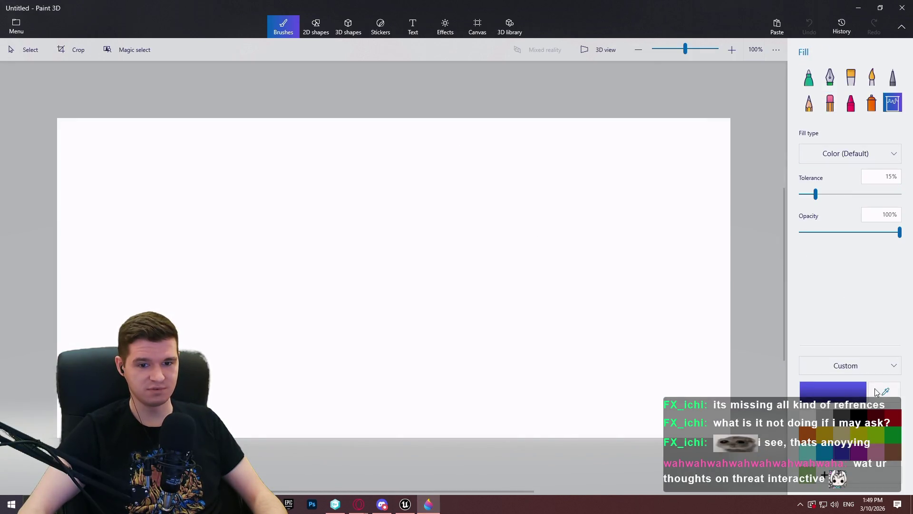
pyautogui.click(859, 419)
pyautogui.click(577, 304)
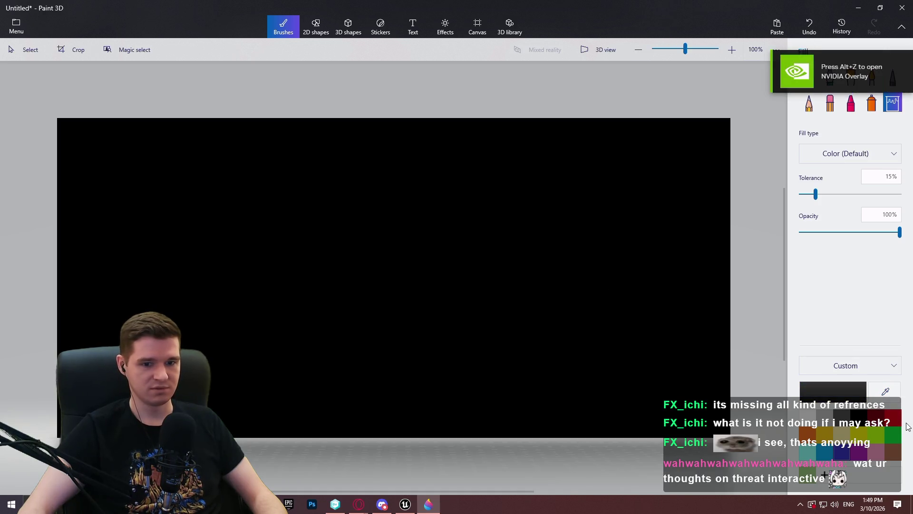
pyautogui.scroll(3, 497, 270)
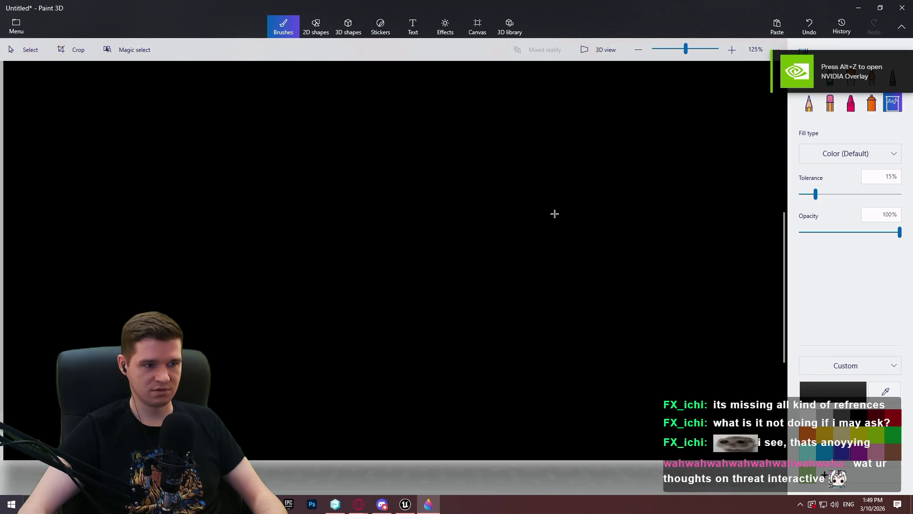
pyautogui.click(893, 420)
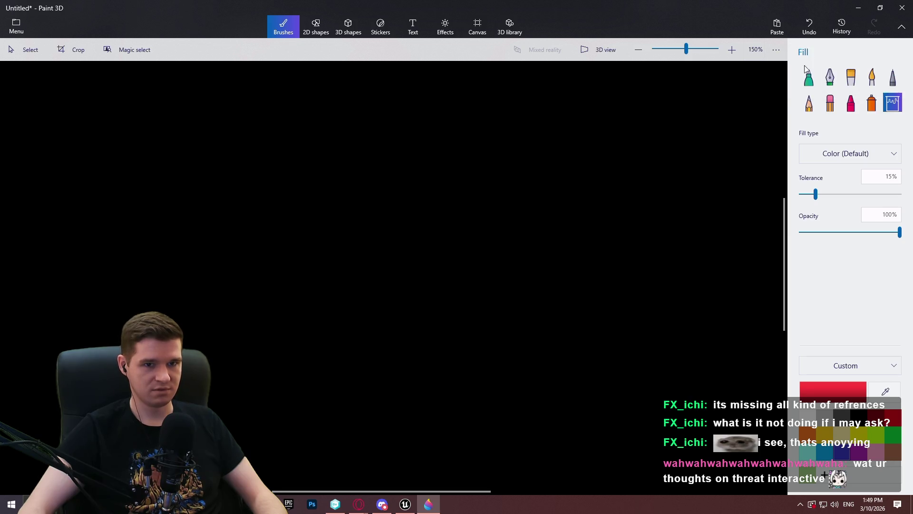
pyautogui.click(809, 77)
pyautogui.moveTo(119, 128)
pyautogui.mouseDown()
pyautogui.moveTo(253, 121)
pyautogui.moveTo(292, 205)
pyautogui.mouseUp()
pyautogui.moveTo(280, 106); pyautogui.dragTo(360, 113)
pyautogui.moveTo(280, 151); pyautogui.dragTo(349, 151)
pyautogui.moveTo(286, 191); pyautogui.dragTo(369, 195)
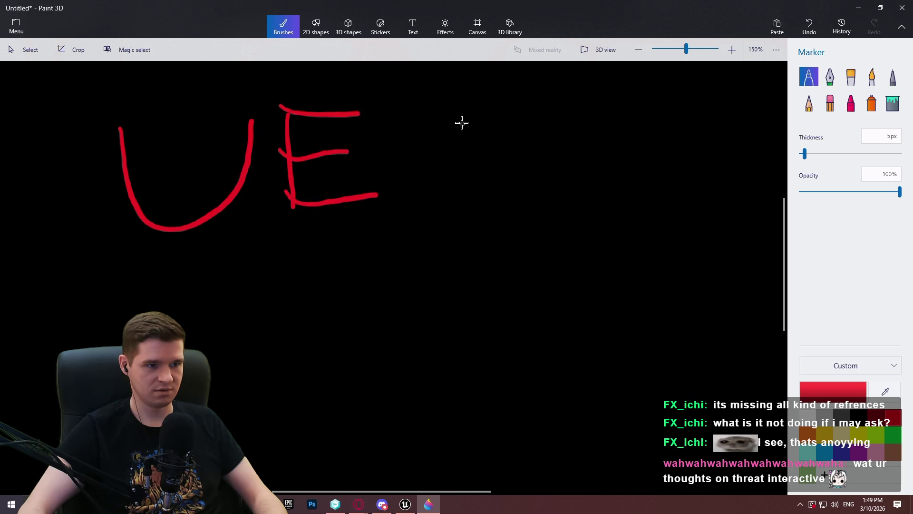
pyautogui.moveTo(565, 113); pyautogui.dragTo(535, 180)
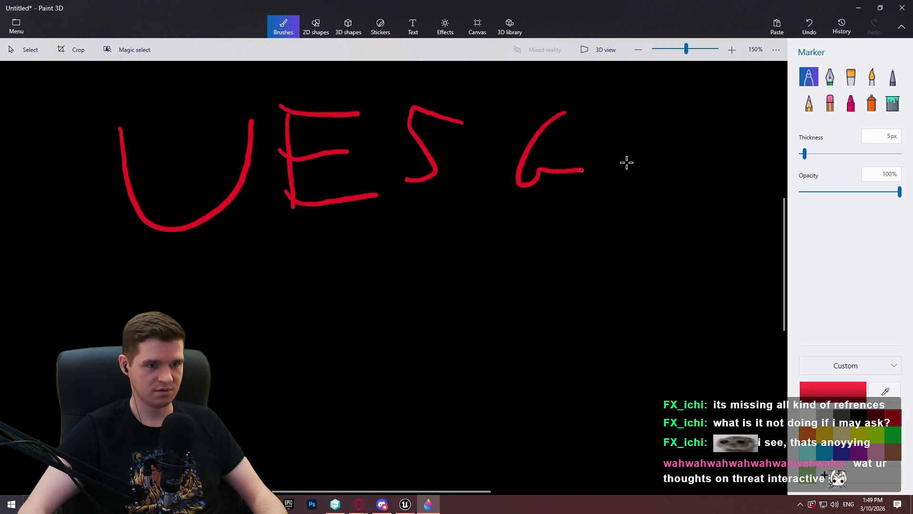
pyautogui.moveTo(602, 199); pyautogui.dragTo(659, 166)
pyautogui.moveTo(701, 190); pyautogui.dragTo(716, 116)
pyautogui.moveTo(669, 85)
pyautogui.mouseDown()
pyautogui.moveTo(708, 116)
pyautogui.moveTo(772, 63)
pyautogui.mouseUp()
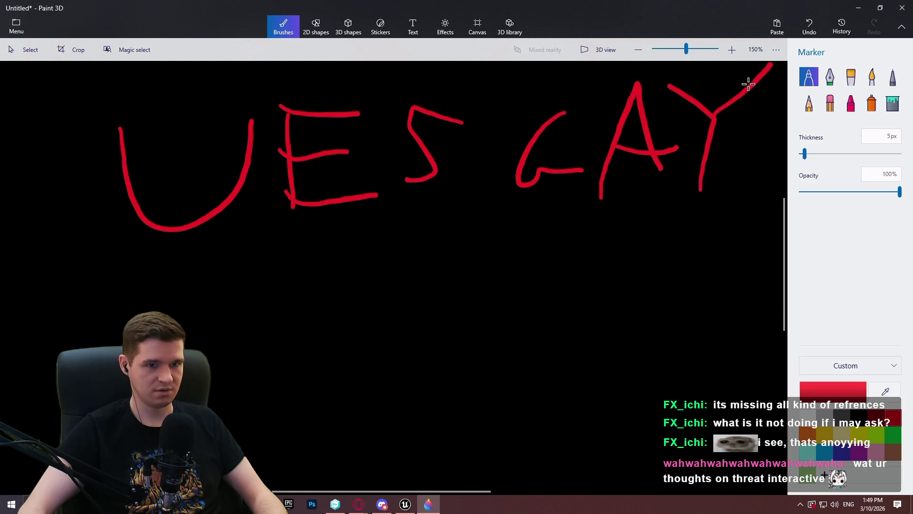
pyautogui.moveTo(739, 129); pyautogui.dragTo(764, 180)
pyautogui.click(750, 213)
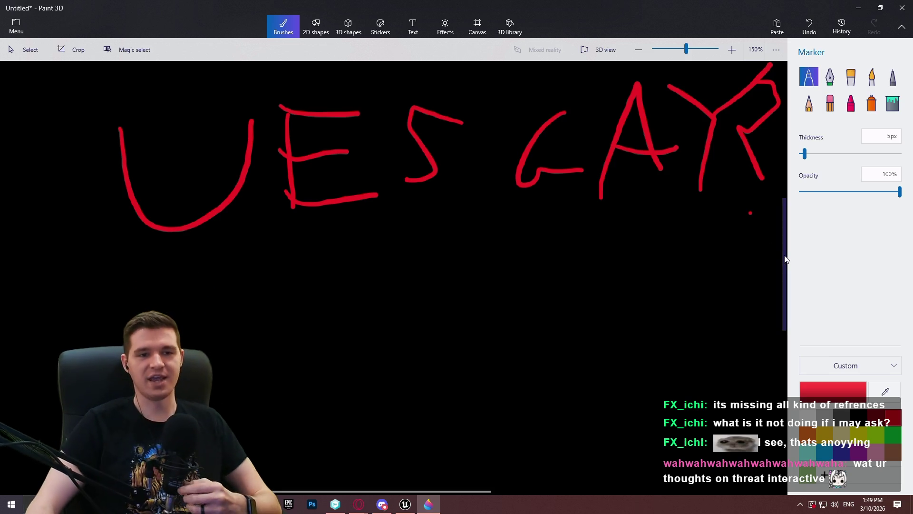
pyautogui.click(910, 4)
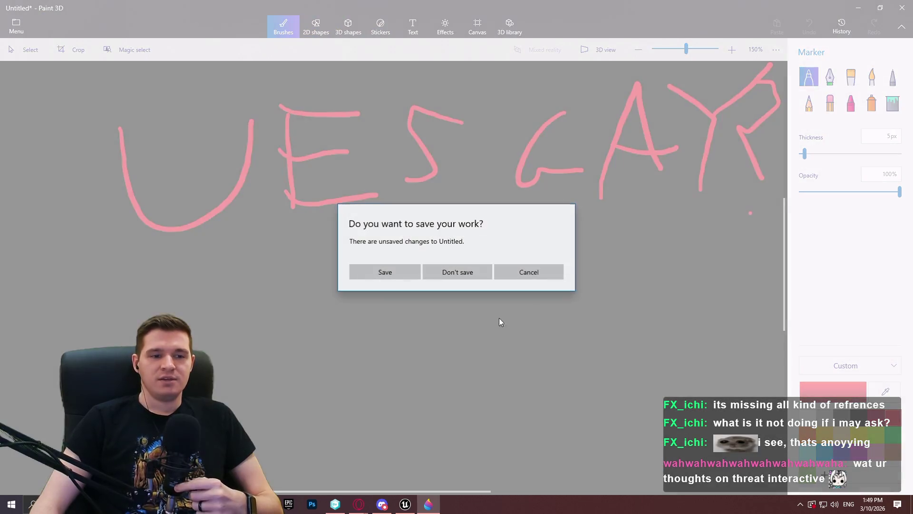
pyautogui.click(444, 270)
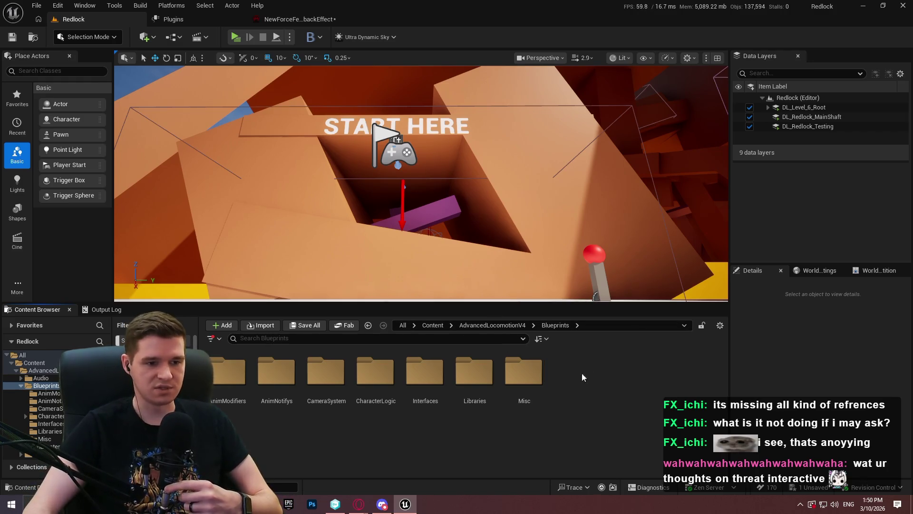
# Go up to AdvancedLocomotionV4, view the Plugins list, and revisit the NewForceFeedbackEffect settings
pyautogui.click(474, 325)
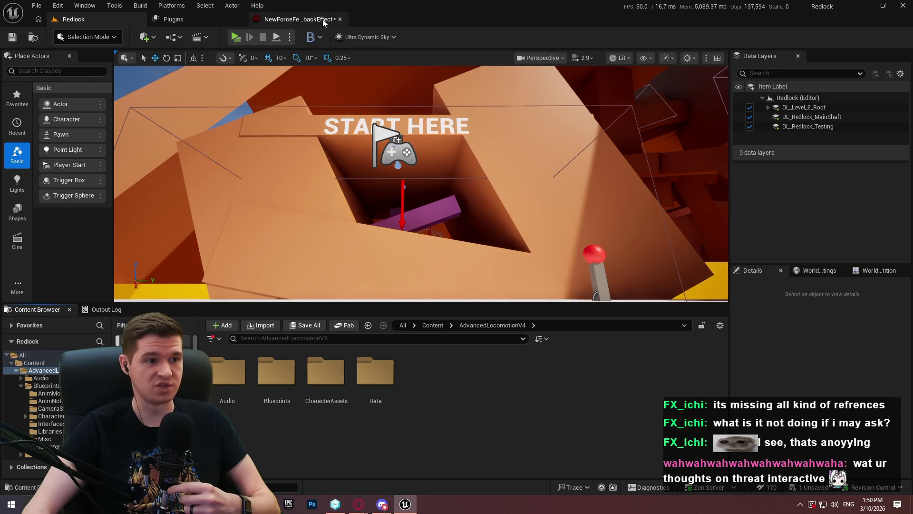
pyautogui.click(221, 20)
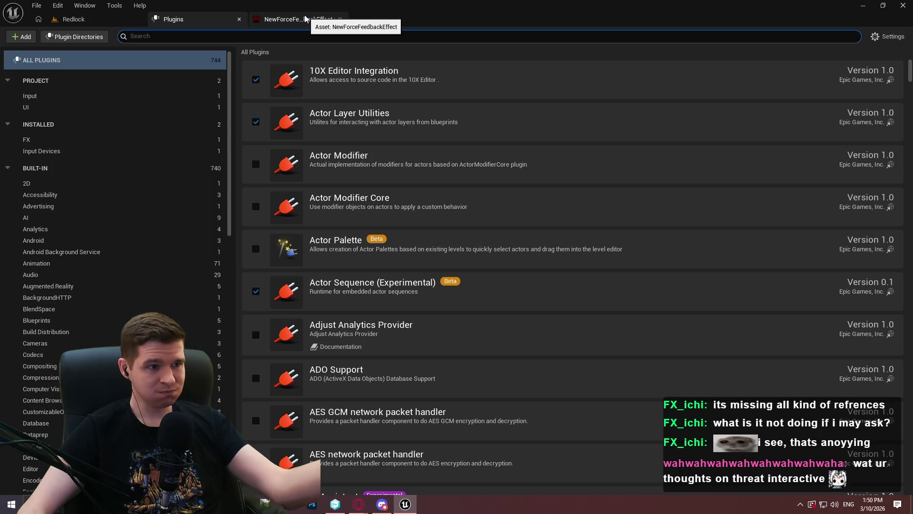
pyautogui.click(305, 19)
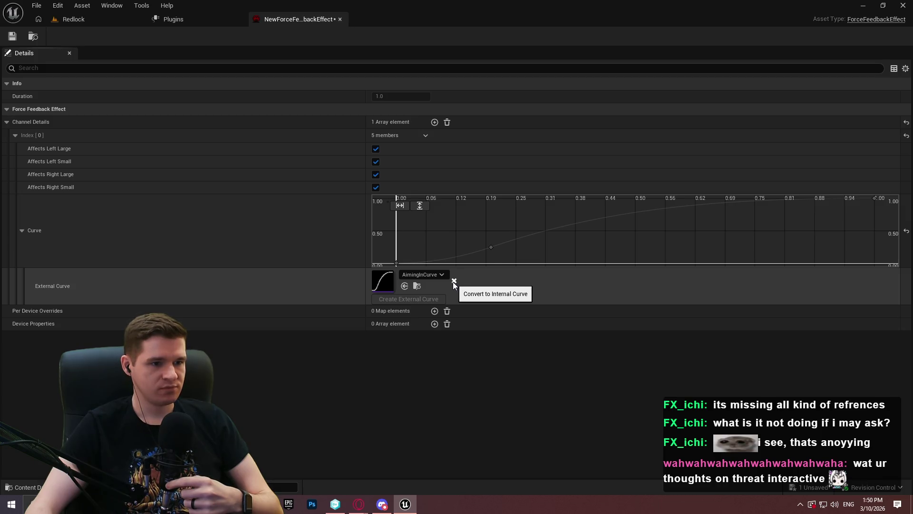
pyautogui.click(71, 19)
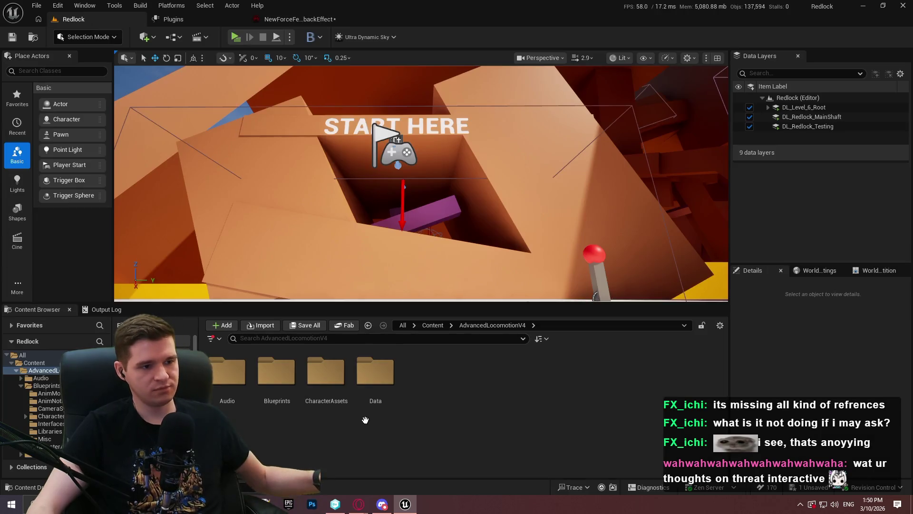
# Run Input.LogAllConnectedDevices from the Output Log console
pyautogui.press('`')
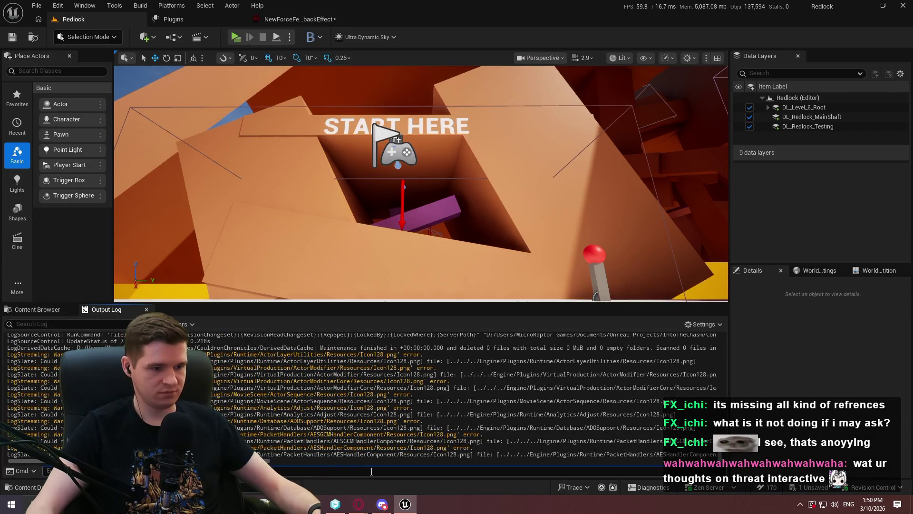
pyautogui.press('Up')
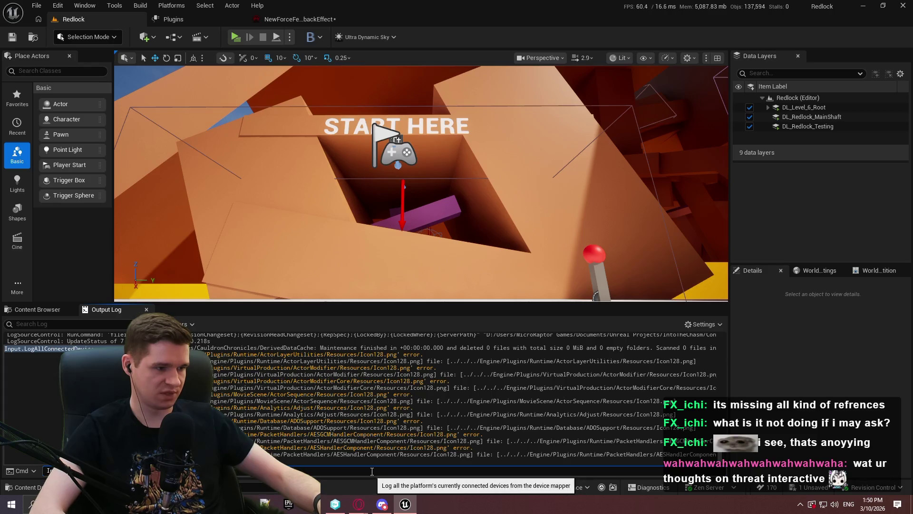
pyautogui.press('Return')
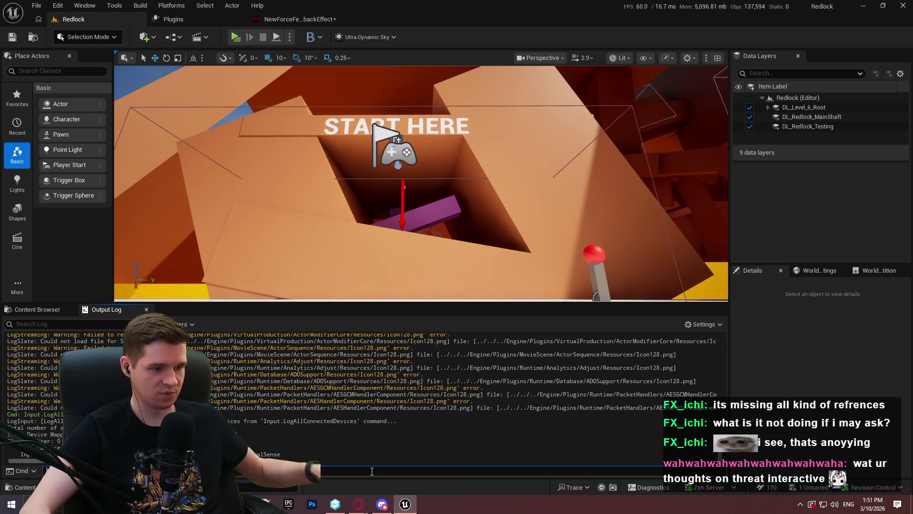
pyautogui.click(42, 310)
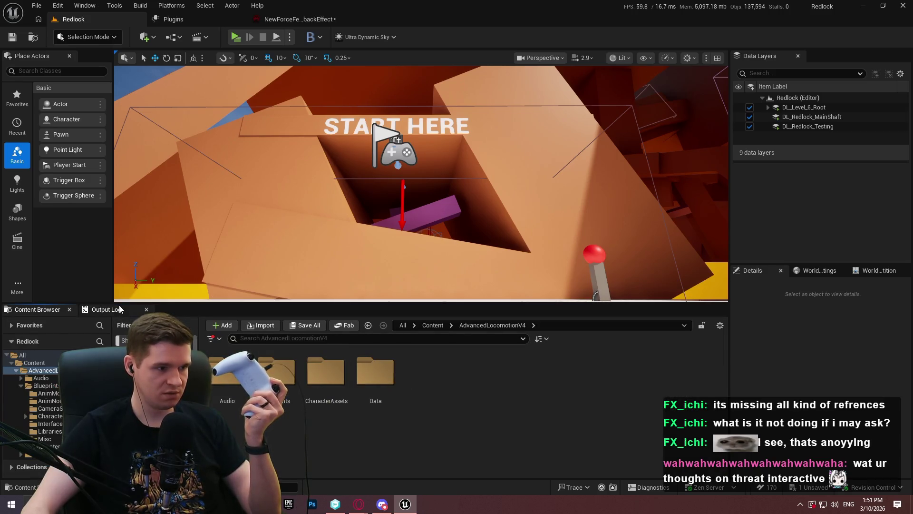
pyautogui.click(102, 310)
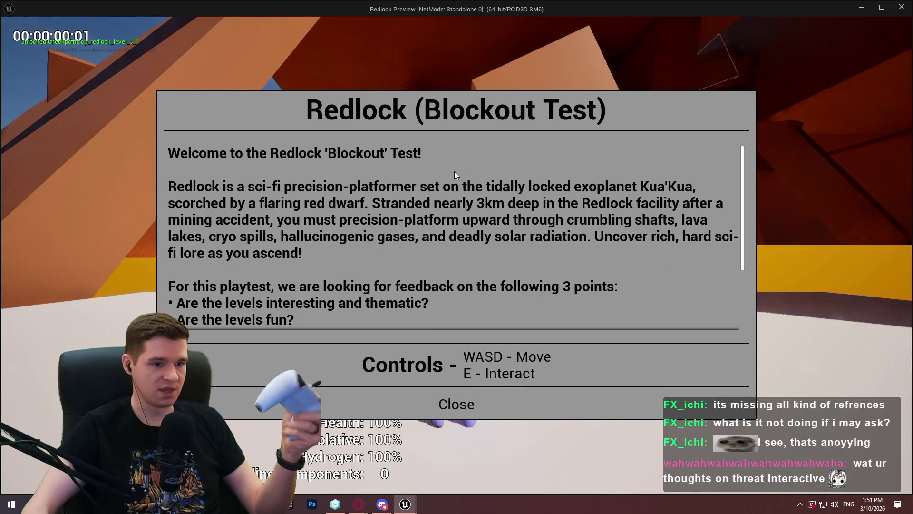
# During the test play, run Input.ListAllHardwareDevices in the in-game console, then stop playing
pyautogui.click(456, 404)
pyautogui.press('`')
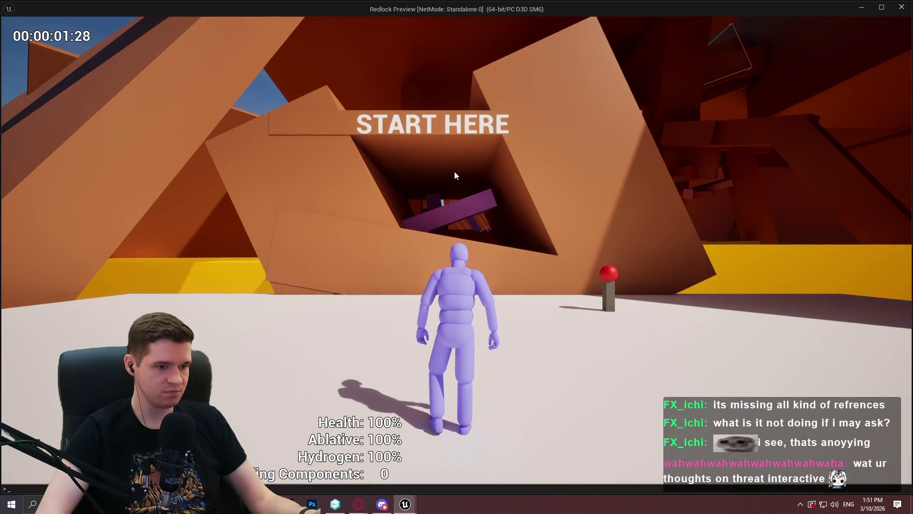
pyautogui.press('Up')
pyautogui.press('Return')
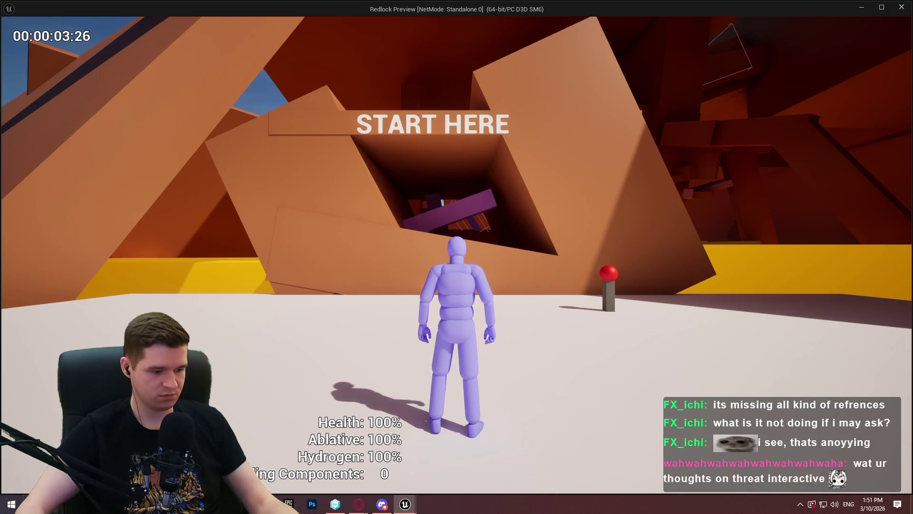
pyautogui.press('Escape')
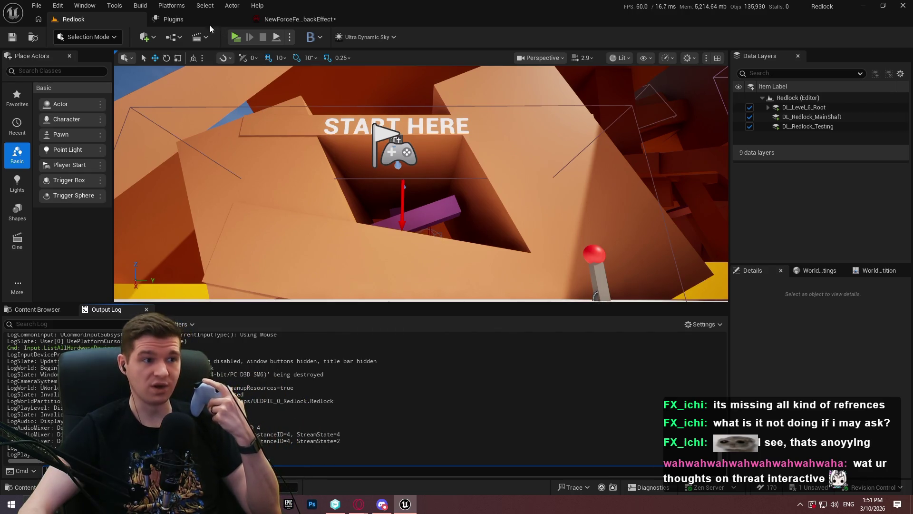
# Search the plugins for 'input' and enable Windows DualShock
pyautogui.click(190, 19)
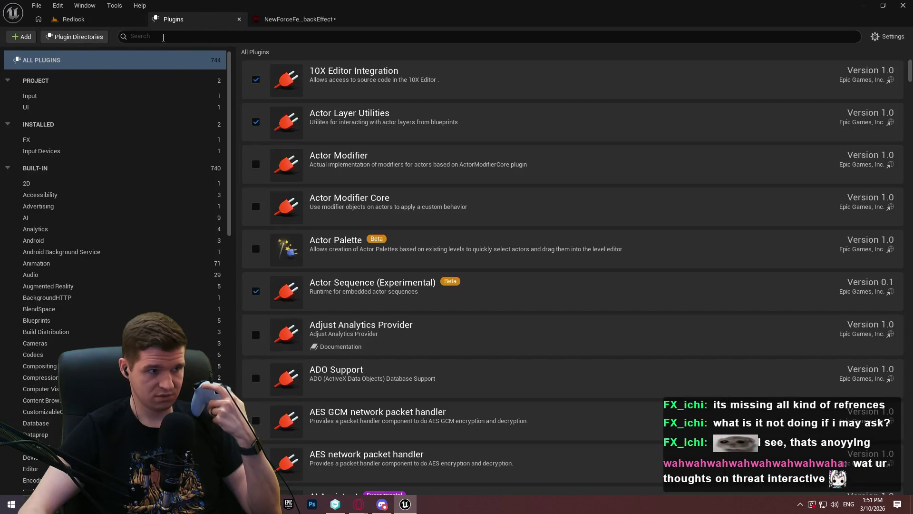
pyautogui.click(163, 37)
pyautogui.write('input')
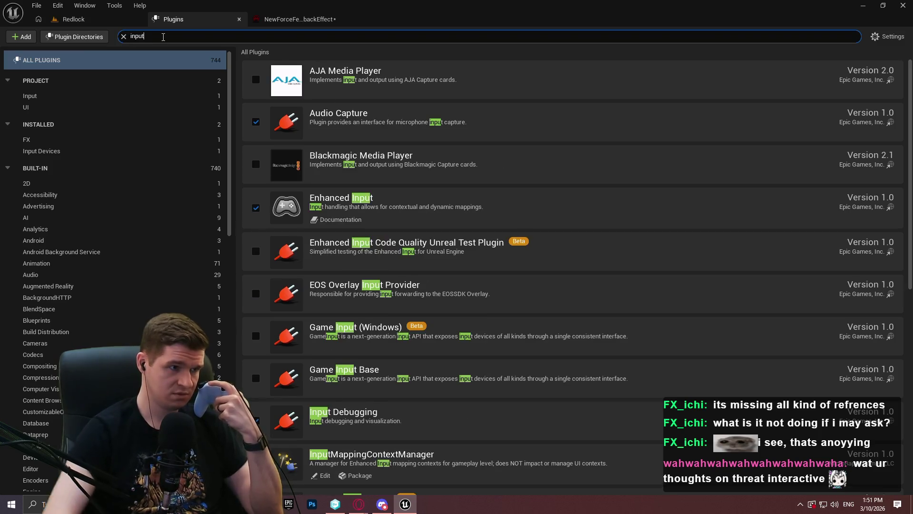
pyautogui.moveTo(910, 76); pyautogui.dragTo(909, 280)
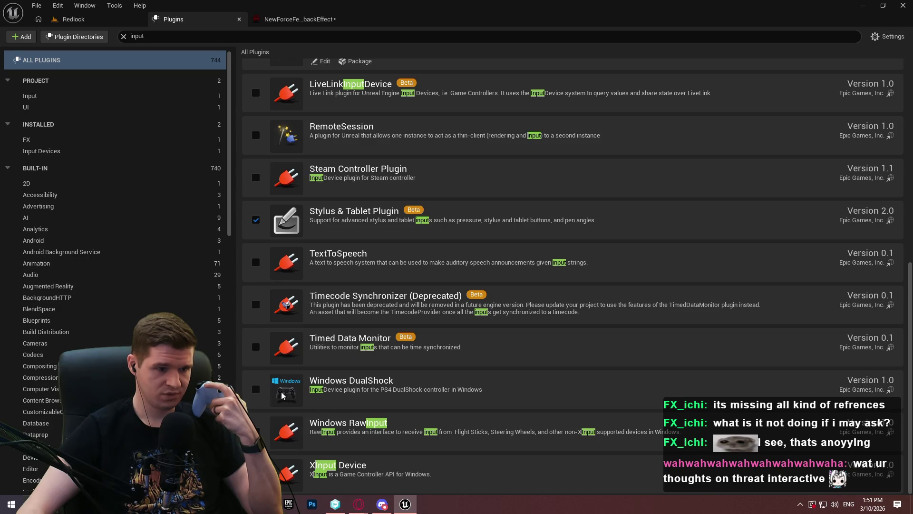
pyautogui.click(255, 390)
# Restart the editor, saving the NewForceFeedbackEffect asset first
pyautogui.scroll(-1, 415, 388)
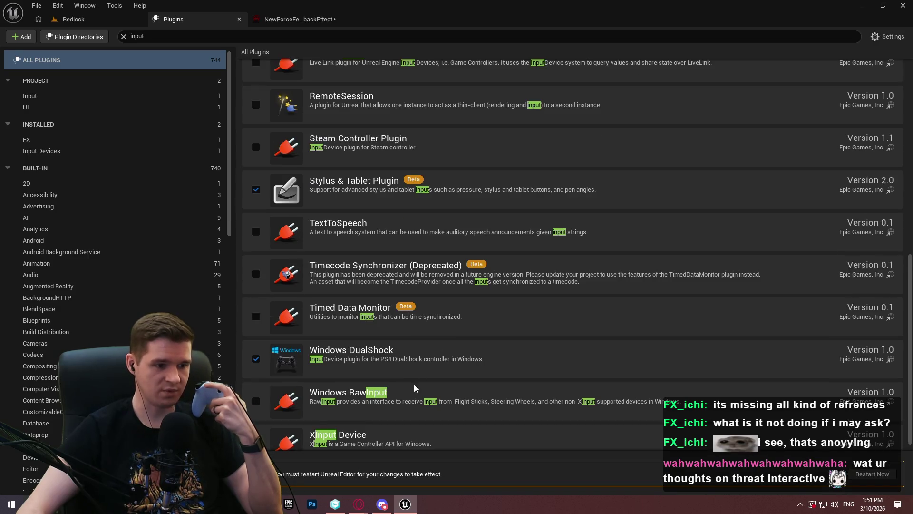
pyautogui.click(872, 474)
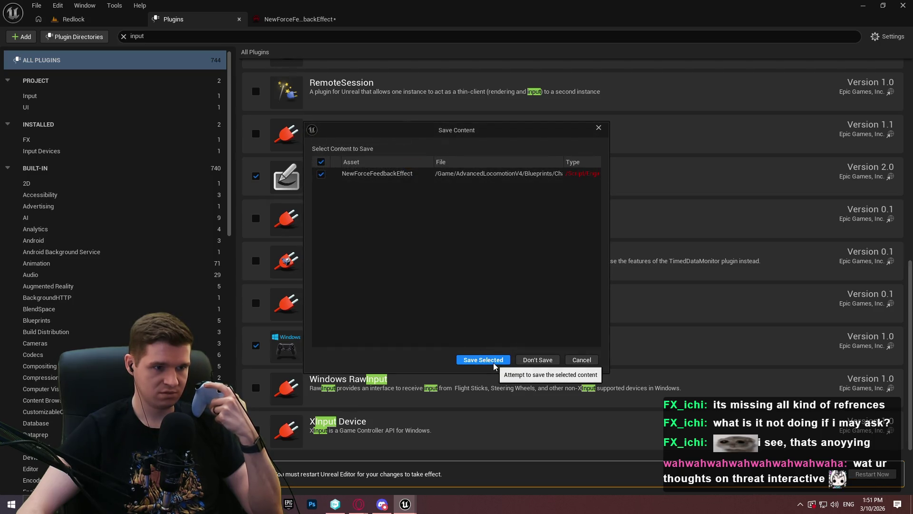
pyautogui.click(489, 359)
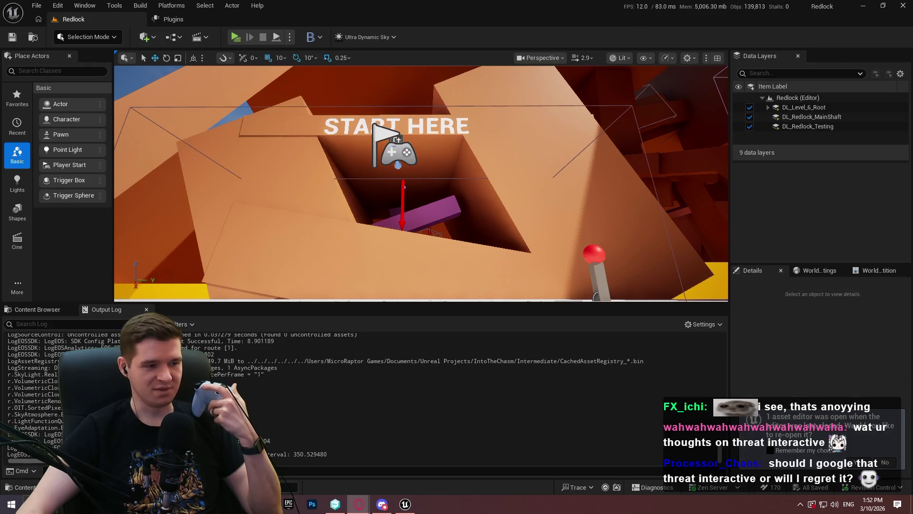
# Switch the bottom panel to the Content Browser listing the AdvancedLocomotionV4 folders
pyautogui.click(37, 309)
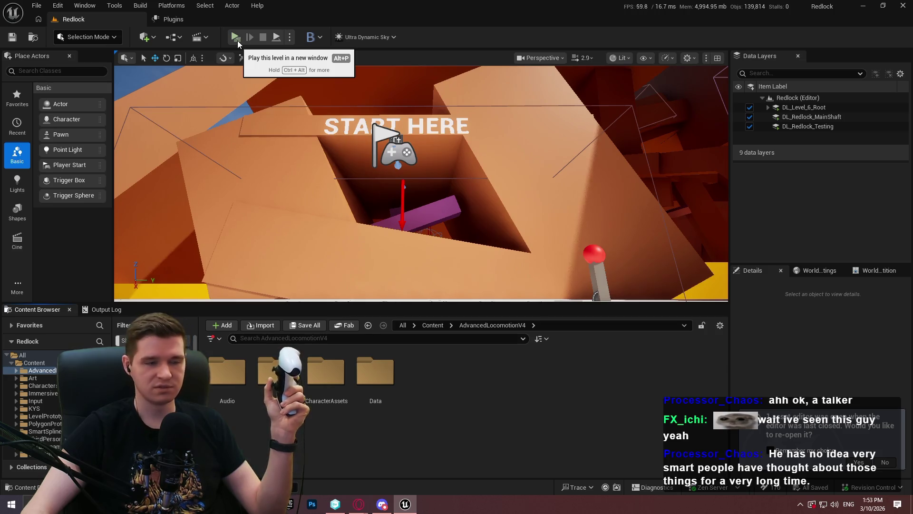
pyautogui.click(238, 41)
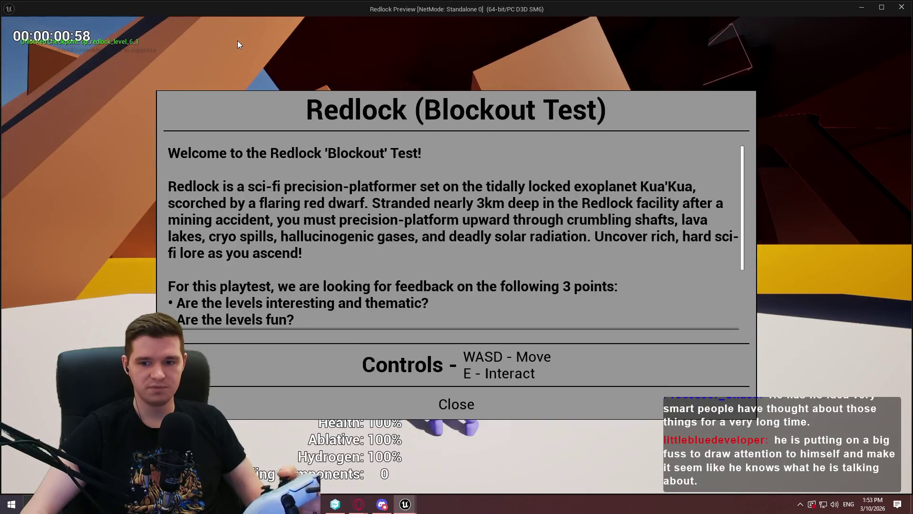
pyautogui.click(451, 410)
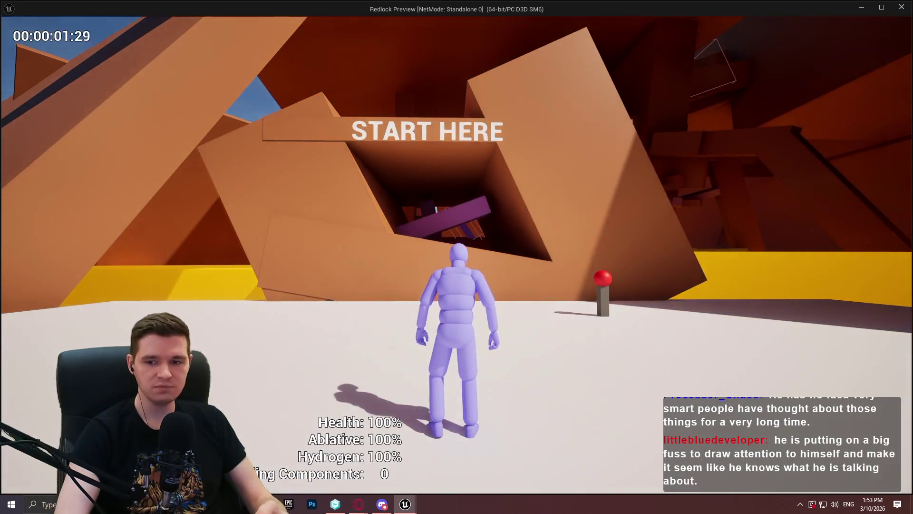
pyautogui.press('w')
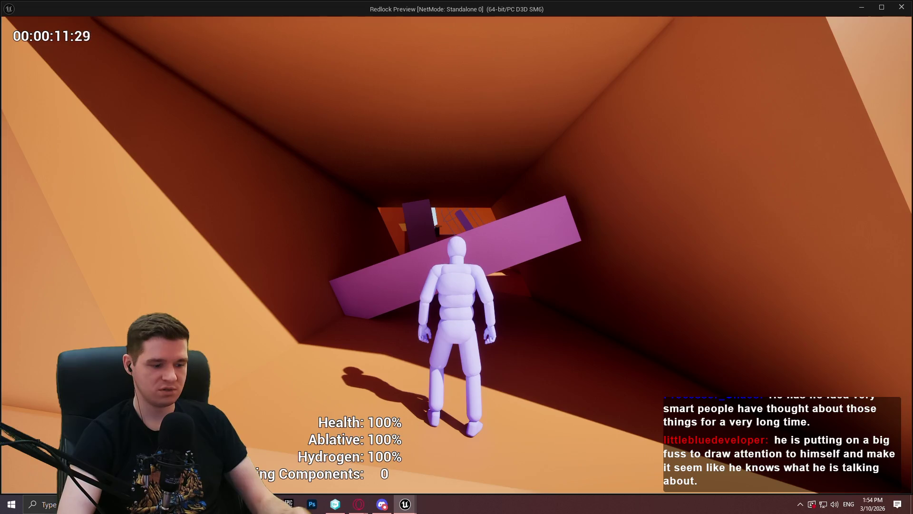
pyautogui.press('Escape')
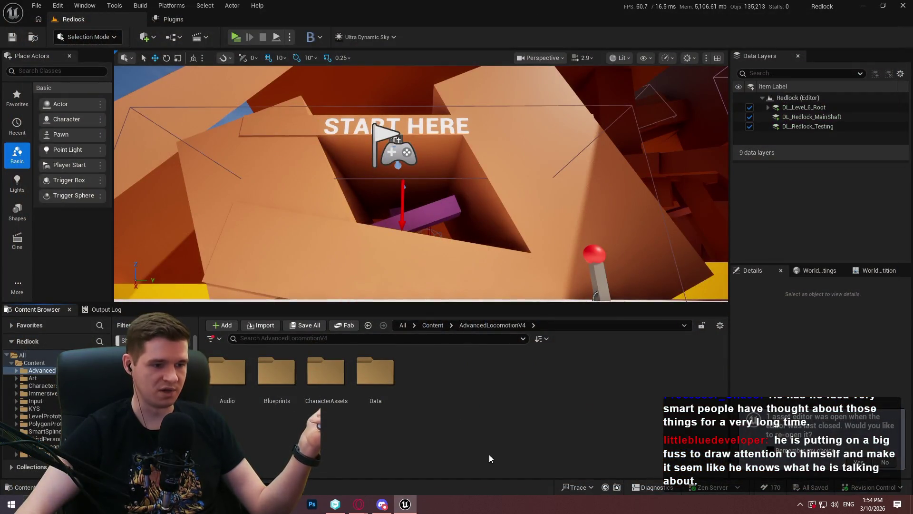
# Browse the KYS, KYS Blueprints and AdvancedLocomotionV4 folders from the Content root
pyautogui.click(891, 467)
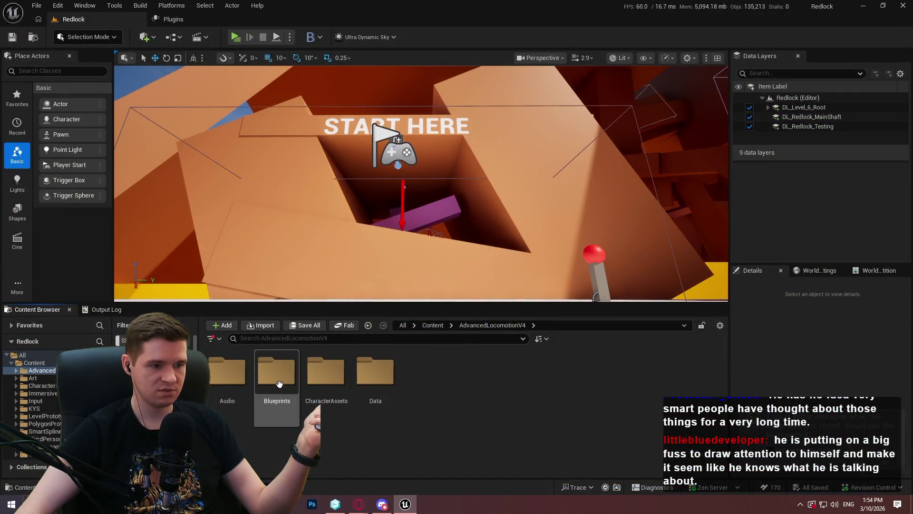
pyautogui.click(432, 325)
pyautogui.doubleClick(474, 373)
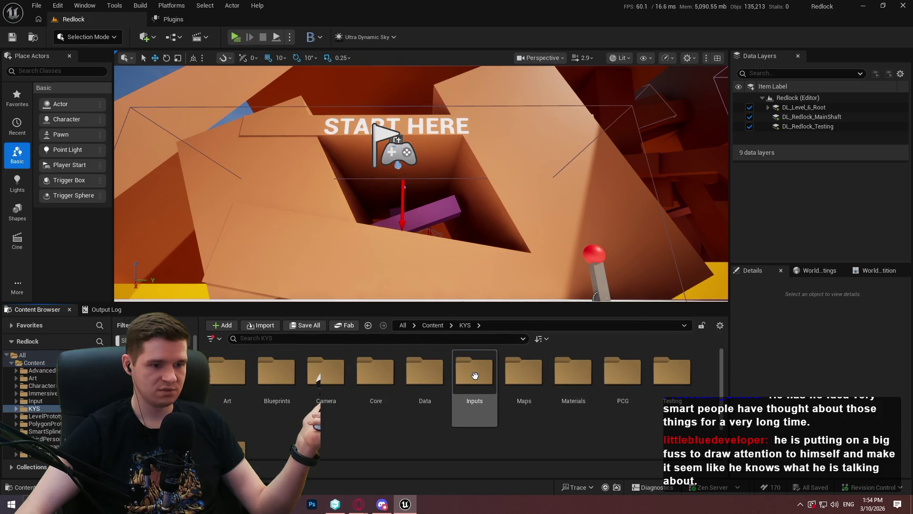
pyautogui.doubleClick(276, 371)
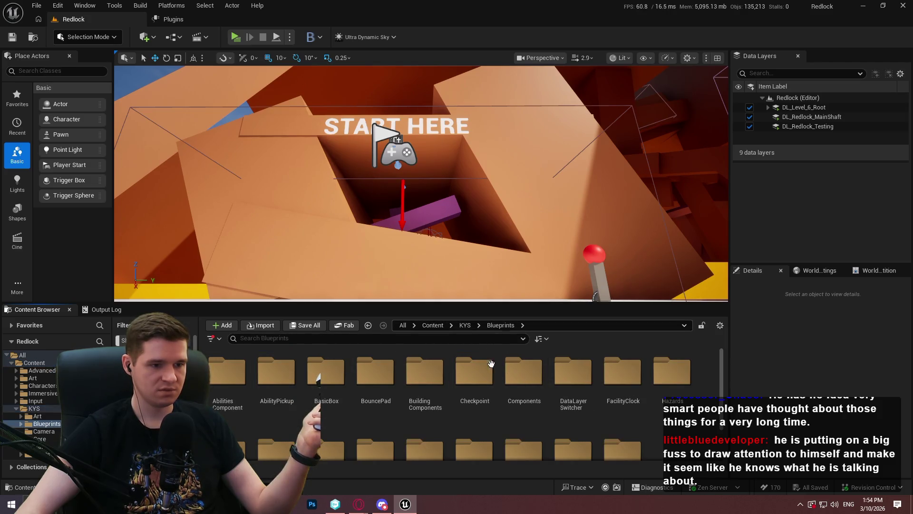
pyautogui.scroll(-1, 475, 376)
pyautogui.click(465, 325)
pyautogui.click(432, 325)
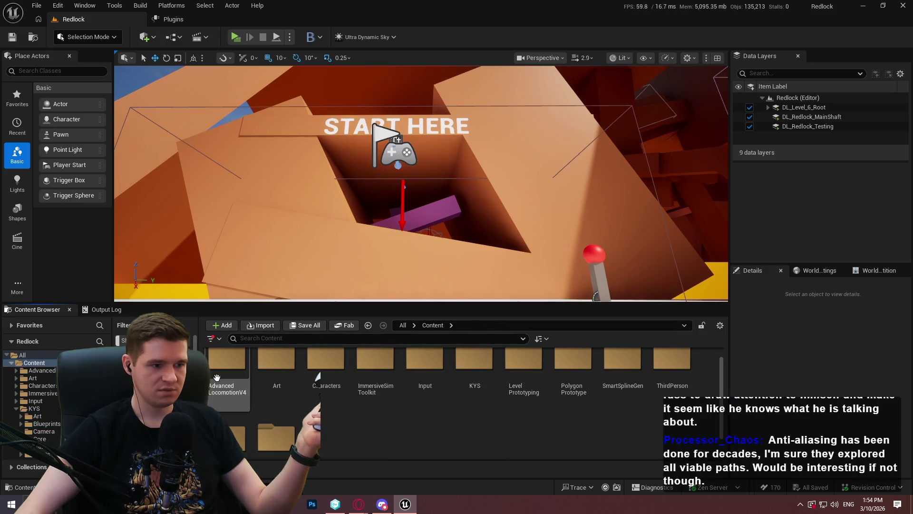
pyautogui.click(450, 325)
pyautogui.click(471, 338)
pyautogui.click(433, 325)
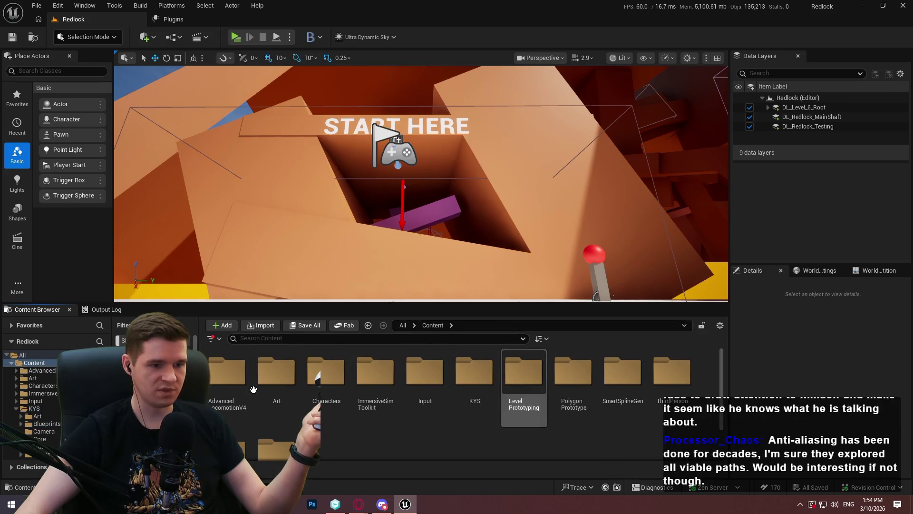
pyautogui.doubleClick(474, 373)
pyautogui.scroll(-1, 476, 394)
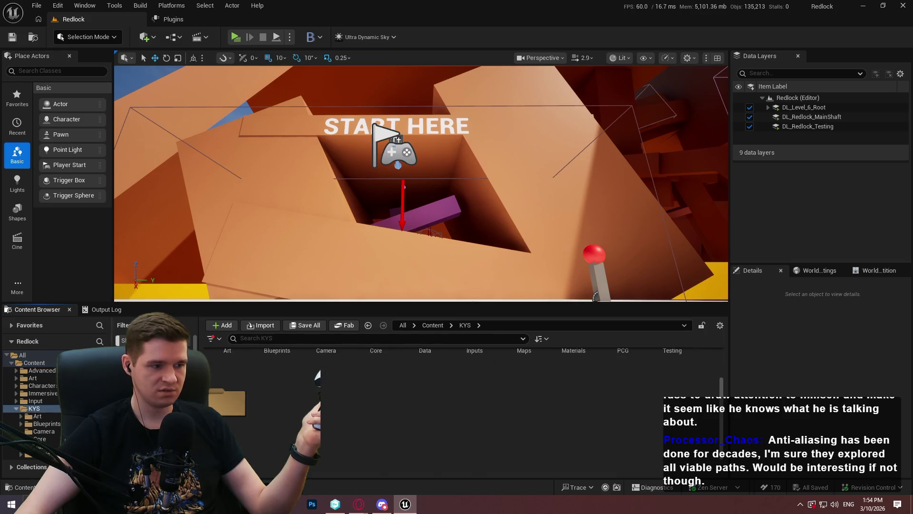
pyautogui.click(432, 325)
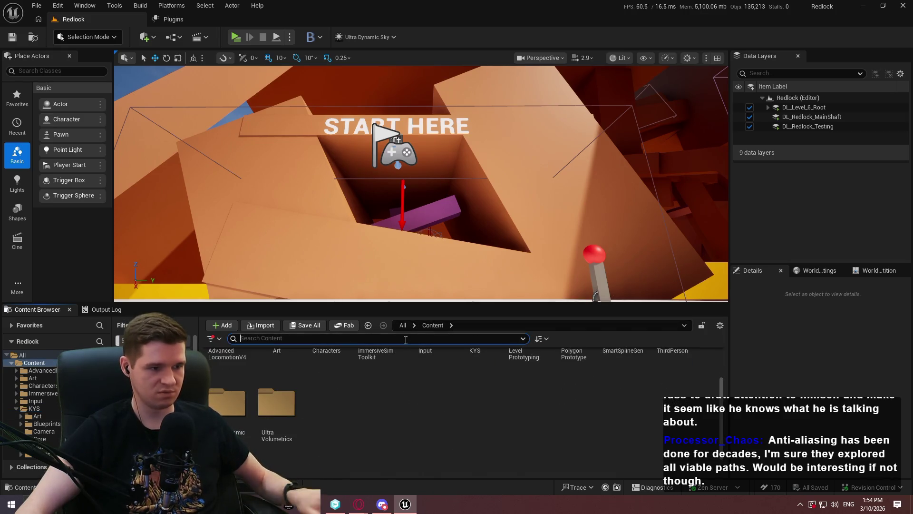
# Search the content for 'force' and select the NewForceFeedbackEffect asset
pyautogui.click(405, 338)
pyautogui.write('force')
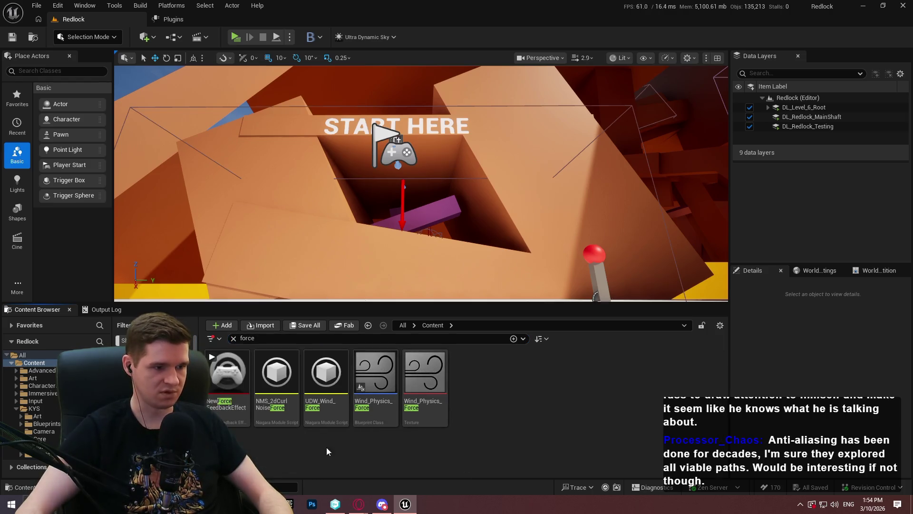
pyautogui.click(227, 372)
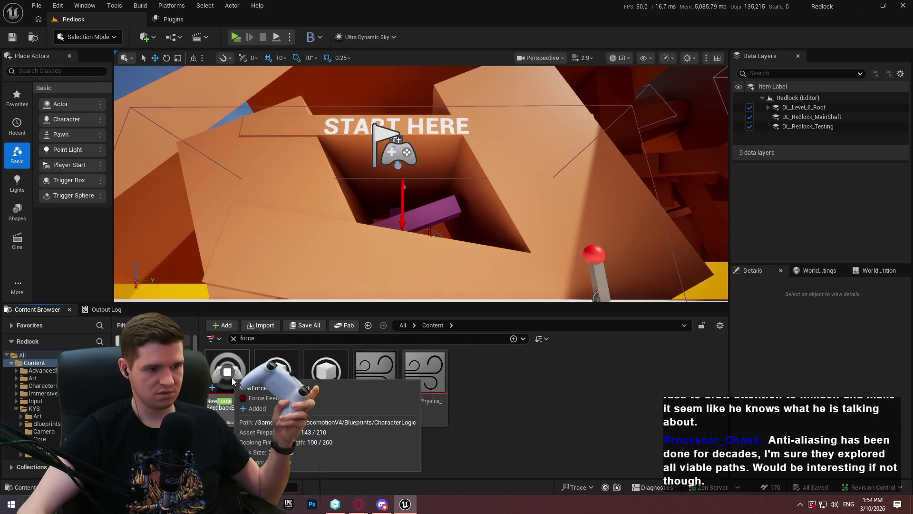
# Run Input.LogAllConnectedDevices in the Output Log, then start and stop a quick play session
pyautogui.click(103, 310)
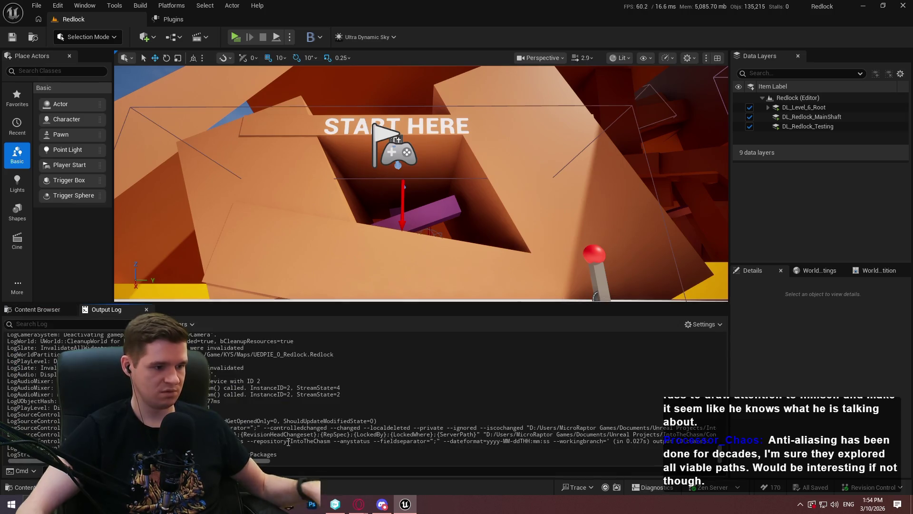
pyautogui.press('Return')
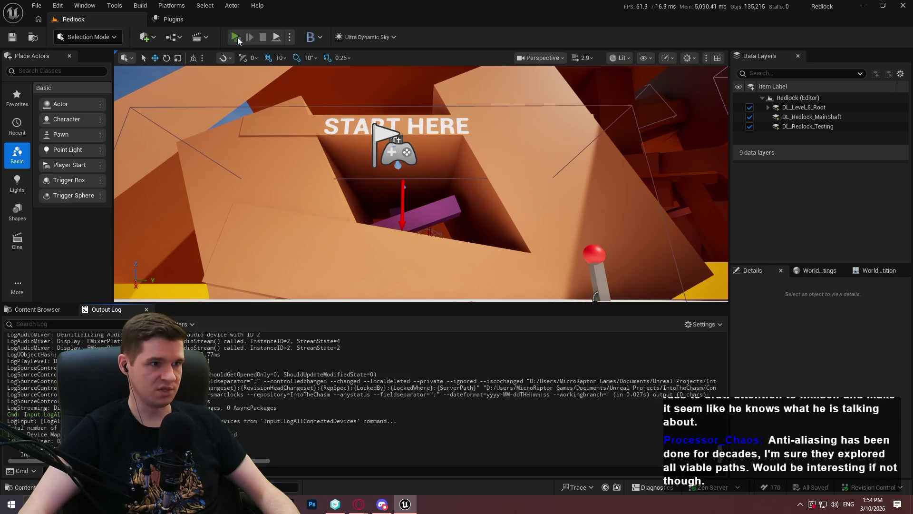
pyautogui.hotkey('alt', 'p')
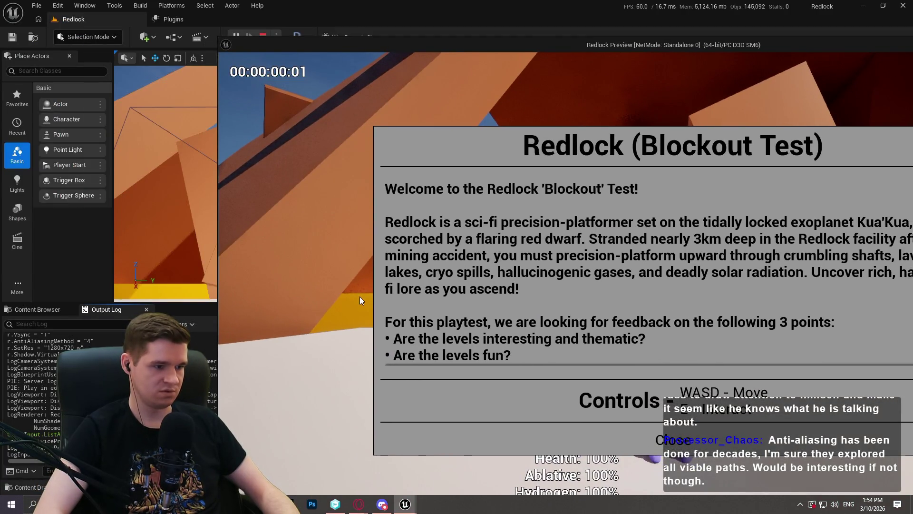
pyautogui.press('Escape')
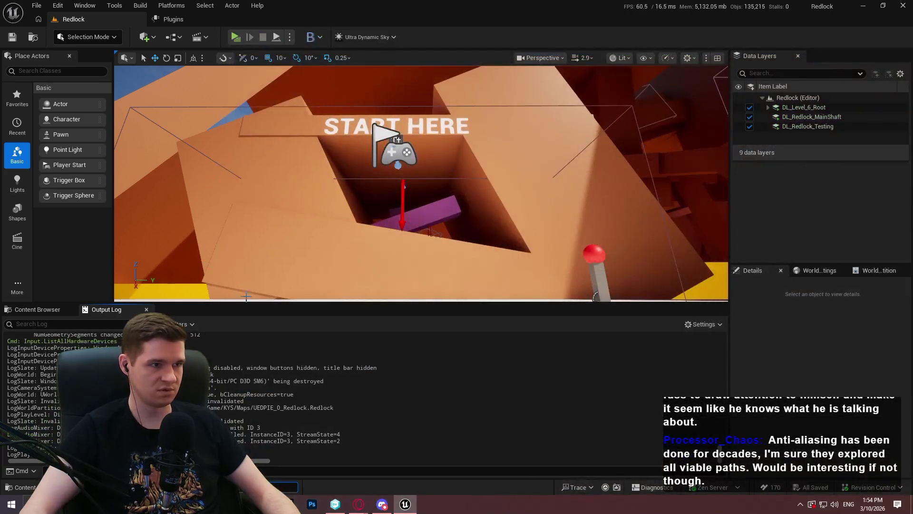
# Open the Reference Viewer for NewForceFeedbackEffect, then return to the level and clear the 'force' search
pyautogui.rightClick(236, 409)
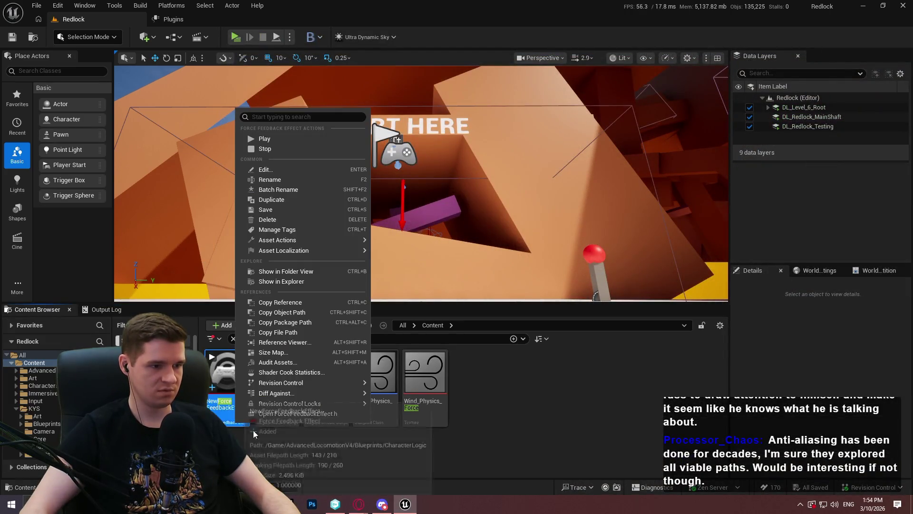
pyautogui.click(284, 342)
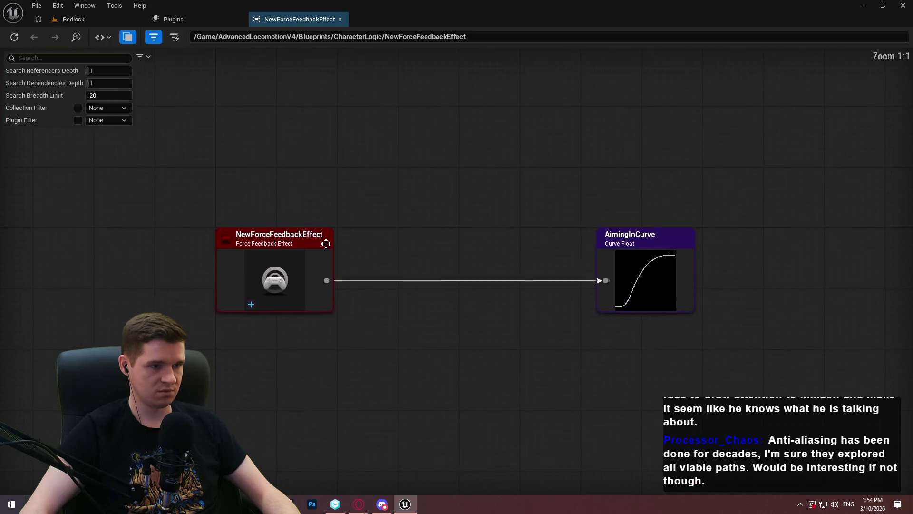
pyautogui.click(74, 19)
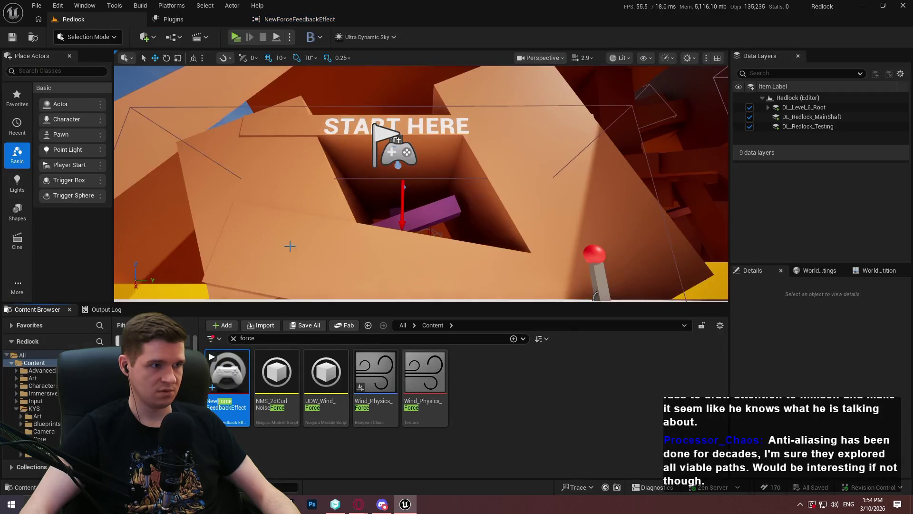
pyautogui.click(234, 338)
# Navigate into AdvancedLocomotionV4 > Blueprints > CharacterLogic
pyautogui.doubleClick(222, 378)
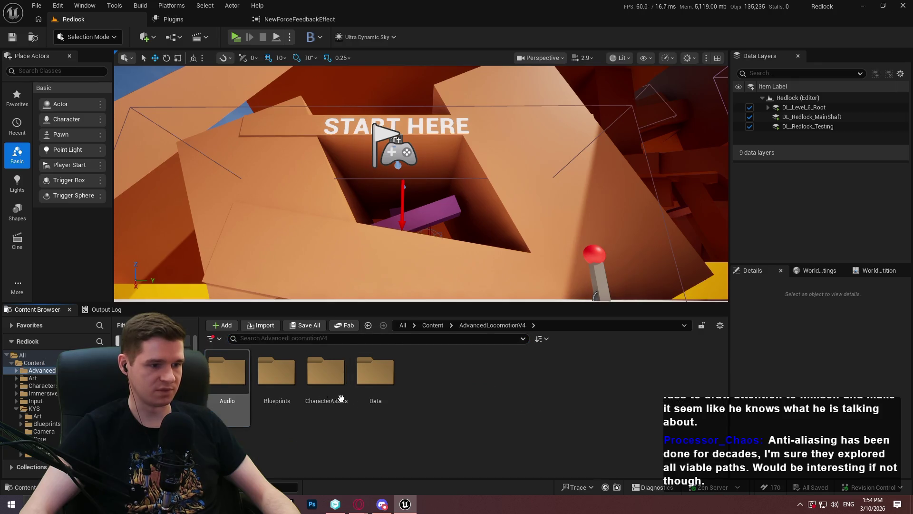
pyautogui.click(286, 383)
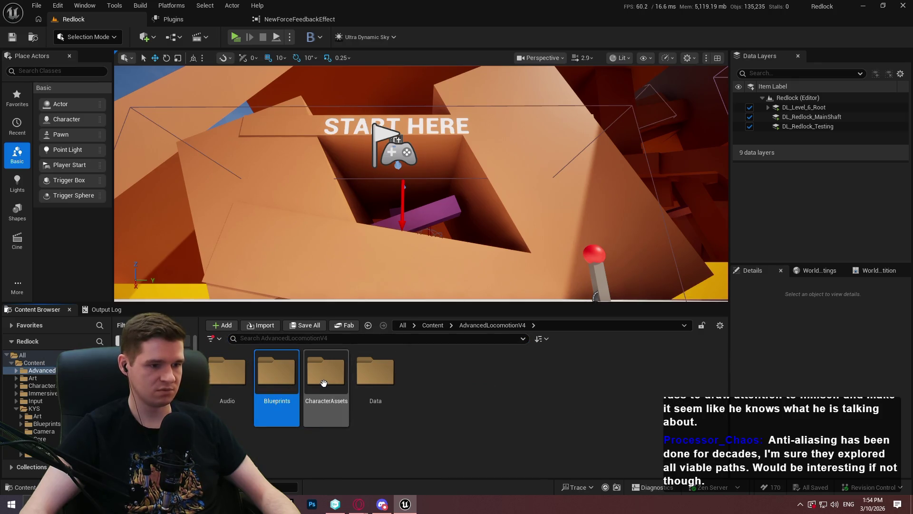
pyautogui.doubleClick(262, 382)
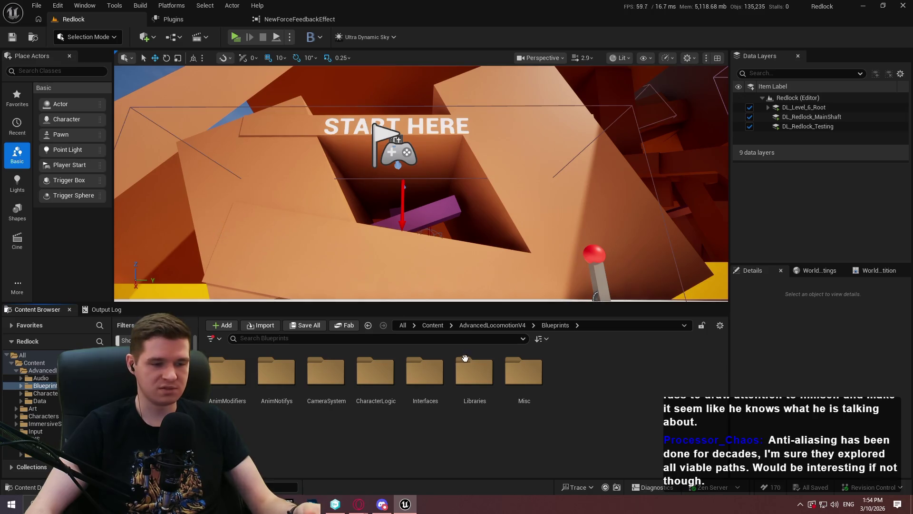
pyautogui.doubleClick(376, 371)
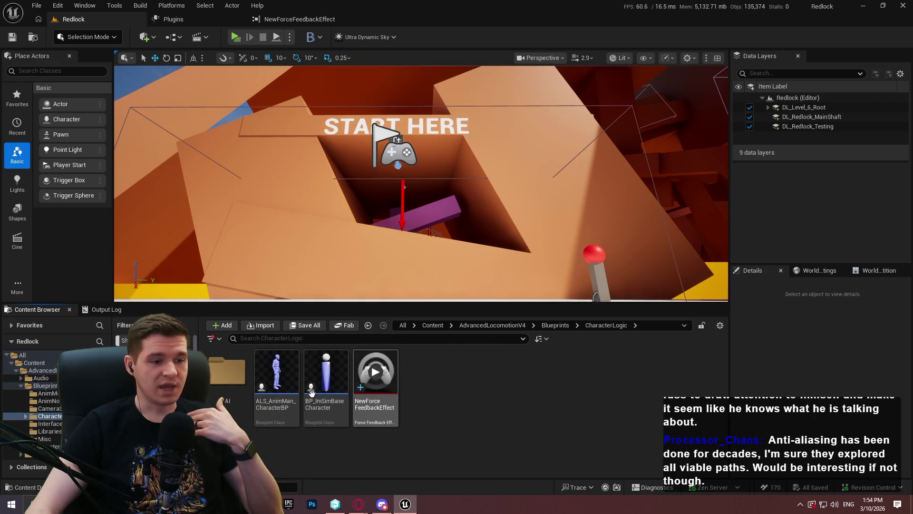
# Open ALS_AnimMan_CharacterBP's InteractionGraph and remove the Lightbar, Make Color and Automatic Gun nodes
pyautogui.doubleClick(275, 413)
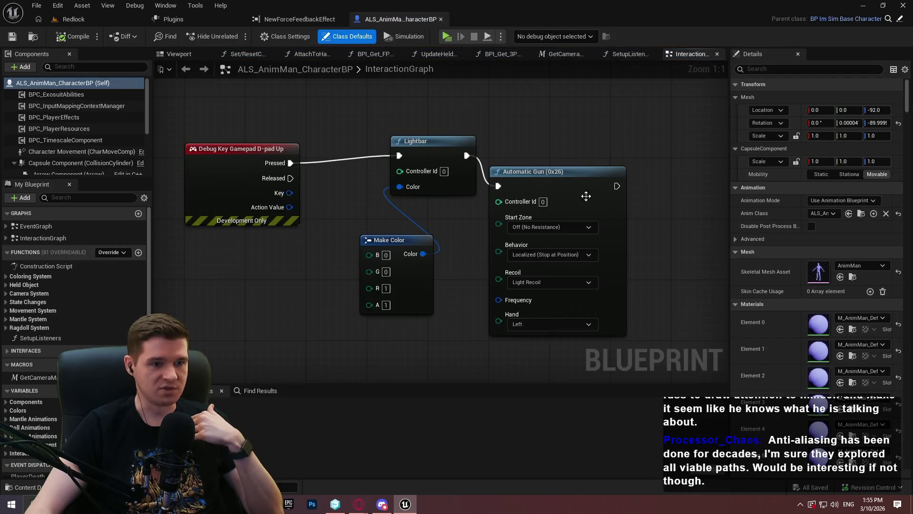
pyautogui.moveTo(540, 182)
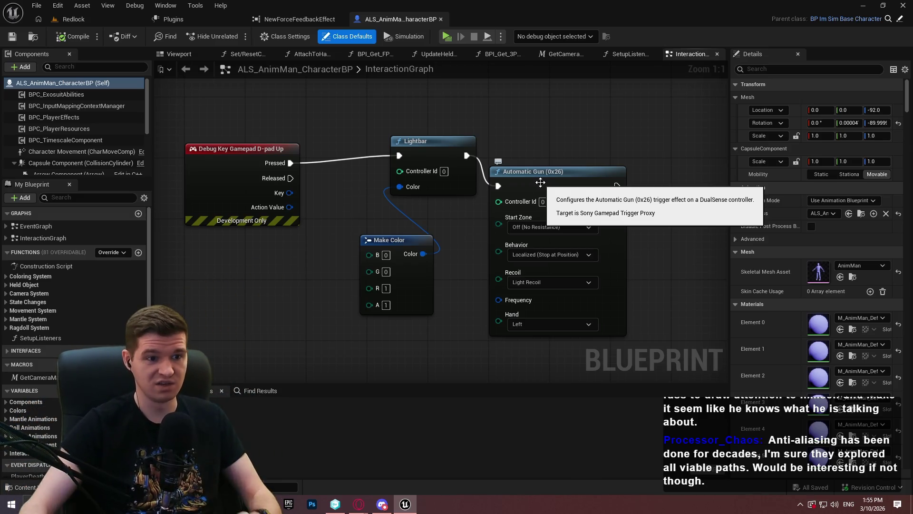
pyautogui.moveTo(541, 192); pyautogui.dragTo(516, 186)
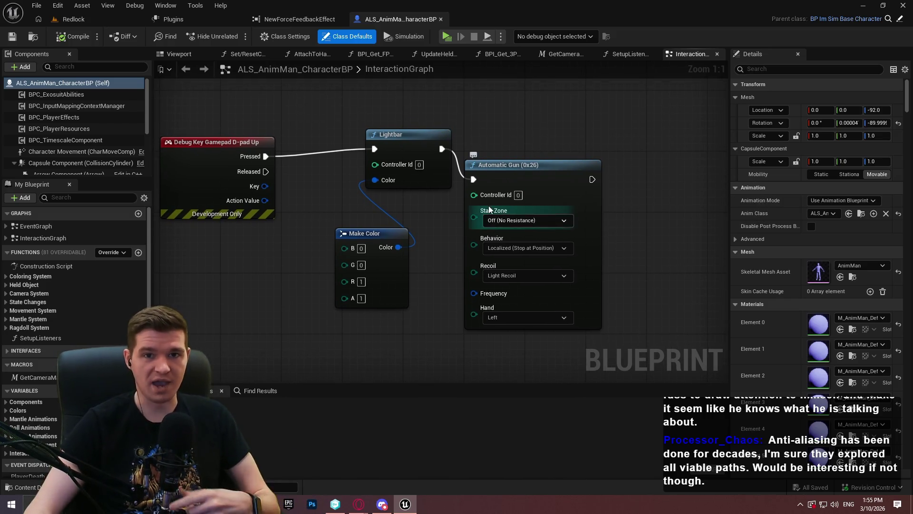
pyautogui.hotkey('ctrl', 'z')
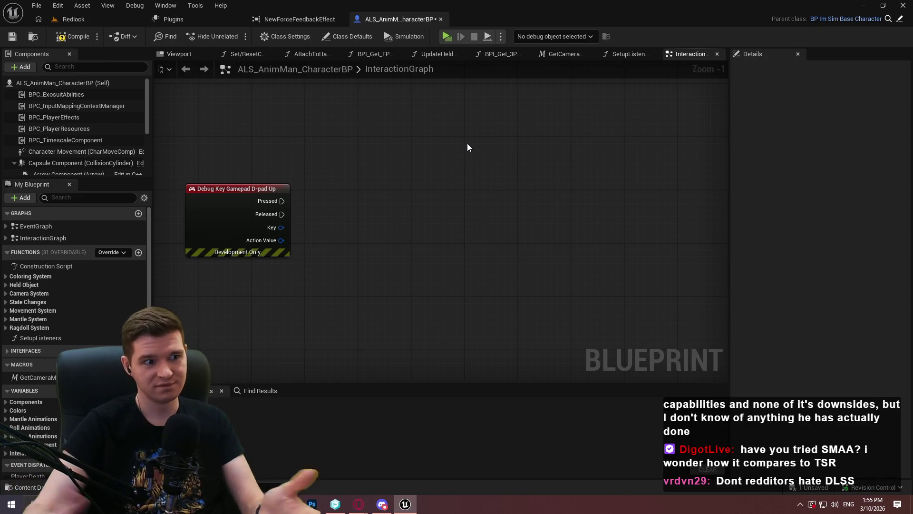
# Bring up the InteractionGraph's add-node list and dismiss it without adding anything
pyautogui.rightClick(395, 215)
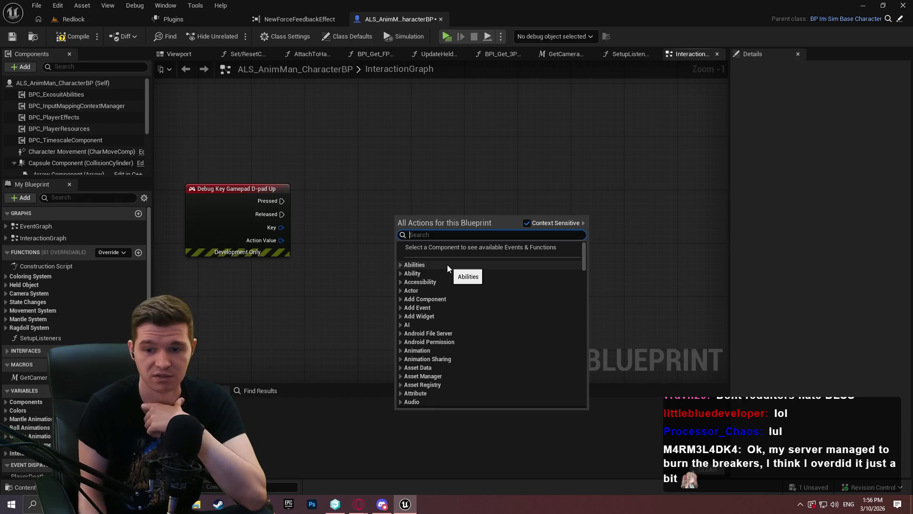
pyautogui.press('Escape')
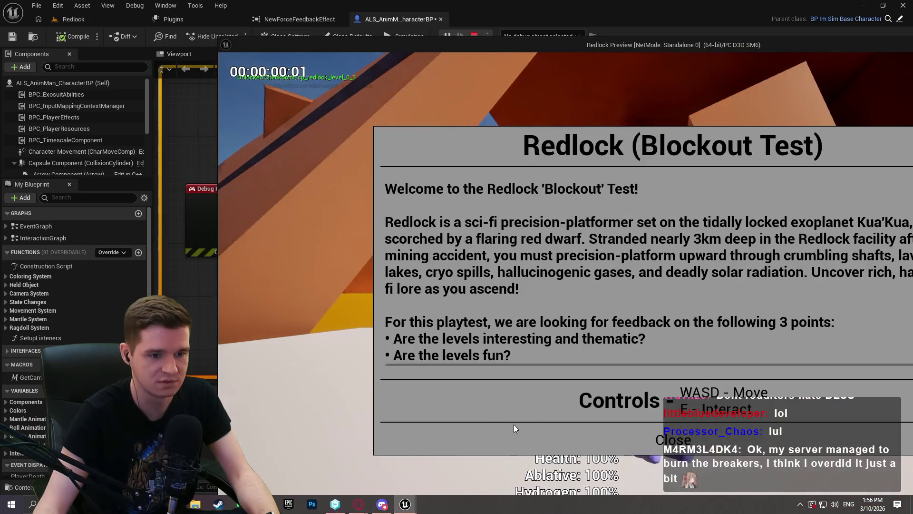
# Maximise the Redlock preview window and turn on the stat gpu timings display
pyautogui.press('super')
pyautogui.press('super')
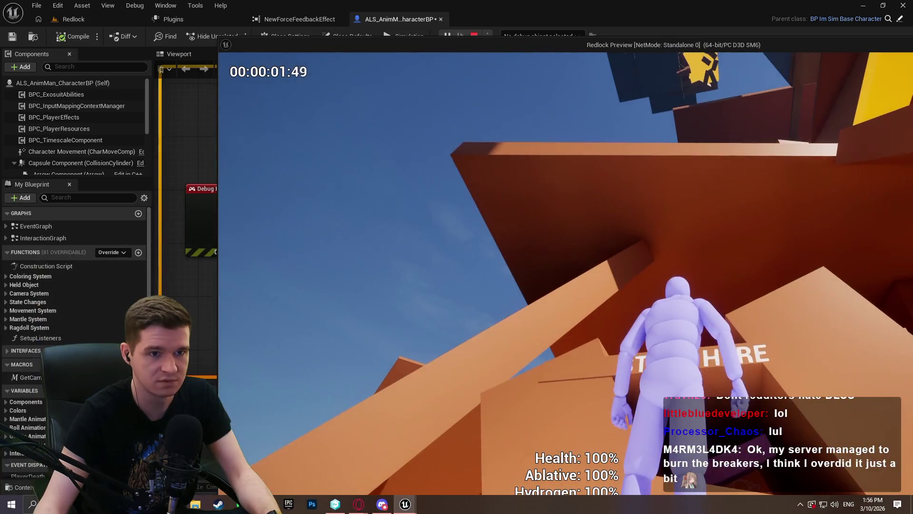
pyautogui.press('super')
pyautogui.press('super+Up')
pyautogui.press('`')
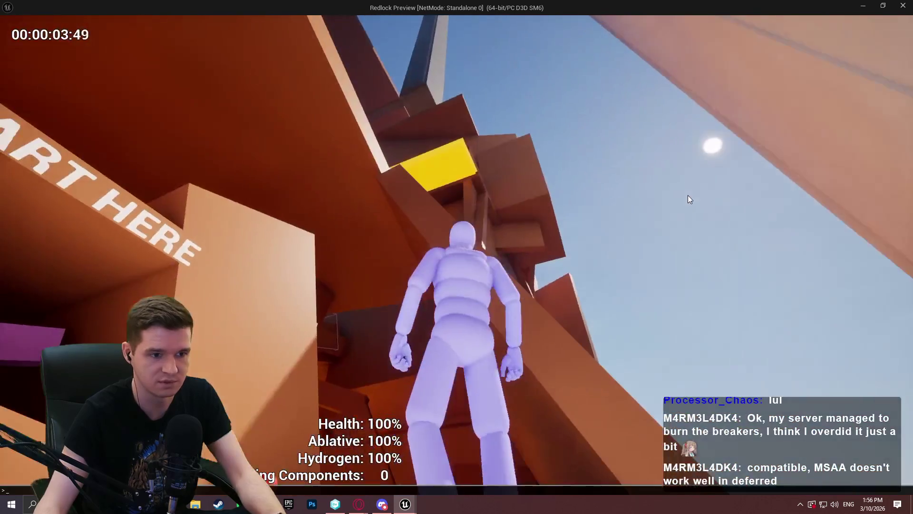
pyautogui.write('stat gpu')
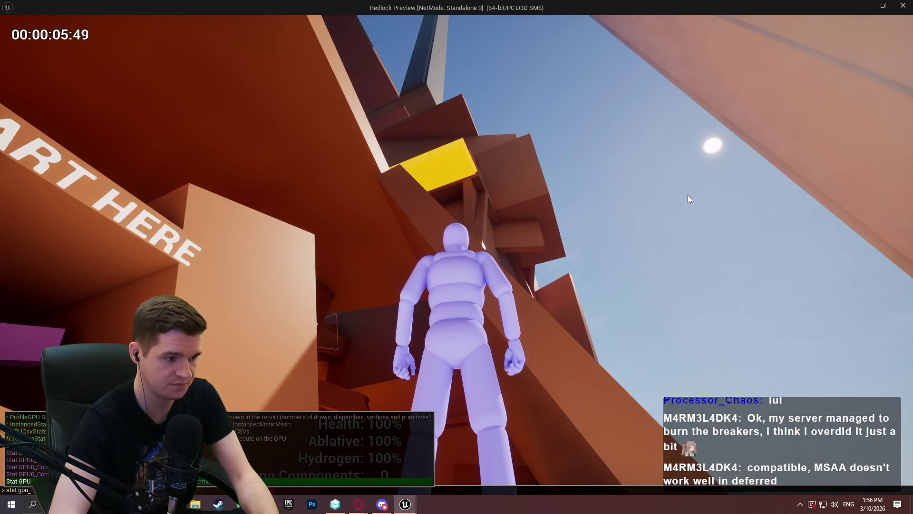
pyautogui.press('Return')
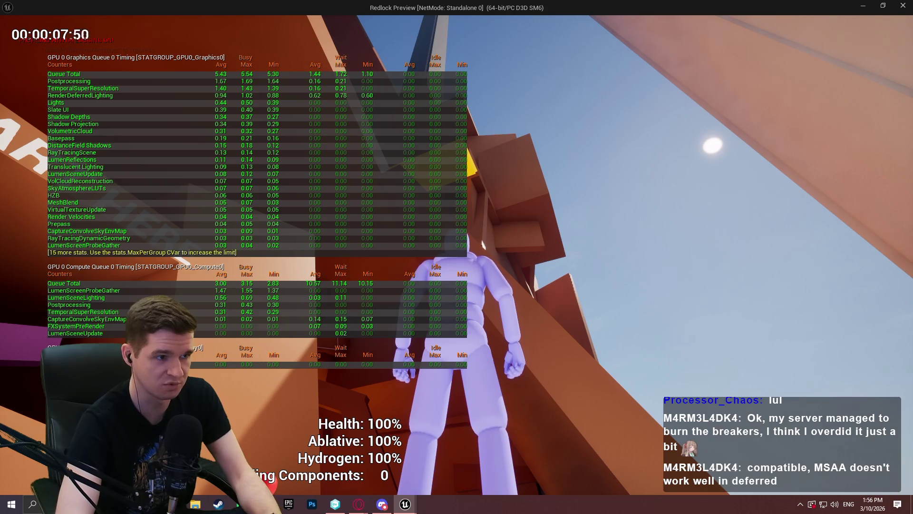
# Enter the r.AntiAliasing console command and run it from the console
pyautogui.press('`')
pyautogui.write('r.')
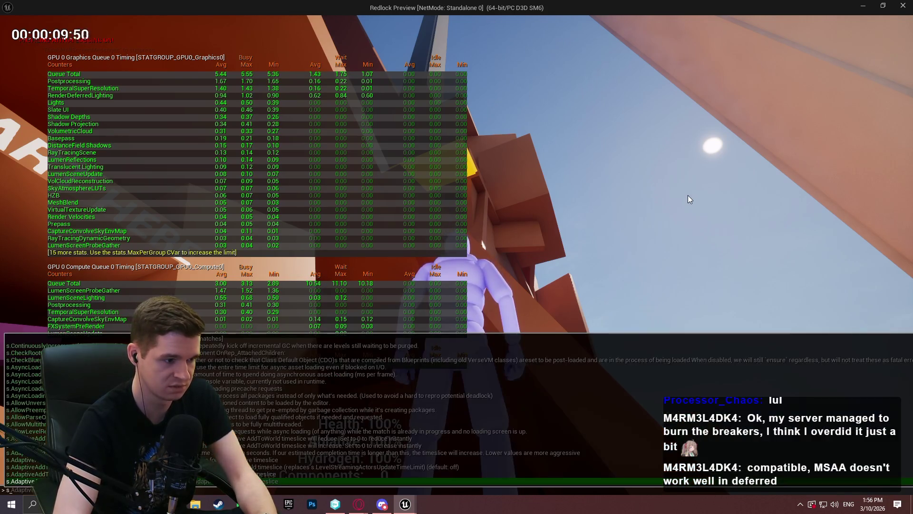
pyautogui.write('antialias')
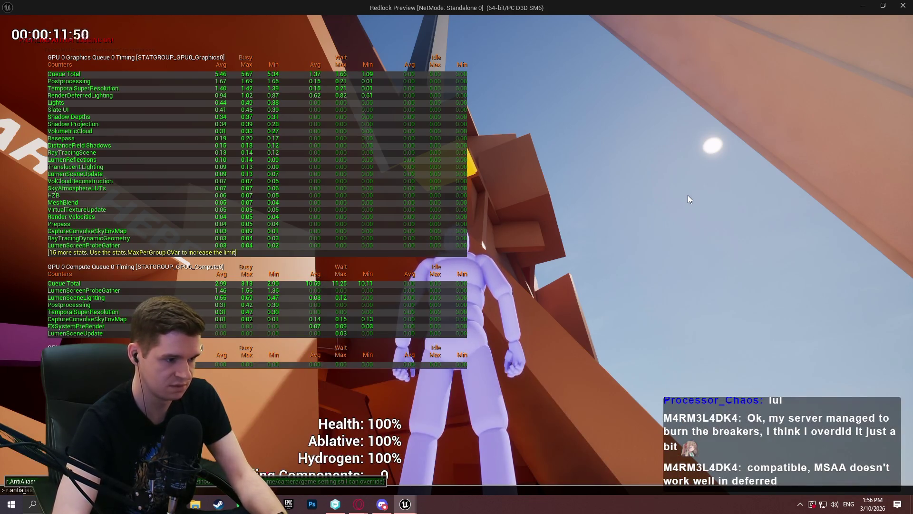
pyautogui.press('Escape')
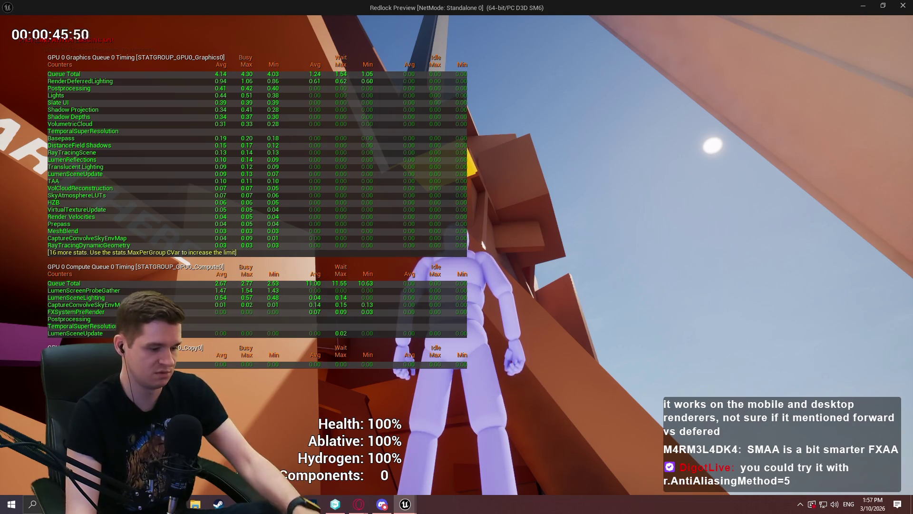
pyautogui.press('`')
pyautogui.press('Return')
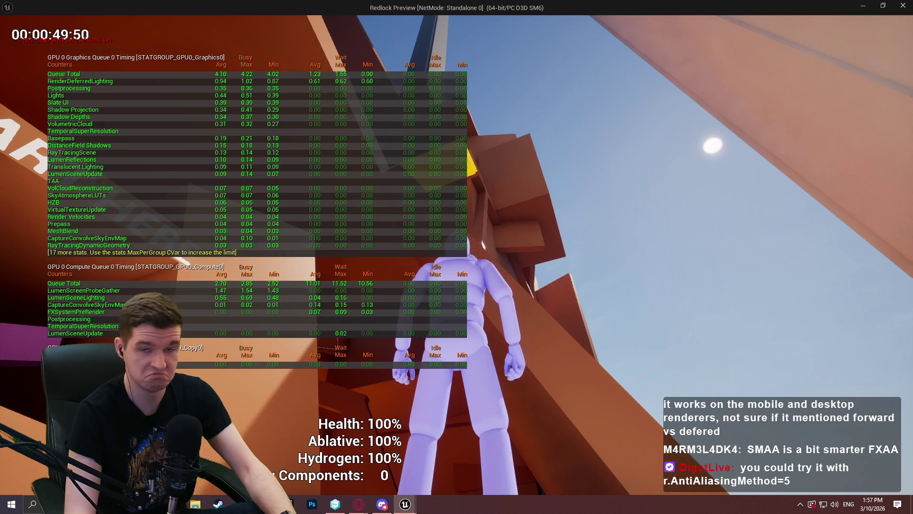
pyautogui.press('`')
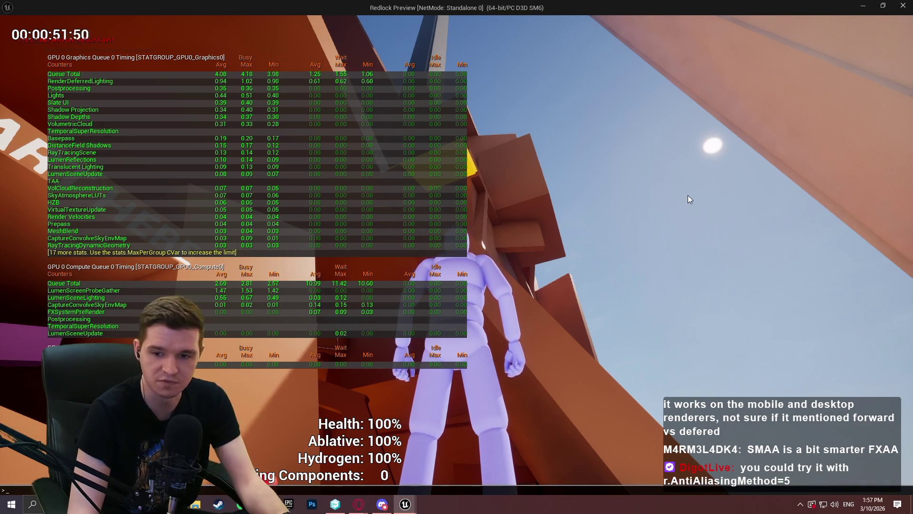
pyautogui.press('Up')
pyautogui.press('BackSpace')
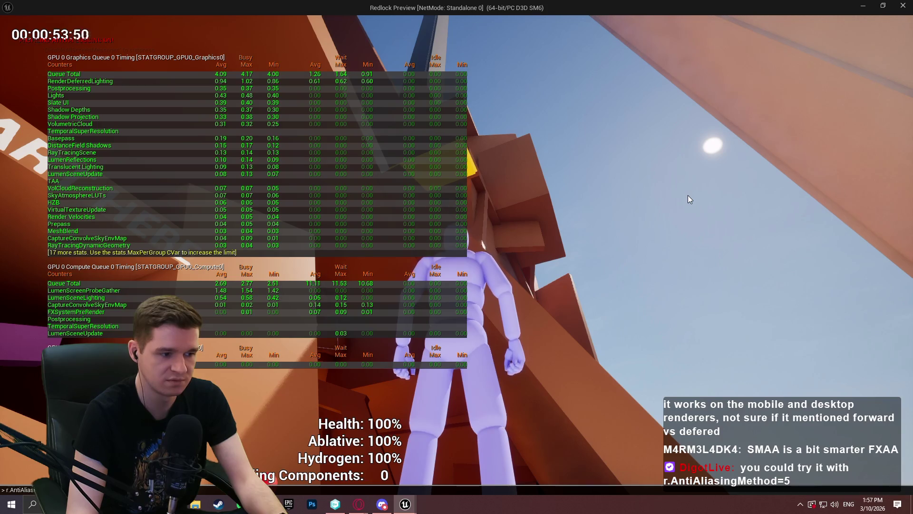
pyautogui.press('Return')
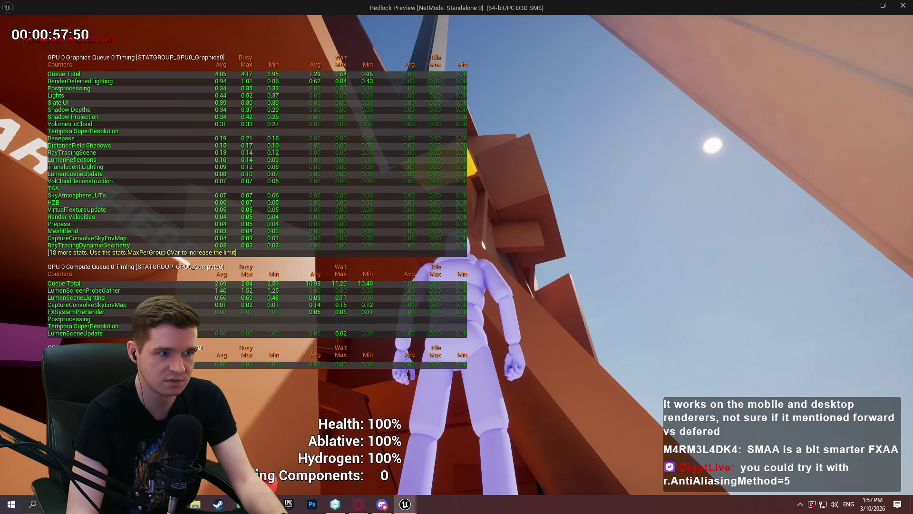
# Recall the r.AntiAliasing command from console history and run it again
pyautogui.press('`')
pyautogui.press('Up')
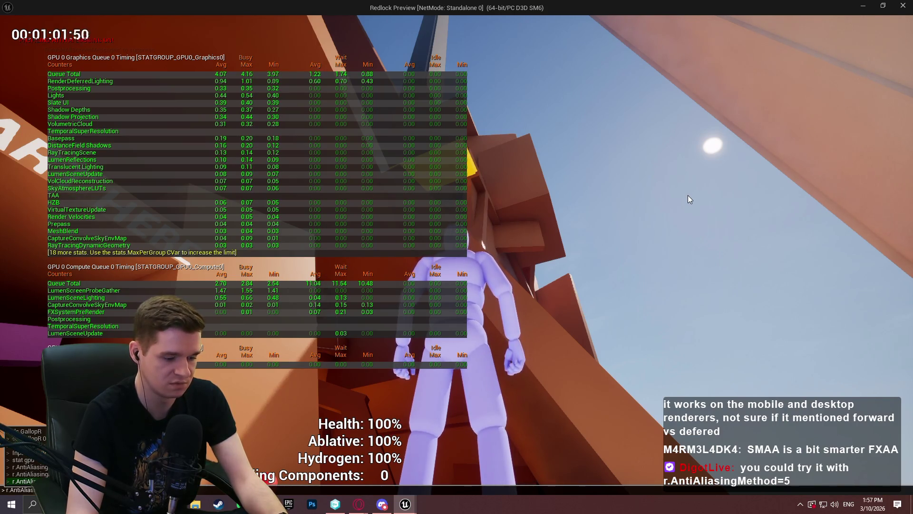
pyautogui.press('BackSpace')
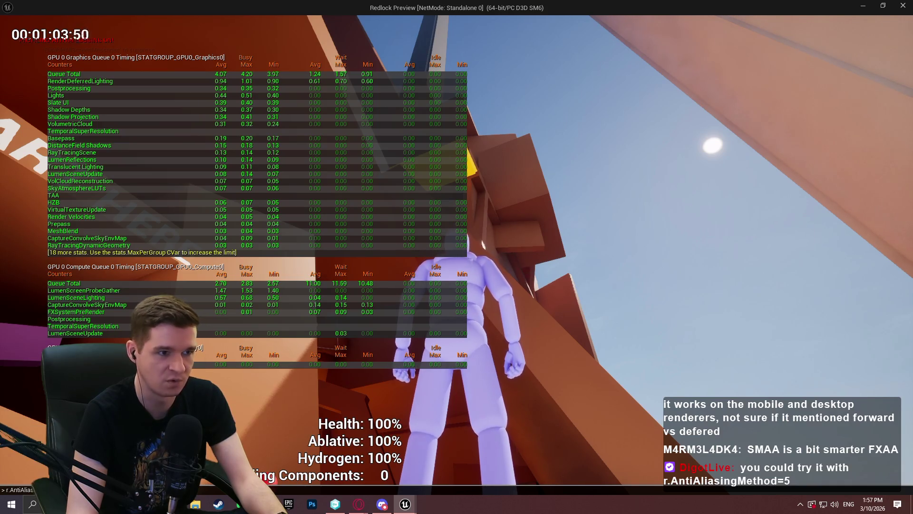
pyautogui.press('Return')
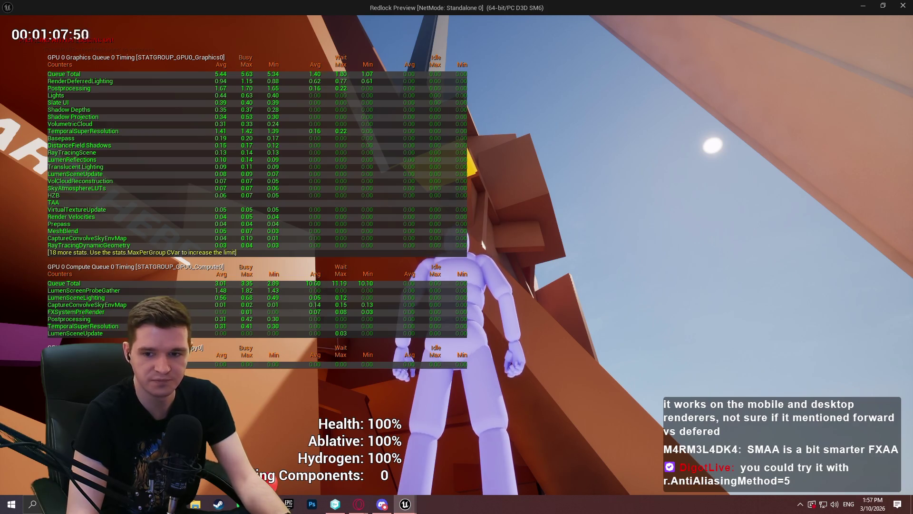
# Hide the GPU stats with stat gpu and stop the preview
pyautogui.press('`')
pyautogui.write('stat gp')
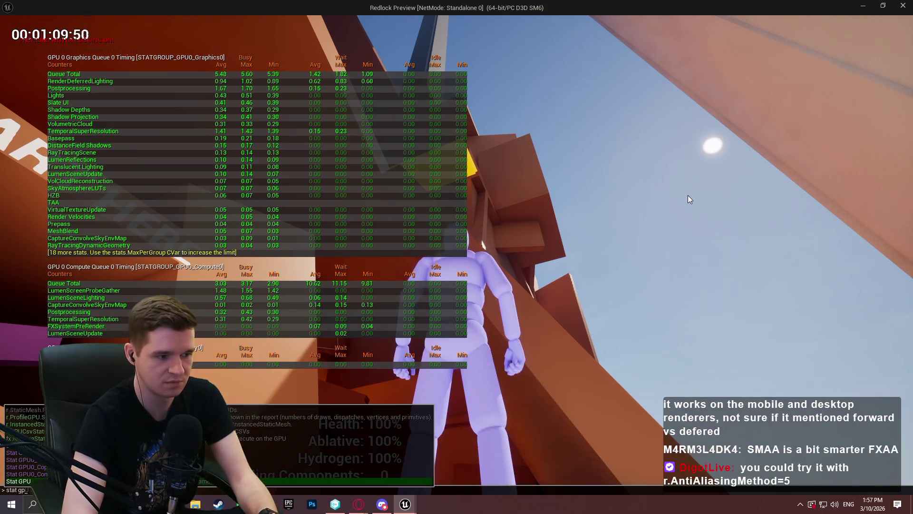
pyautogui.press('Return')
pyautogui.press('Escape')
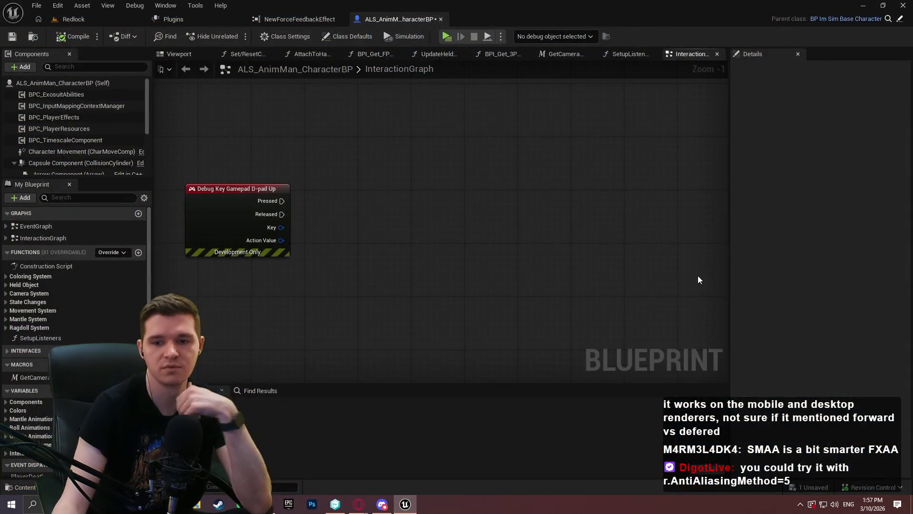
# Add a Spawn Force Feedback at Location node set to NewForceFeedbackEffect
pyautogui.rightClick(323, 216)
pyautogui.write('force fe')
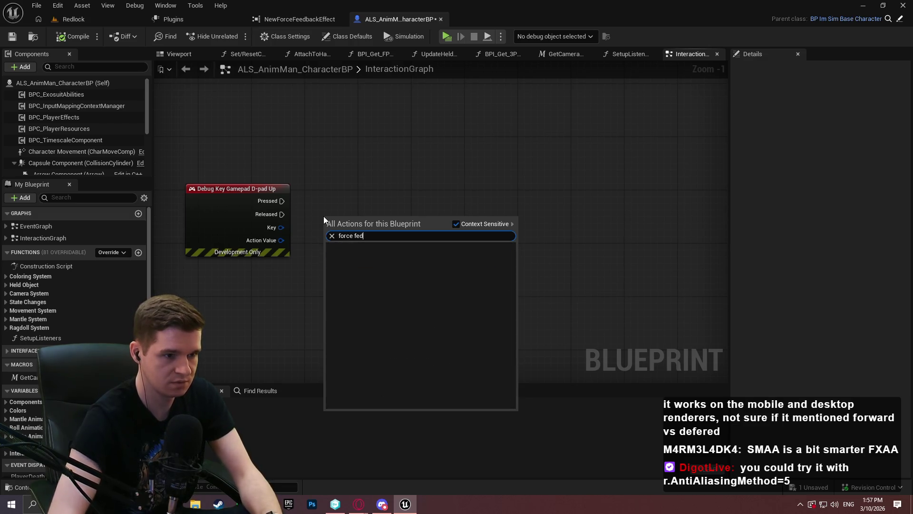
pyautogui.press('Return')
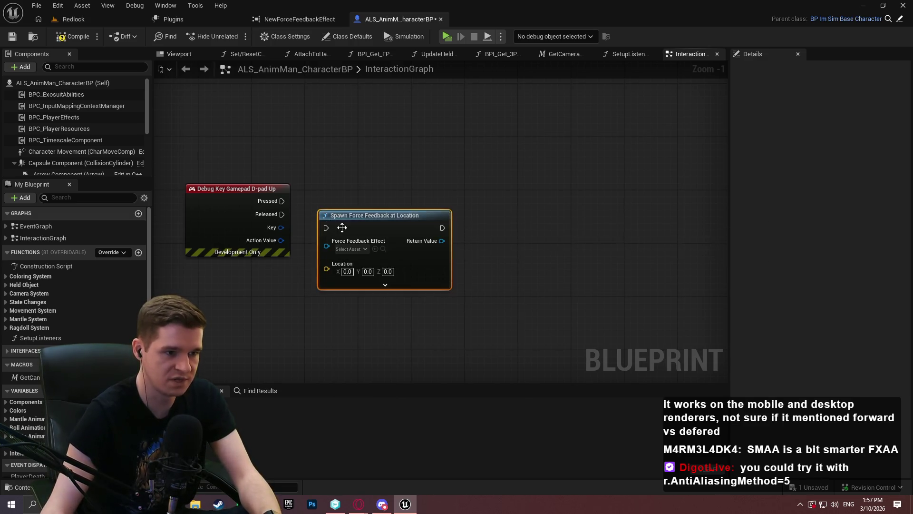
pyautogui.scroll(1, 375, 247)
pyautogui.click(352, 250)
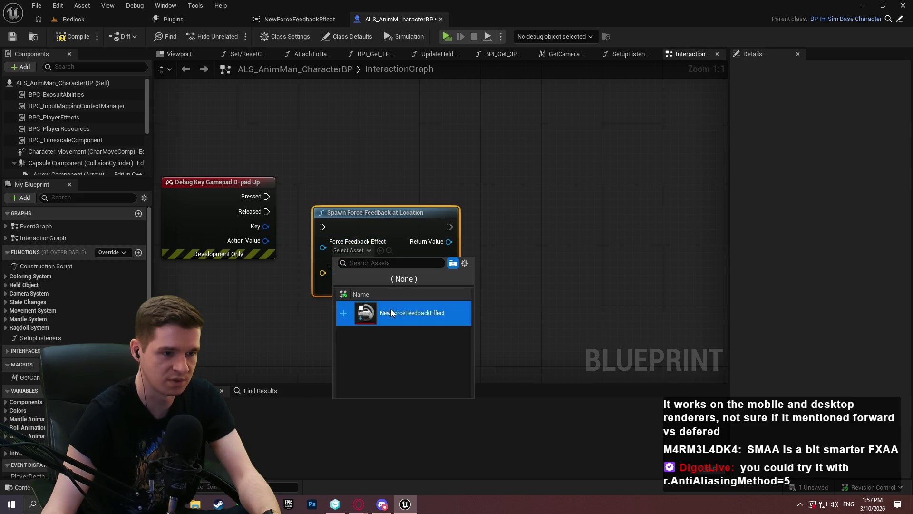
pyautogui.click(412, 313)
pyautogui.moveTo(357, 292); pyautogui.dragTo(410, 261)
pyautogui.click(410, 261)
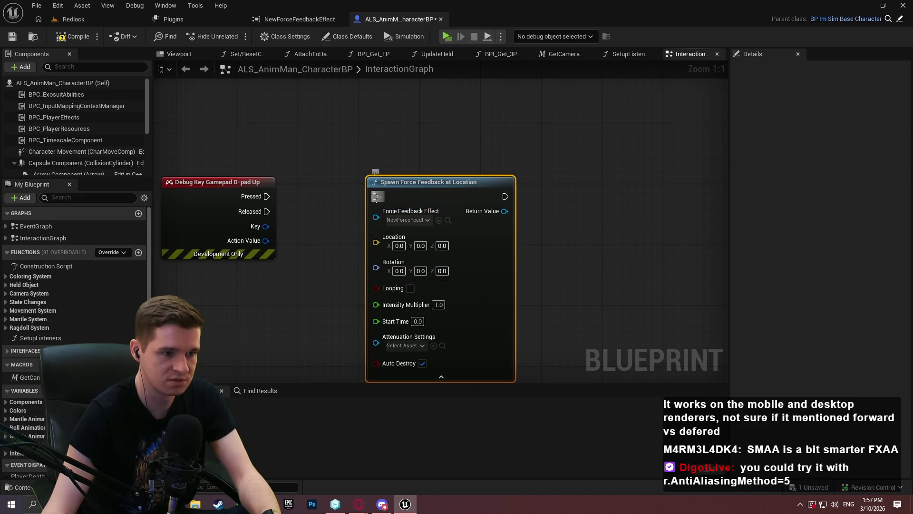
# Wire Pressed into the spawn node, feed Get Actor Location into Location, compile, and test-play
pyautogui.moveTo(376, 196); pyautogui.dragTo(267, 197)
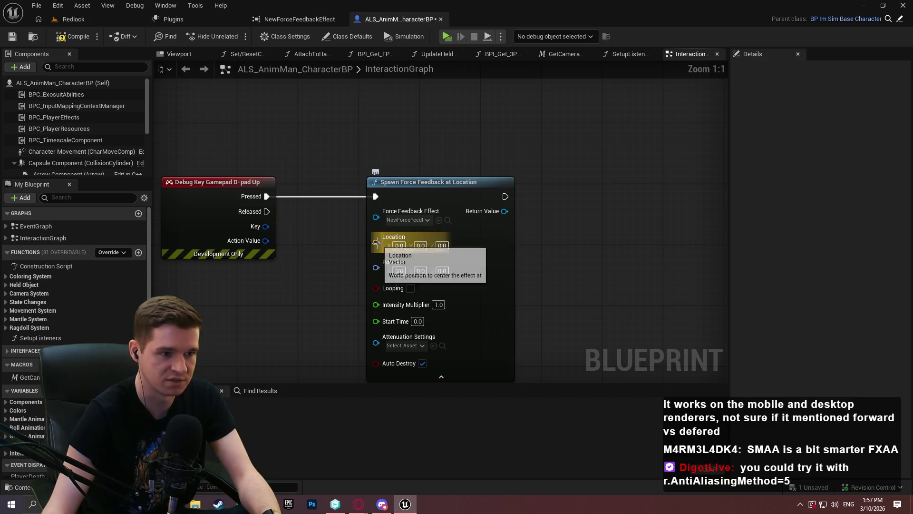
pyautogui.moveTo(376, 242); pyautogui.dragTo(286, 292)
pyautogui.write('get actor location')
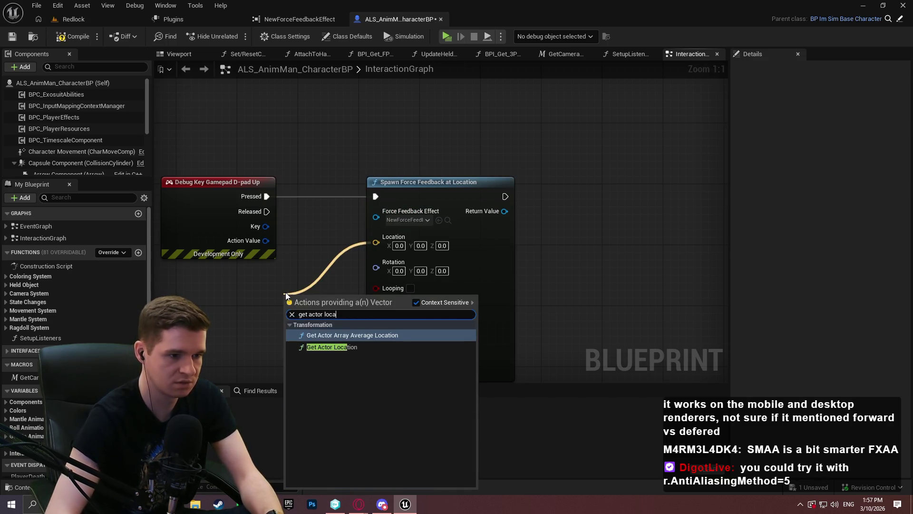
pyautogui.press('Return')
pyautogui.moveTo(342, 298); pyautogui.dragTo(197, 291)
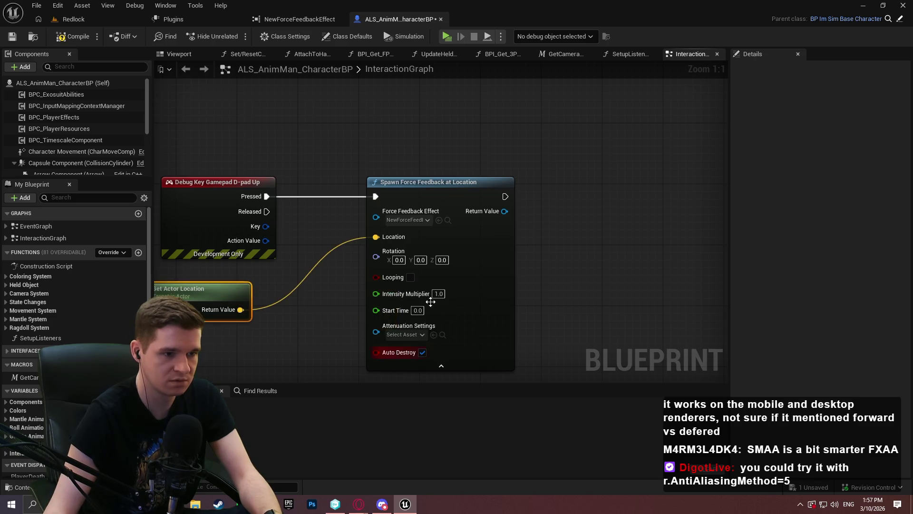
pyautogui.click(310, 281)
pyautogui.click(74, 36)
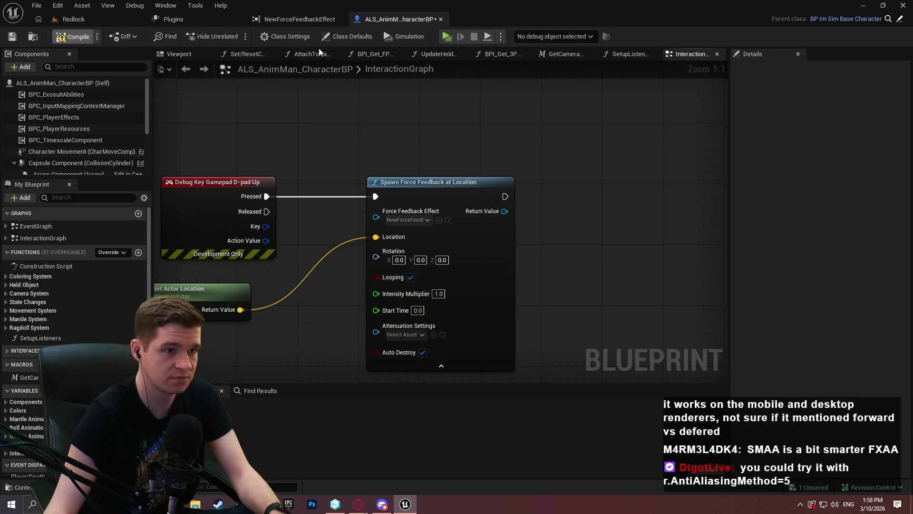
pyautogui.click(446, 37)
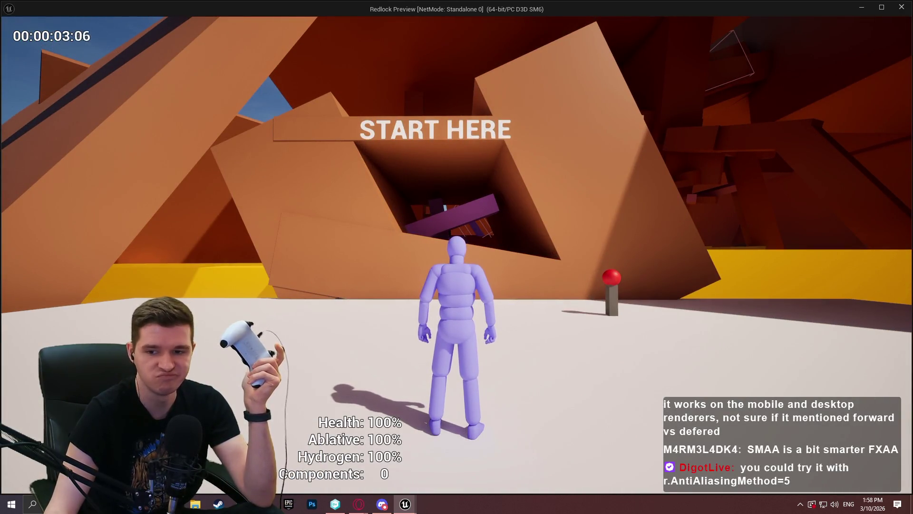
pyautogui.press('`')
pyautogui.write('r.AntiA')
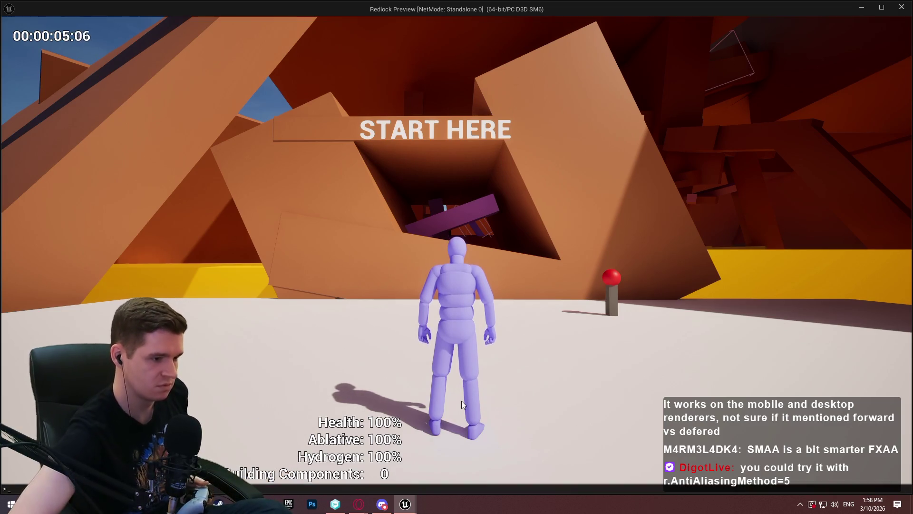
pyautogui.press('Return')
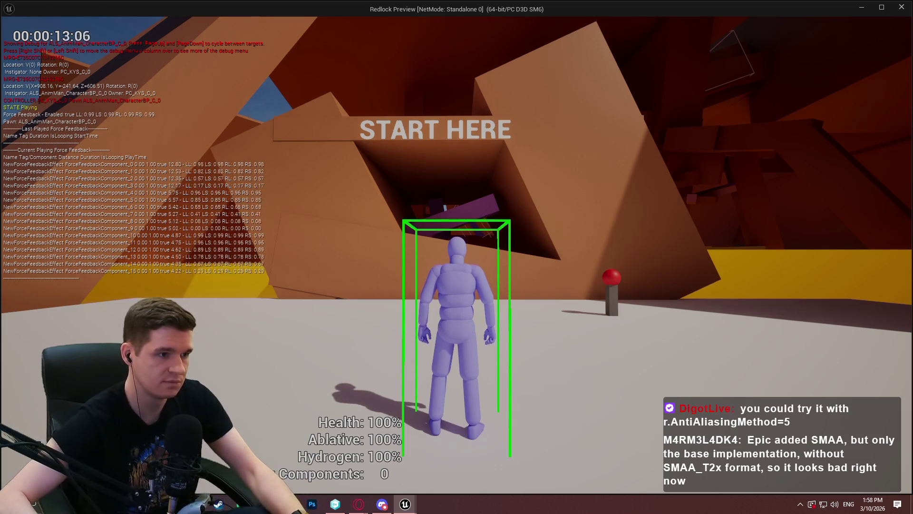
pyautogui.press('Escape')
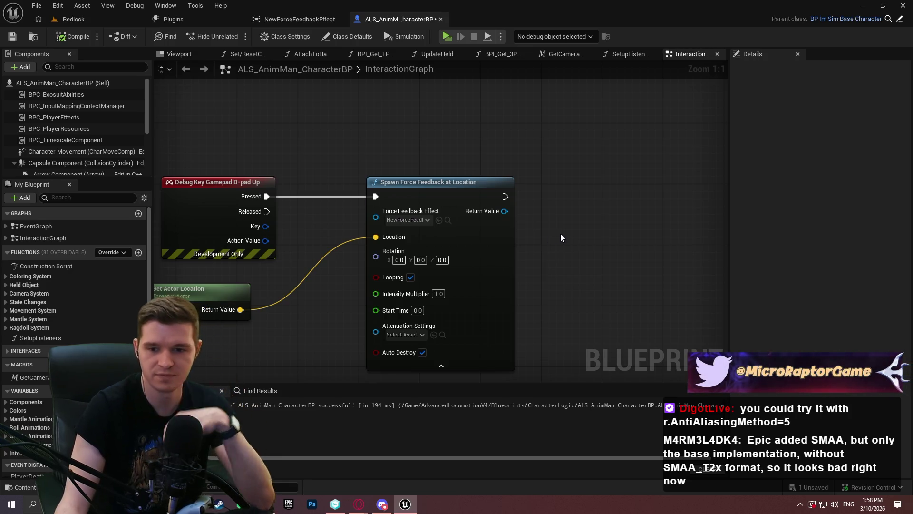
# Select the spawn and Get Actor Location nodes, then filter the plugin list by 'input'
pyautogui.moveTo(601, 319)
pyautogui.mouseDown()
pyautogui.moveTo(175, 182)
pyautogui.moveTo(209, 308)
pyautogui.mouseUp()
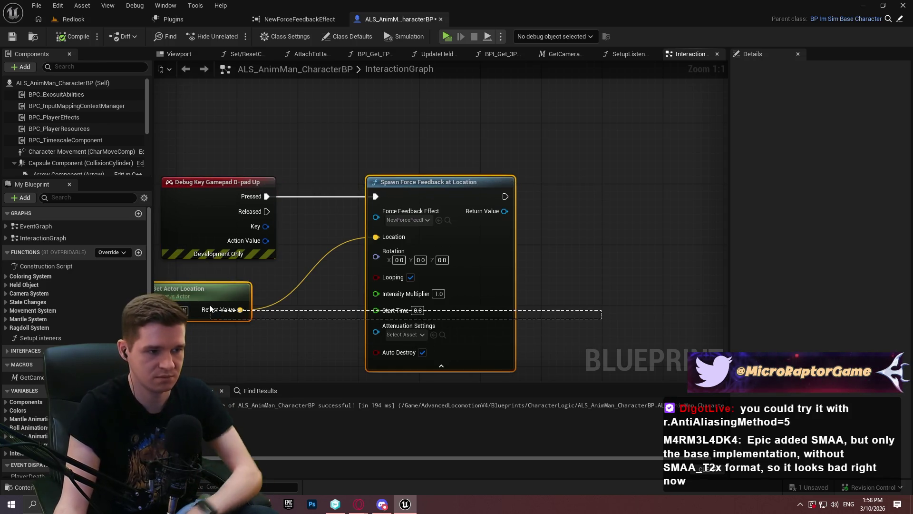
pyautogui.click(160, 17)
pyautogui.click(183, 37)
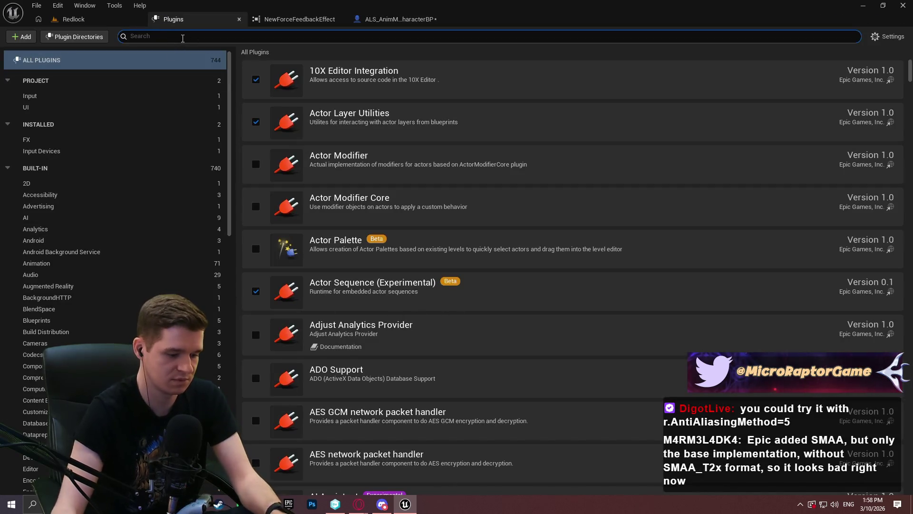
pyautogui.write('input')
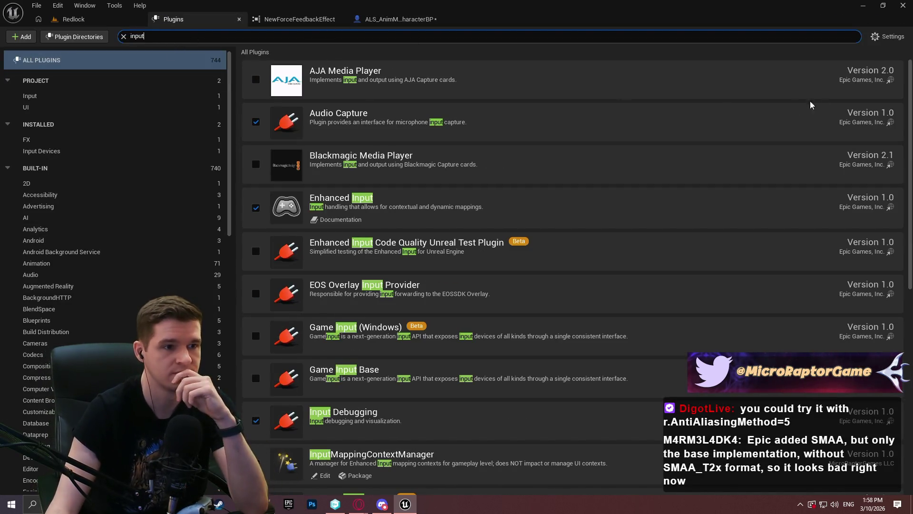
pyautogui.moveTo(911, 84); pyautogui.dragTo(909, 314)
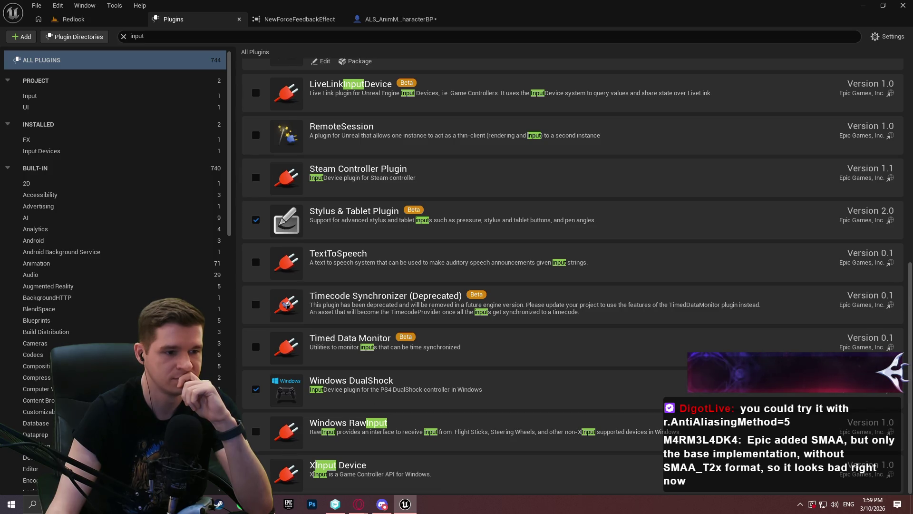
# Swap Windows DualShock for Windows RawInput, save the blueprint and restart the editor
pyautogui.click(256, 390)
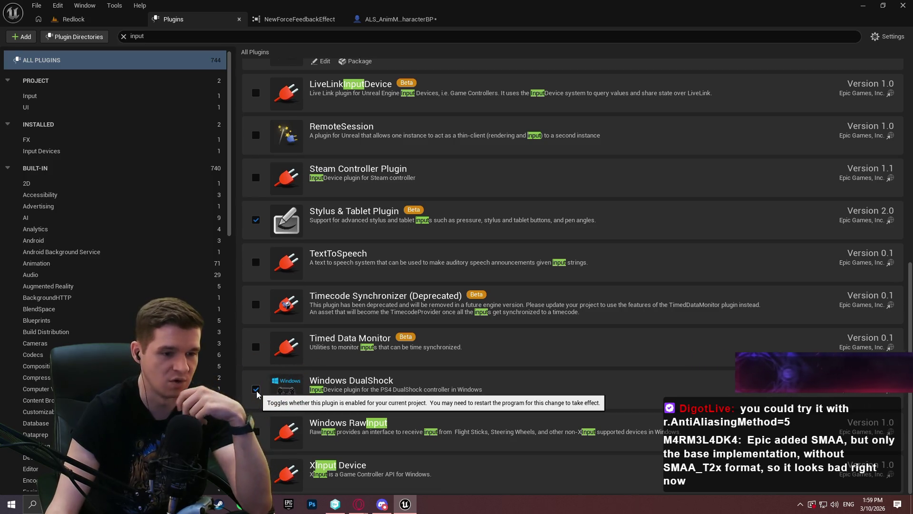
pyautogui.click(256, 390)
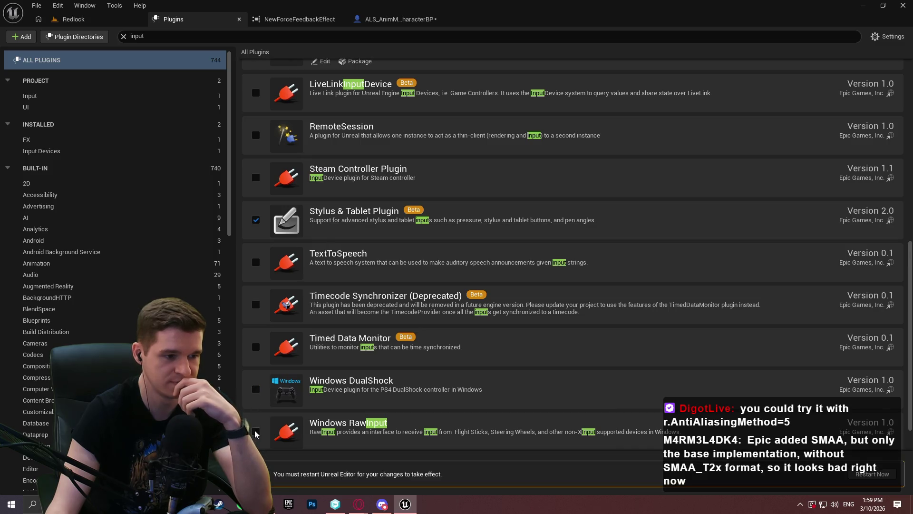
pyautogui.scroll(-1, 354, 360)
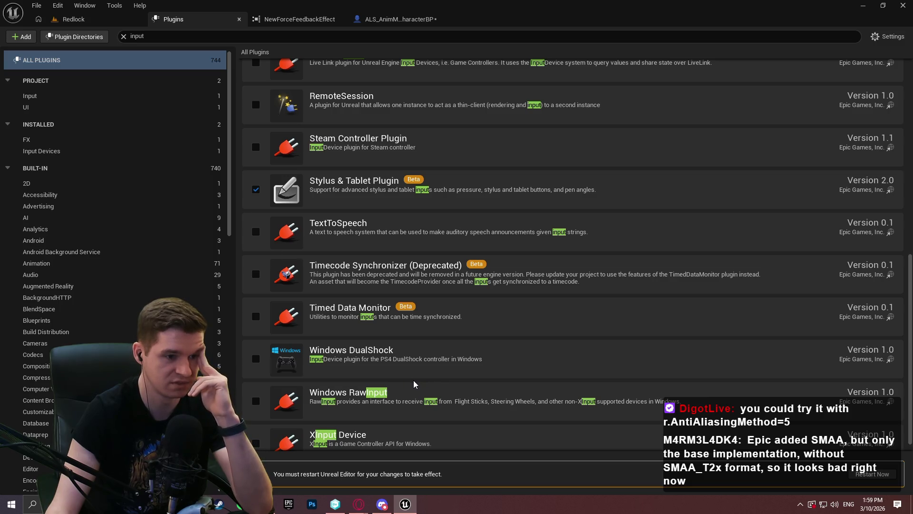
pyautogui.click(255, 402)
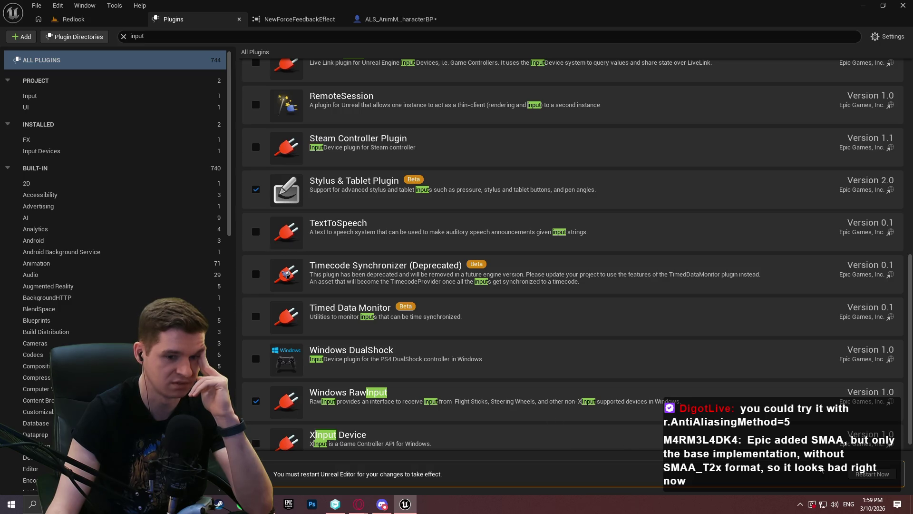
pyautogui.click(879, 475)
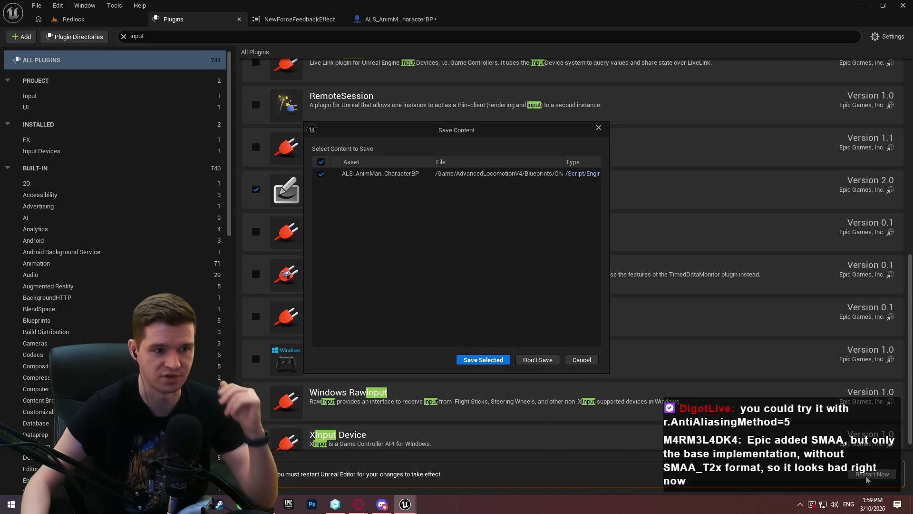
pyautogui.click(494, 361)
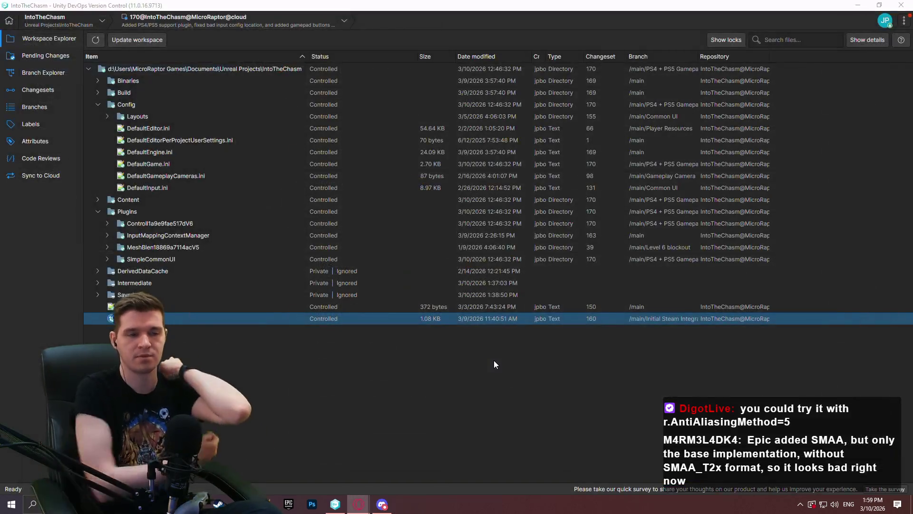
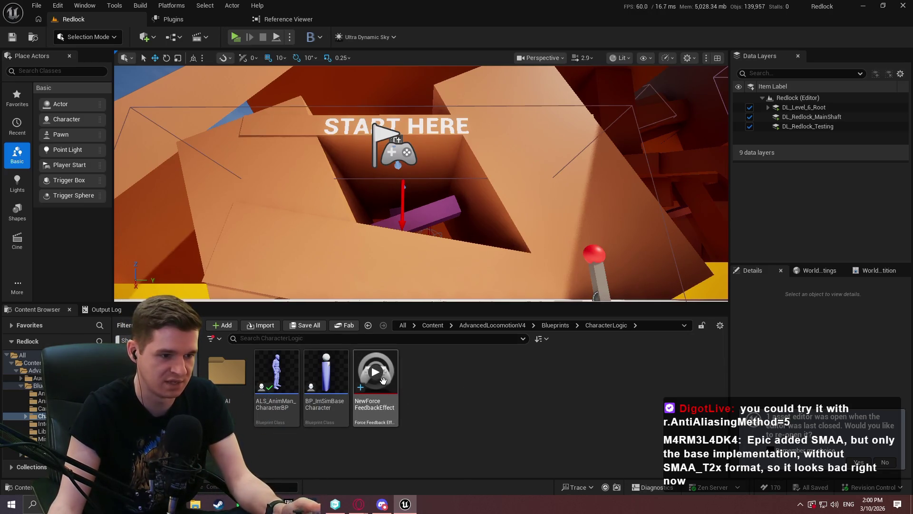
# Preview NewForceFeedbackEffect and turn on the showdebug forcefeedback overlay in the game
pyautogui.moveTo(378, 376)
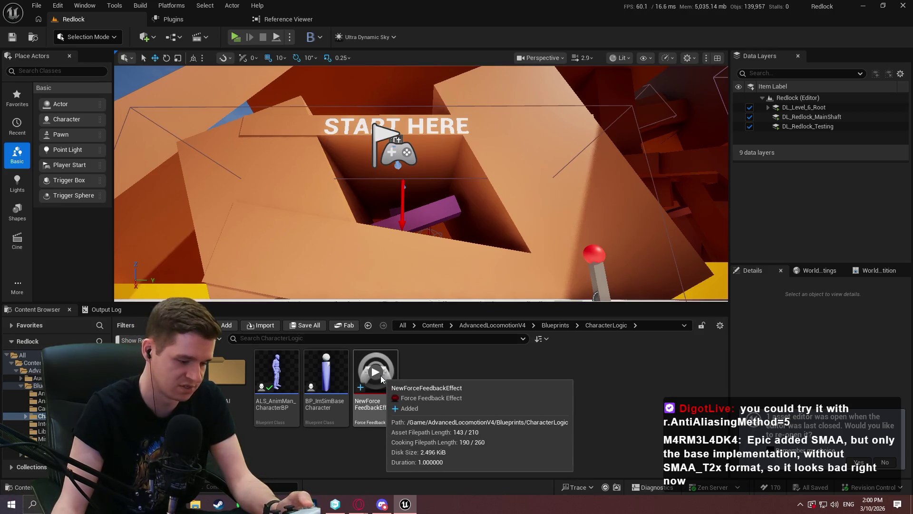
pyautogui.click(380, 375)
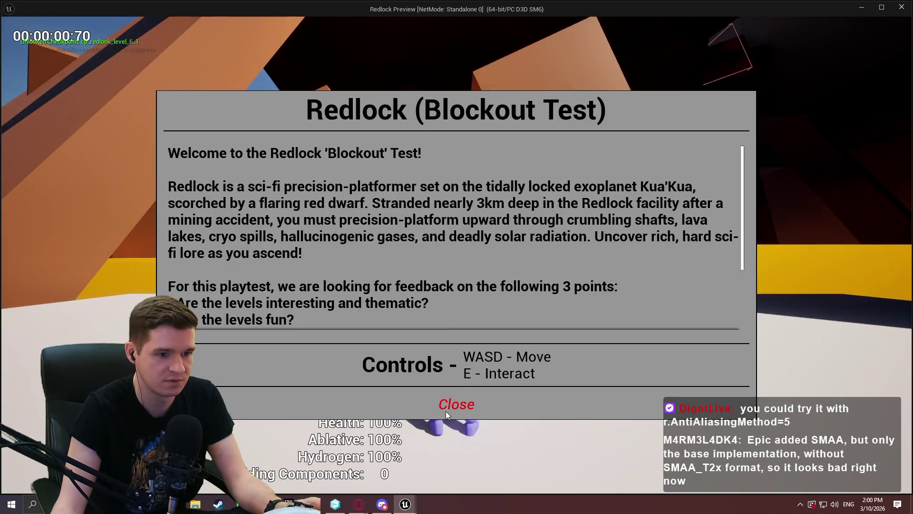
pyautogui.click(456, 403)
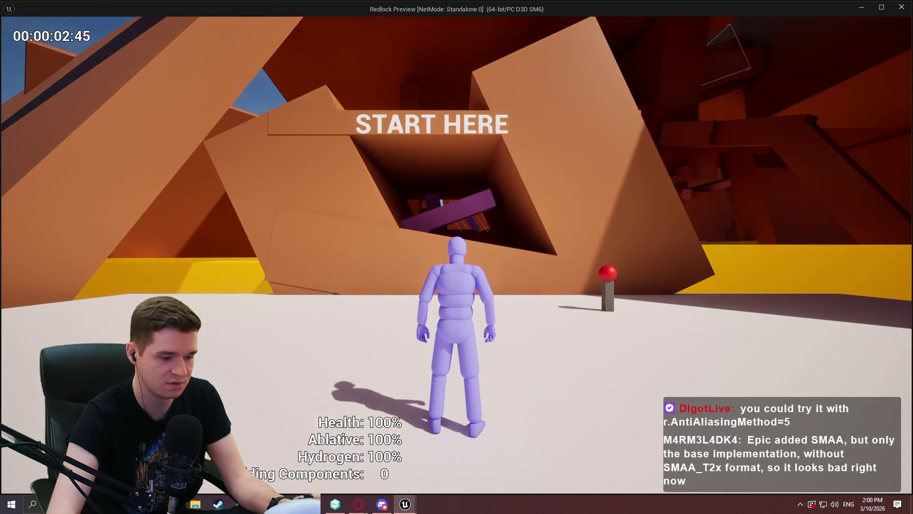
pyautogui.press('`')
pyautogui.write('showdebug forcefeedback')
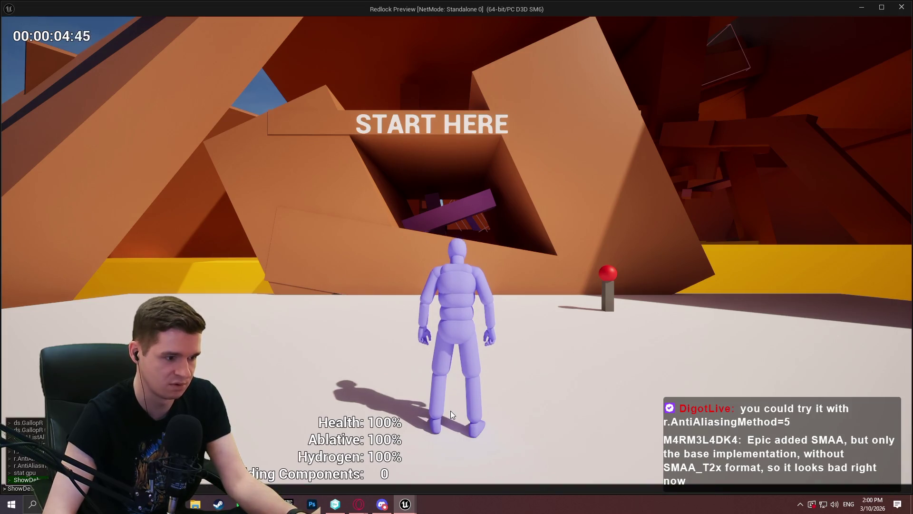
pyautogui.press('Return')
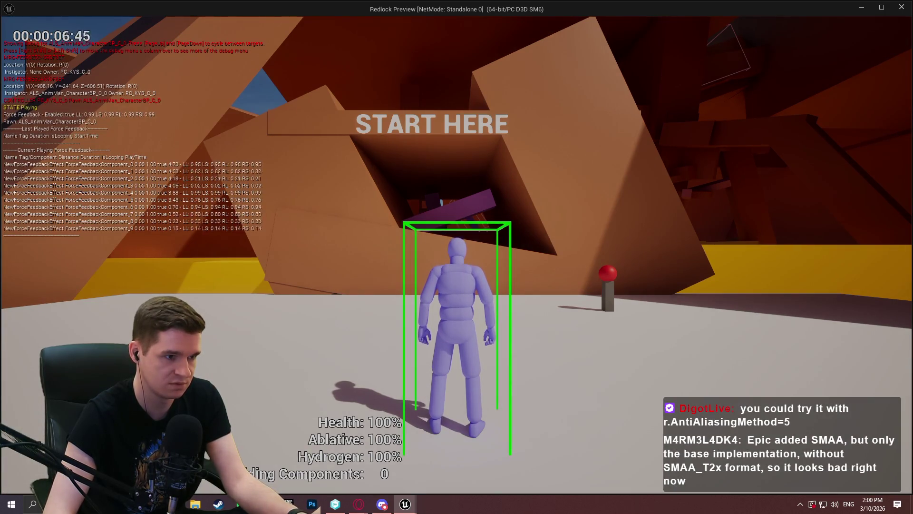
# Show GPU stats with stat gpu, end play, and decline reopening the asset editor
pyautogui.press('`')
pyautogui.write('stat gpu')
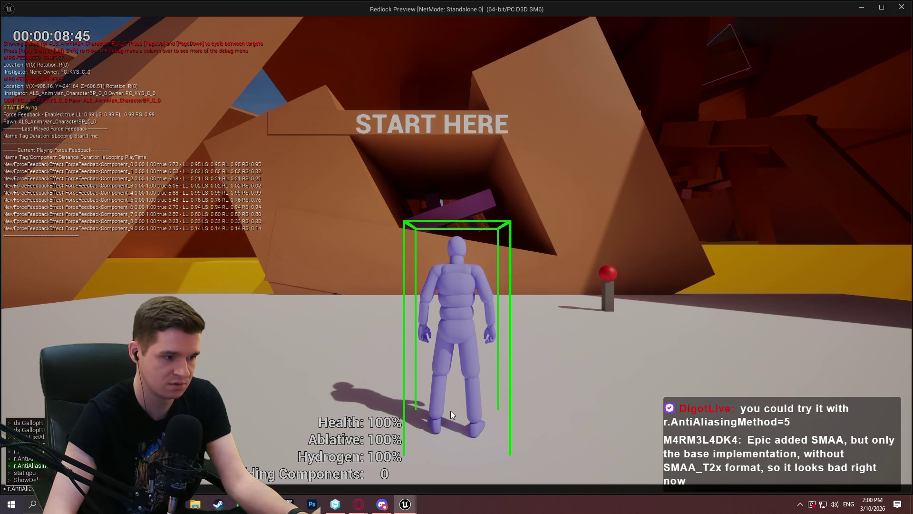
pyautogui.press('Return')
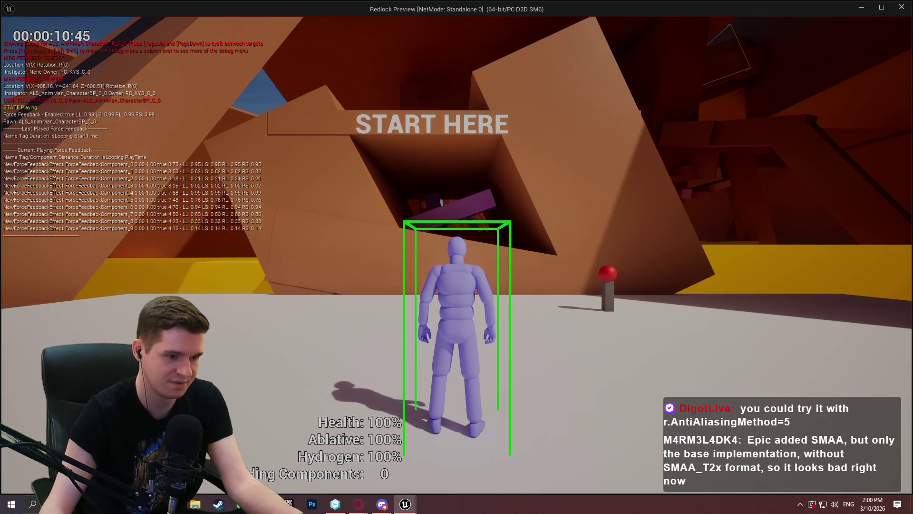
pyautogui.press('Escape')
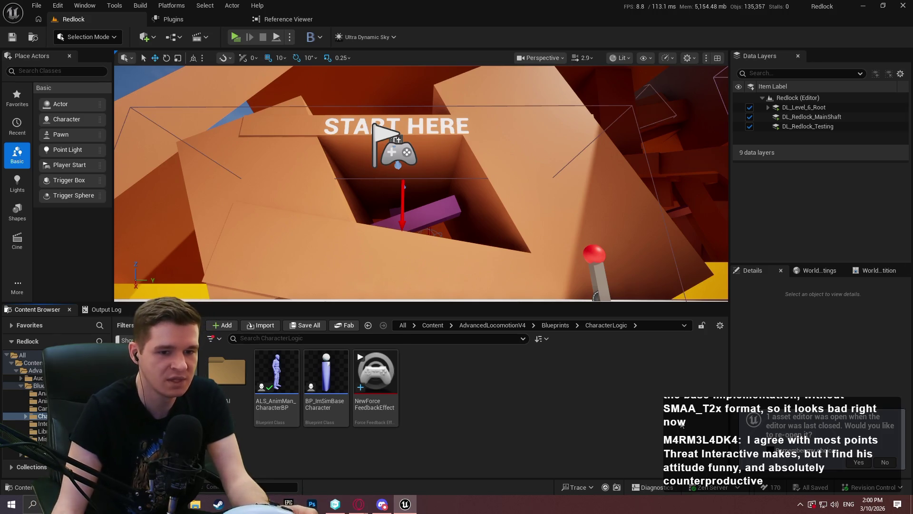
pyautogui.click(885, 462)
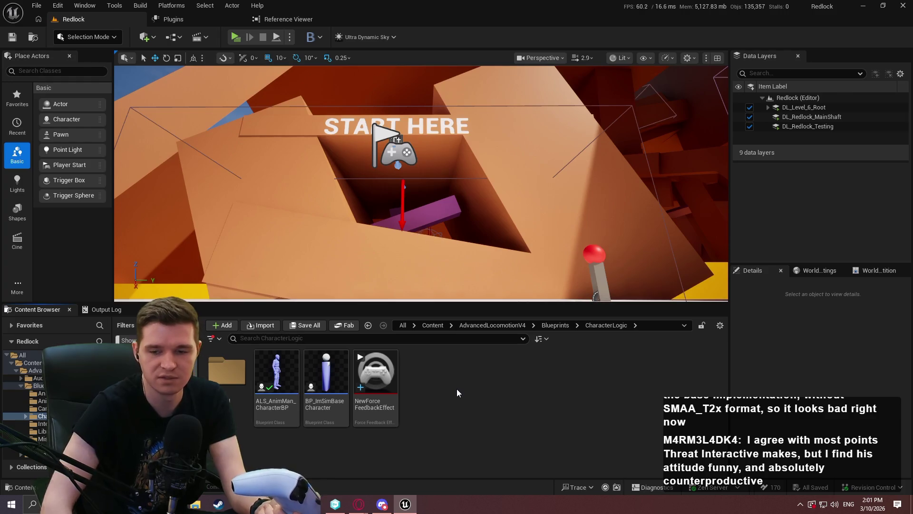
# Run Input.LogAllConnectedDevices from the Output Log's Cmd field to list input devices
pyautogui.moveTo(383, 376)
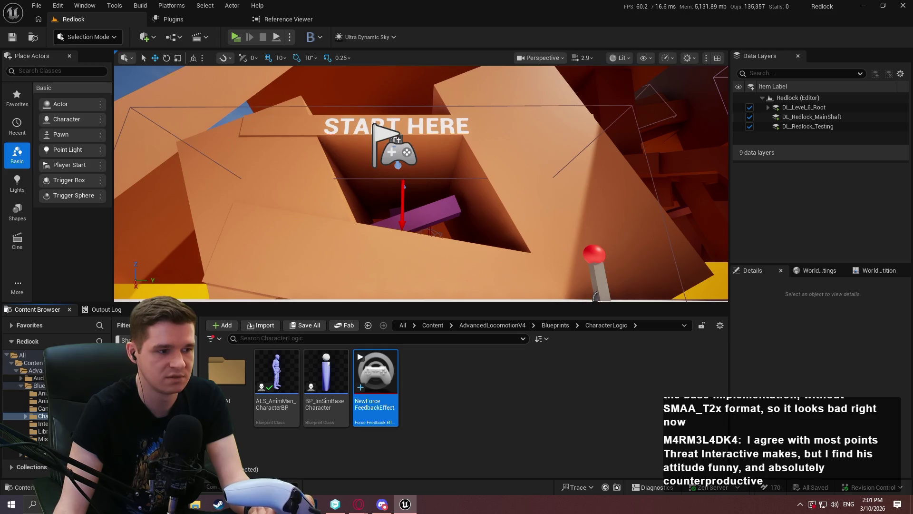
pyautogui.click(102, 309)
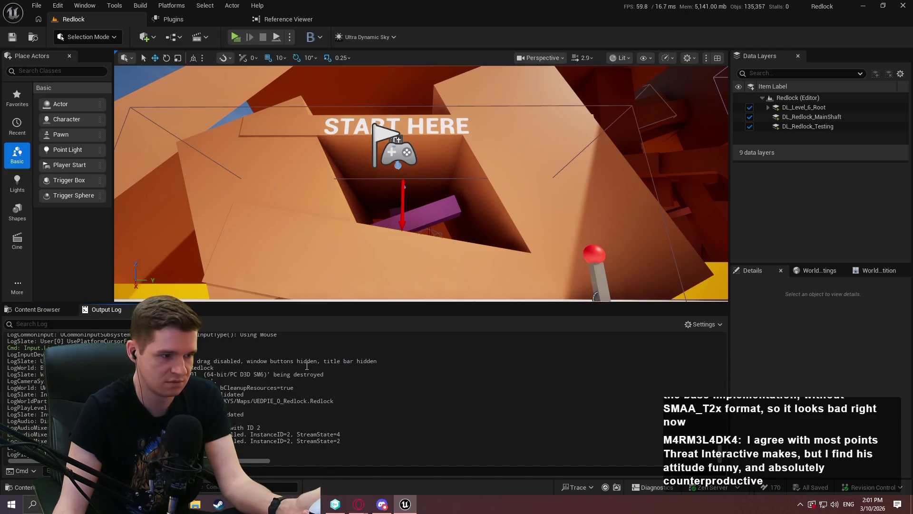
pyautogui.tripleClick(233, 407)
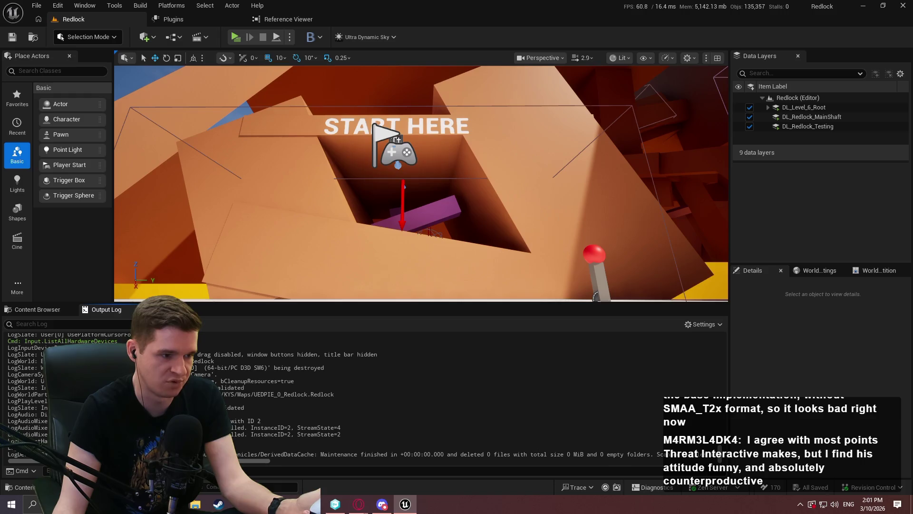
pyautogui.click(277, 472)
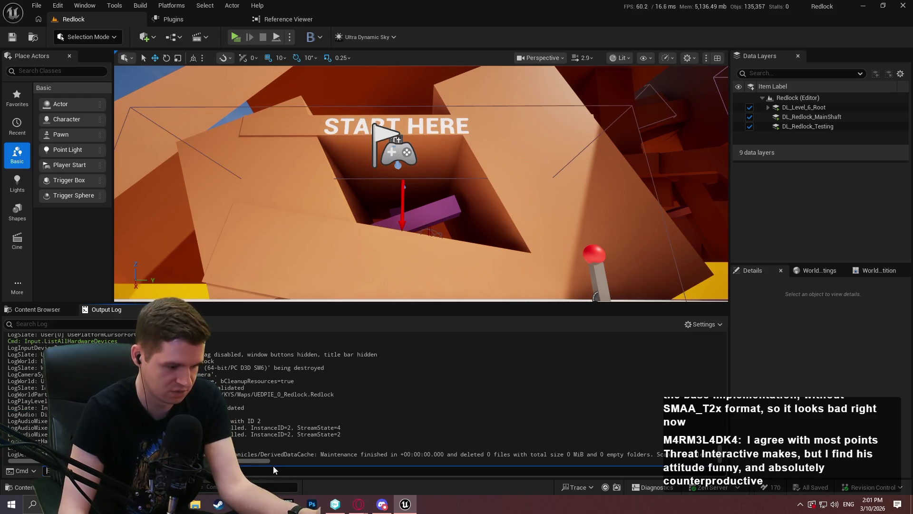
pyautogui.press('Up')
pyautogui.press('Return')
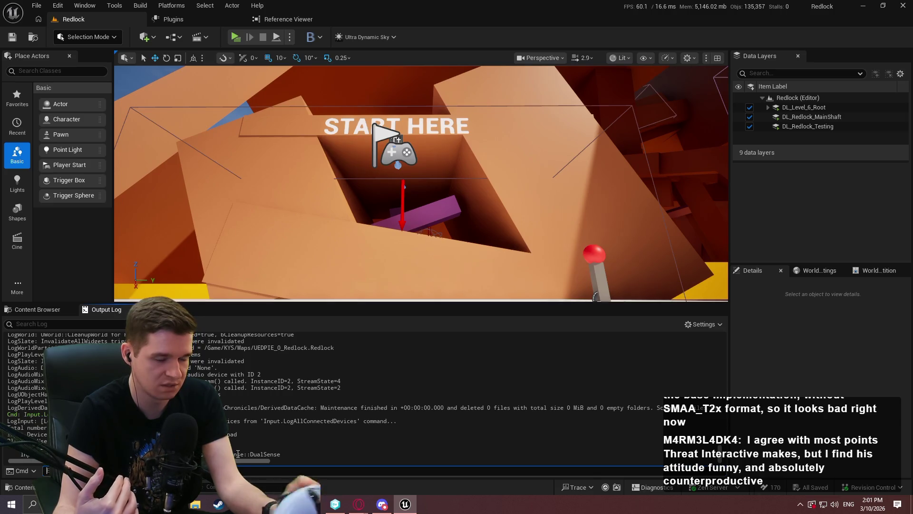
# Filter the Plugins list by 'input' and uncheck Windows RawInput
pyautogui.click(173, 19)
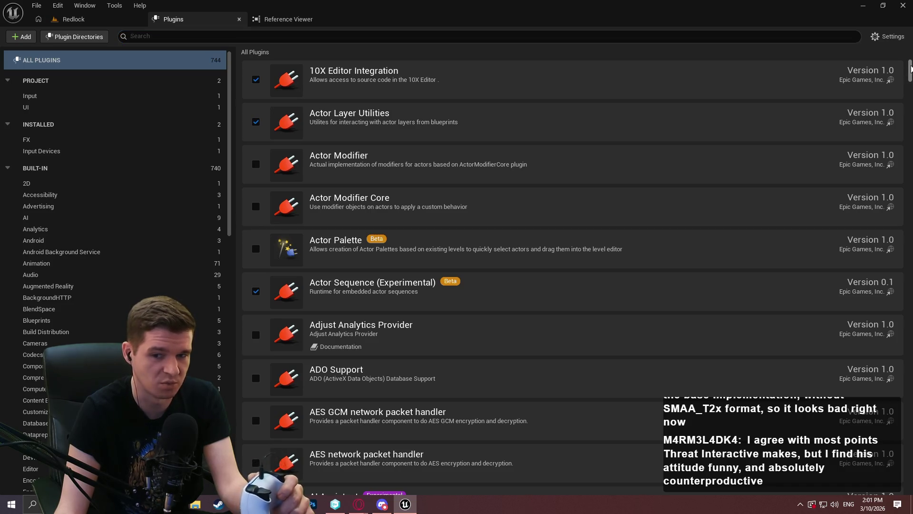
pyautogui.click(288, 36)
pyautogui.write('input')
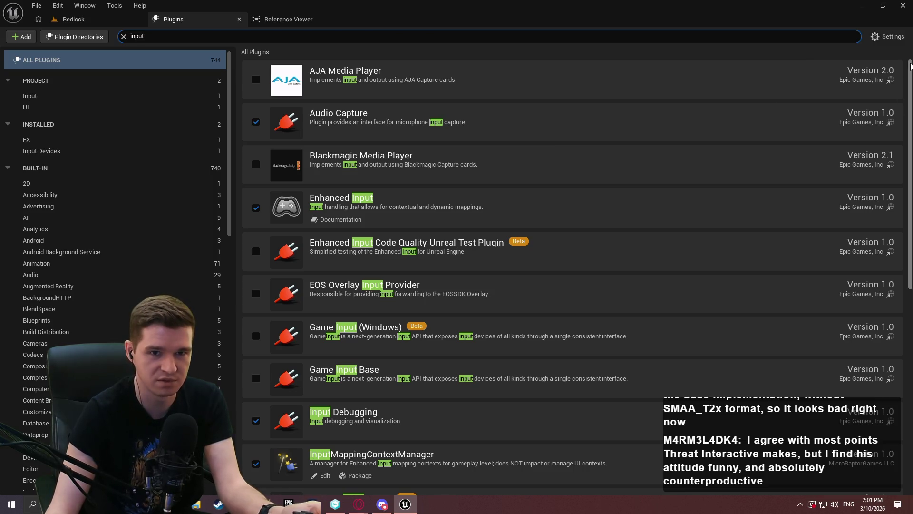
pyautogui.moveTo(910, 171); pyautogui.dragTo(910, 374)
pyautogui.click(256, 432)
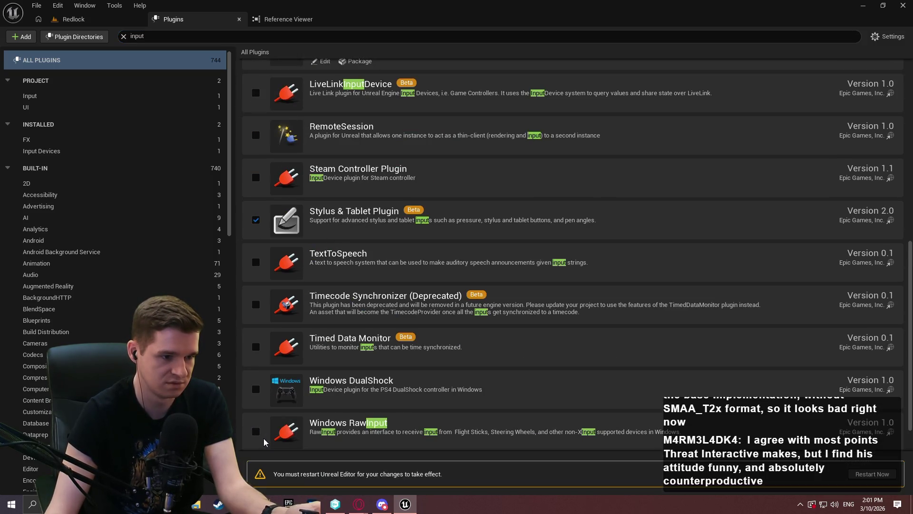
# Restart the editor so the RawInput change takes effect
pyautogui.scroll(-2, 274, 428)
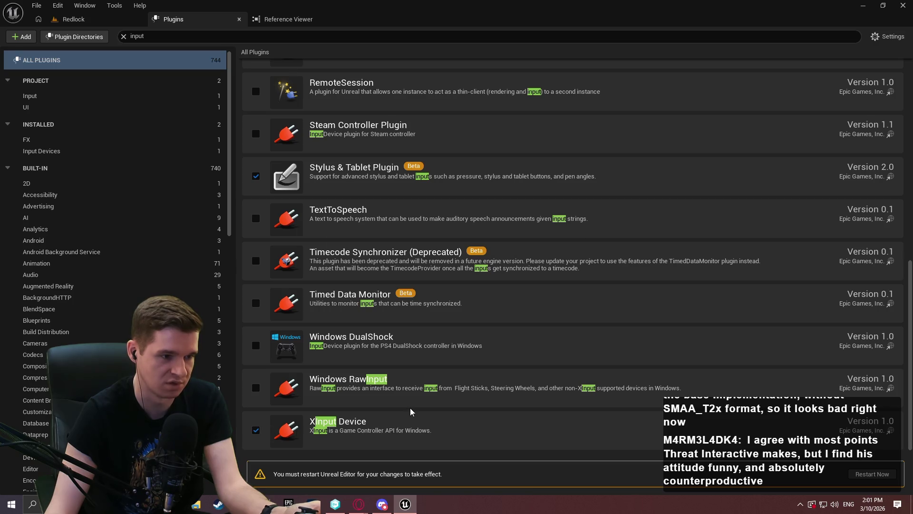
pyautogui.scroll(3, 412, 412)
pyautogui.scroll(1, 708, 414)
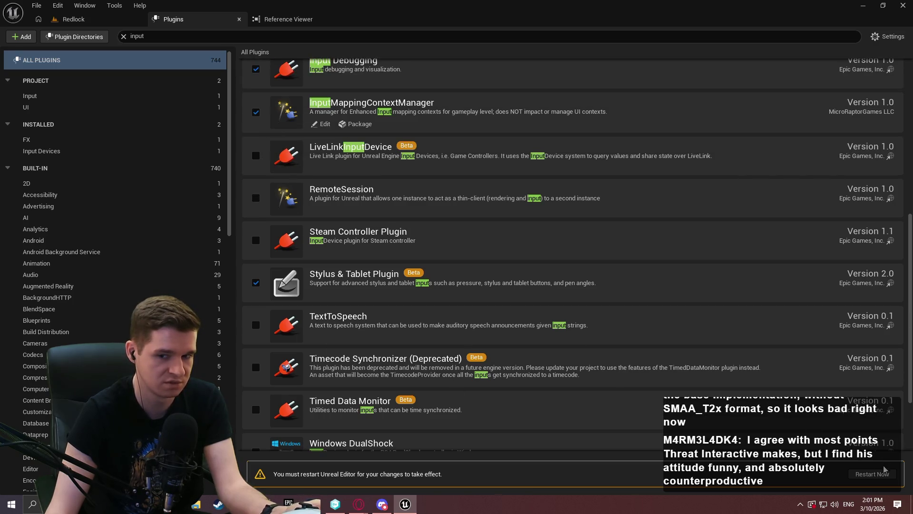
pyautogui.click(871, 474)
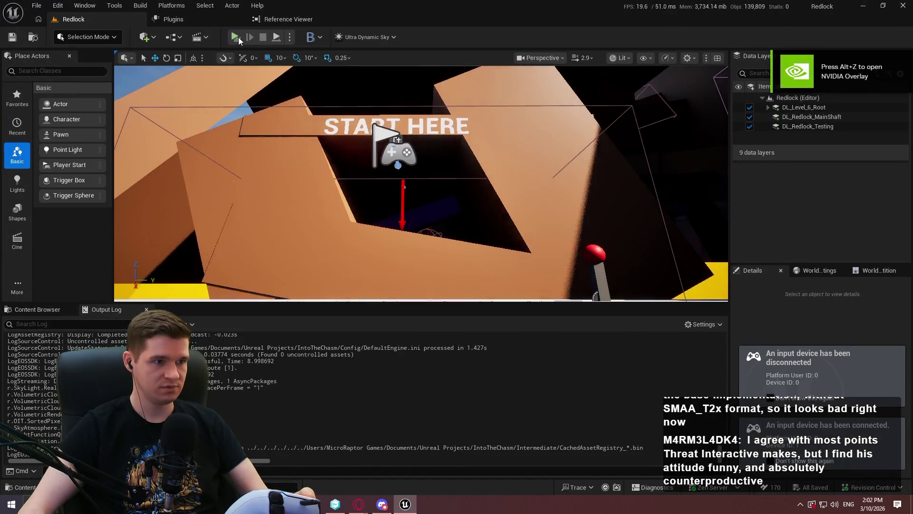
# Test-play the level, dismiss the welcome dialog, move with W, and exit
pyautogui.click(238, 37)
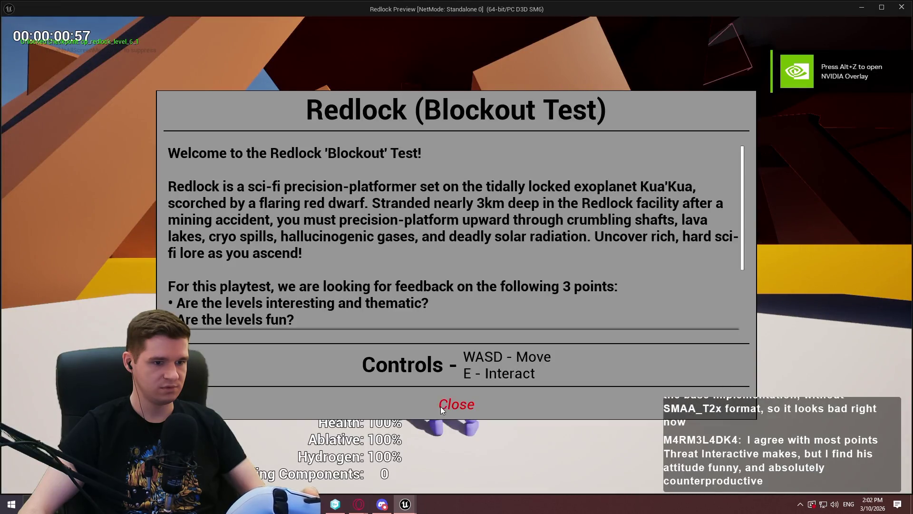
pyautogui.click(441, 405)
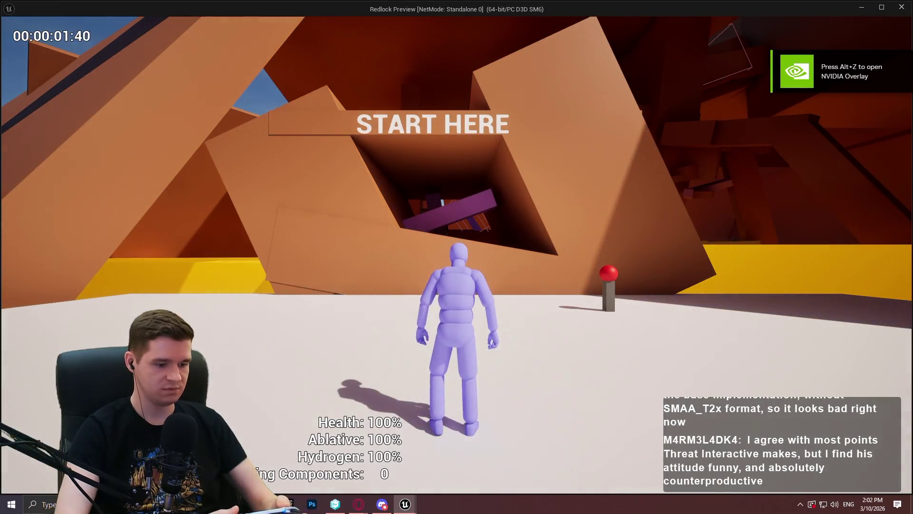
pyautogui.press('w')
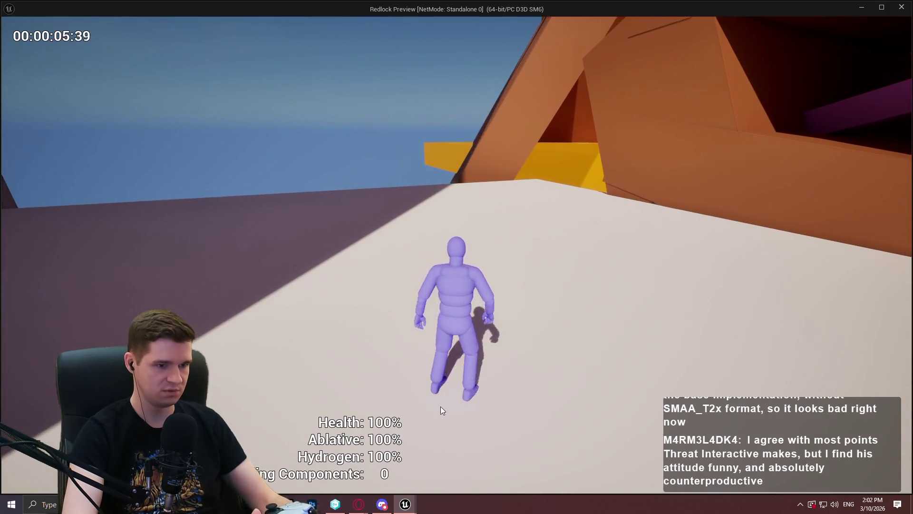
pyautogui.press('Escape')
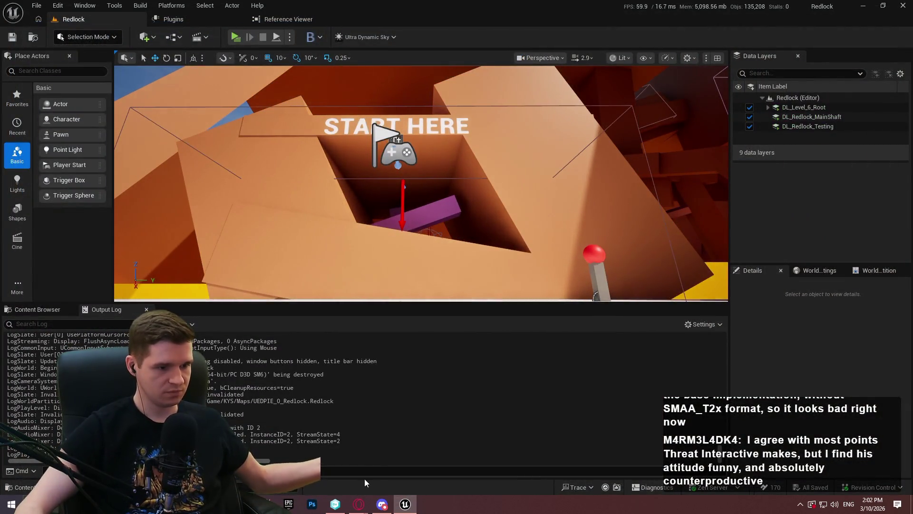
# Rerun Input.LogAllConnectedDevices in the Cmd field, then relaunch the preview with Alt+P
pyautogui.click(375, 469)
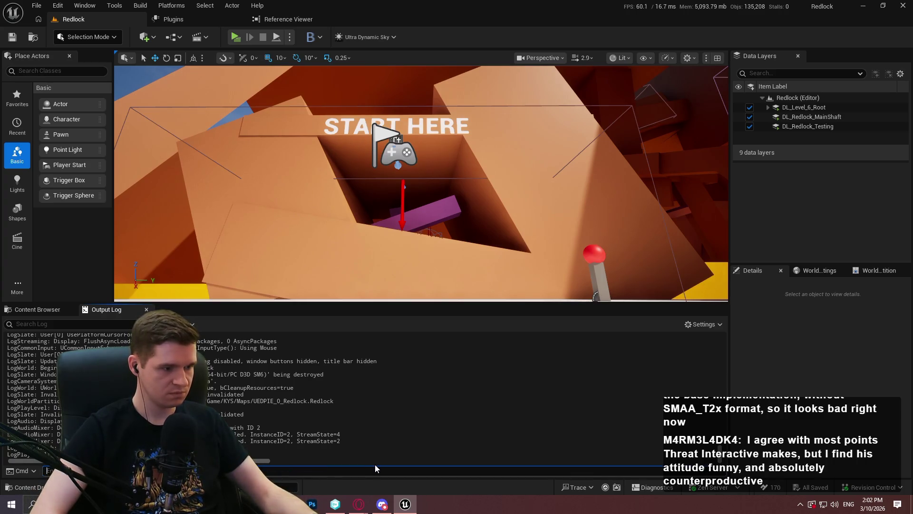
pyautogui.press('Up')
pyautogui.press('Return')
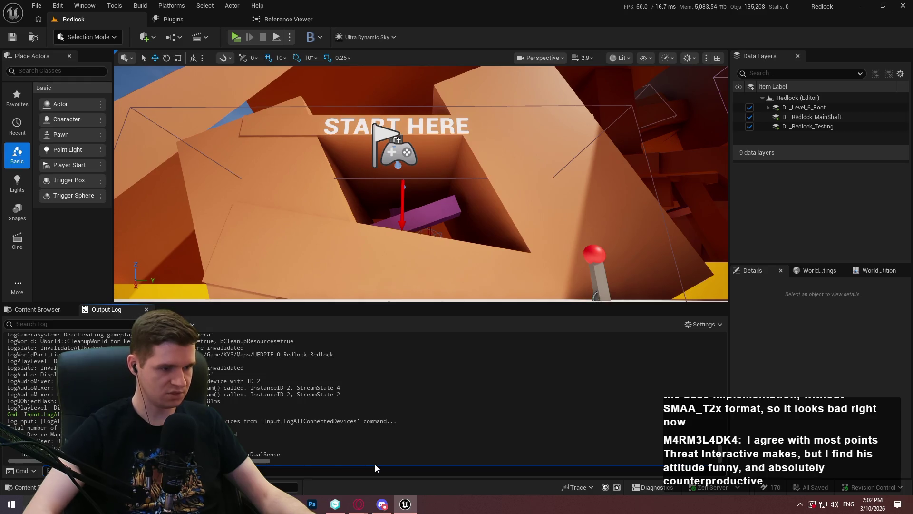
pyautogui.hotkey('alt', 'p')
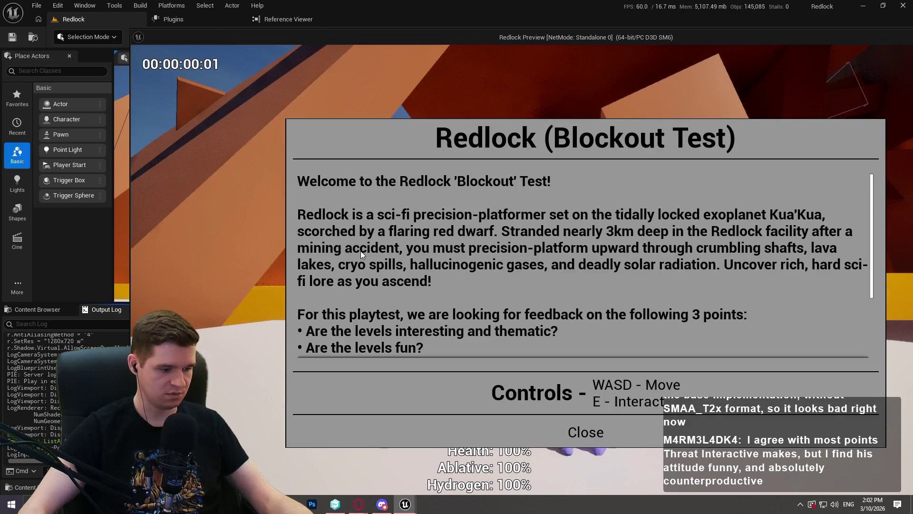
# Reposition the Redlock preview window, close its welcome dialog, then exit with Esc
pyautogui.moveTo(857, 37)
pyautogui.mouseDown()
pyautogui.moveTo(772, 35)
pyautogui.moveTo(707, 21)
pyautogui.moveTo(707, 0)
pyautogui.mouseUp()
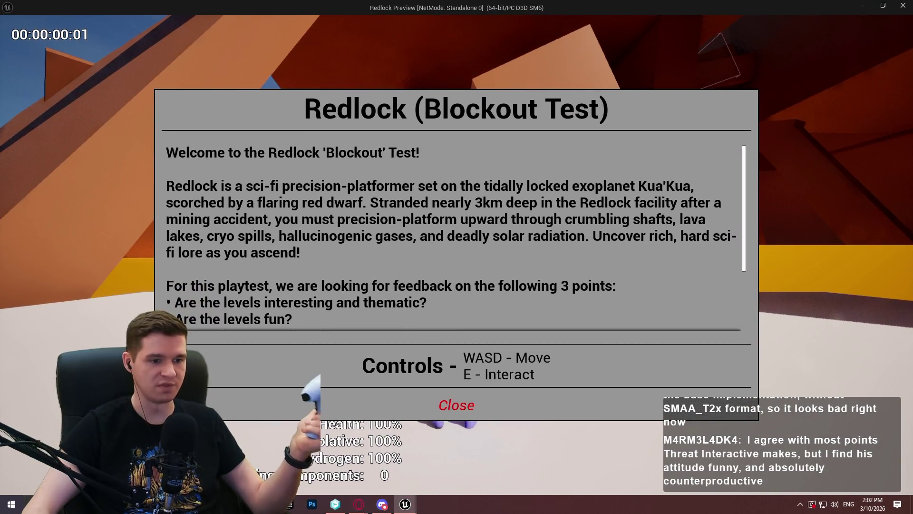
pyautogui.click(456, 404)
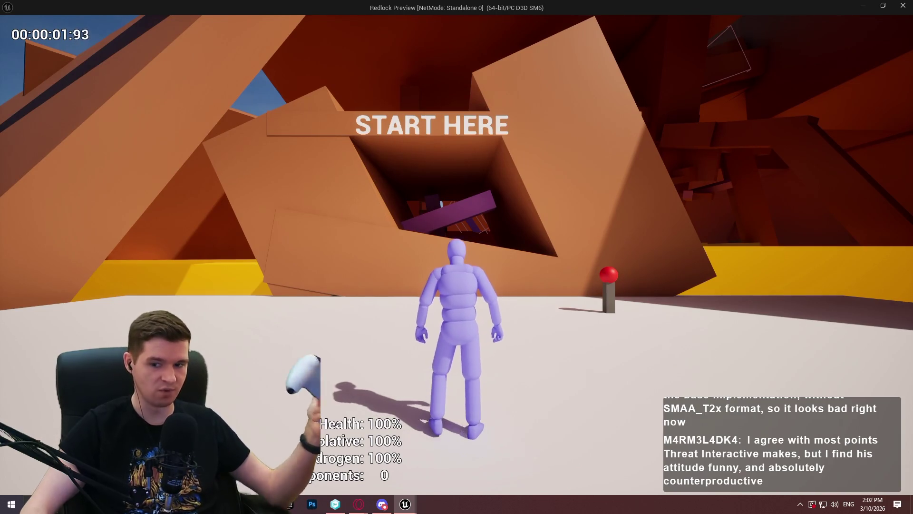
pyautogui.press('Escape')
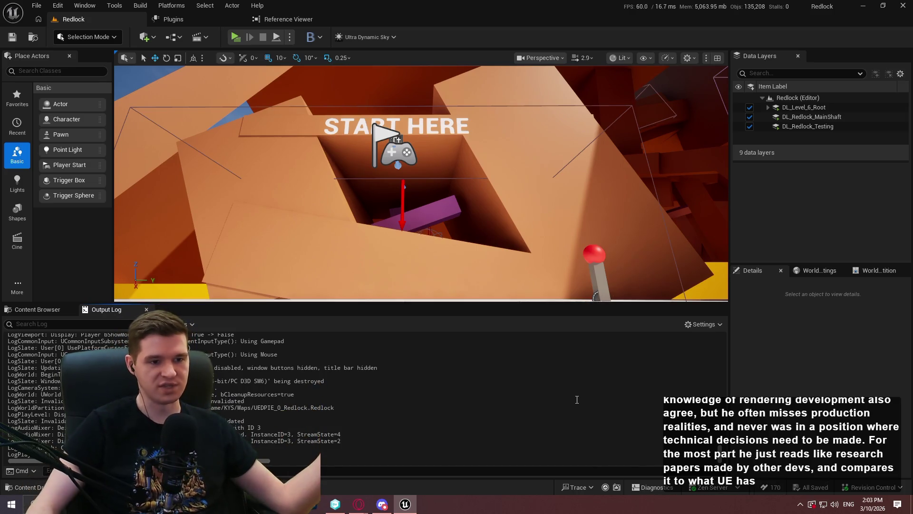
# Return to CharacterLogic, preview NewForceFeedbackEffect, and open the Reference Viewer
pyautogui.click(37, 309)
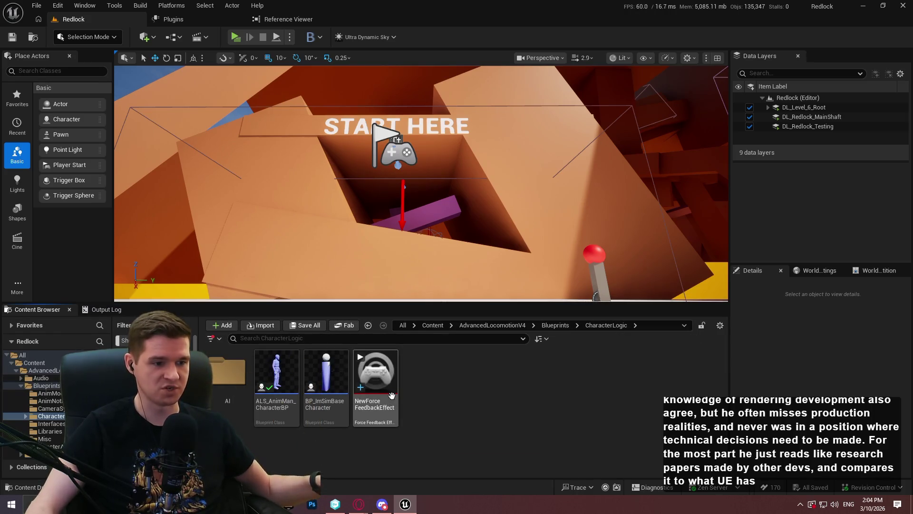
pyautogui.click(375, 371)
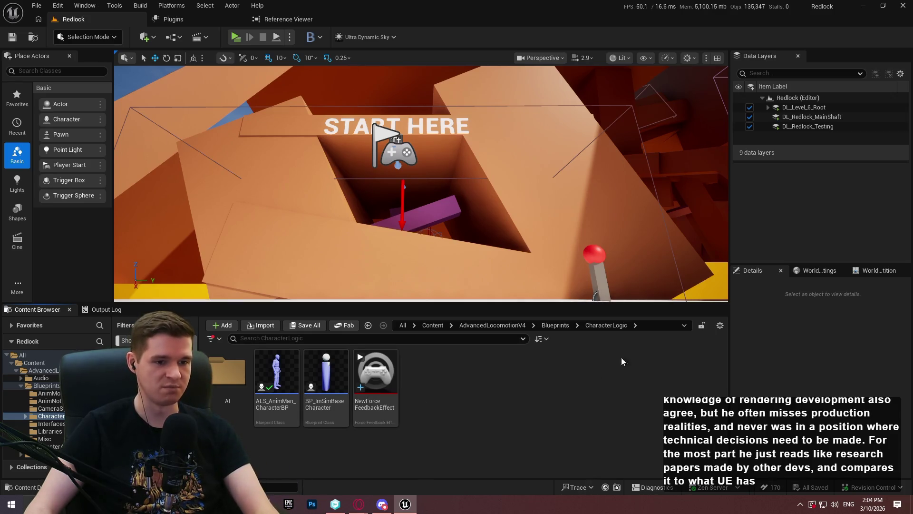
pyautogui.click(285, 19)
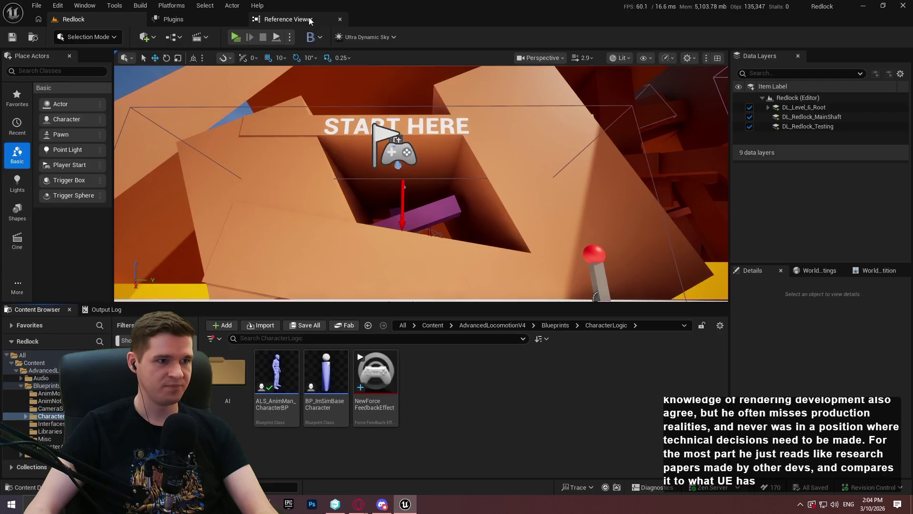
pyautogui.click(340, 19)
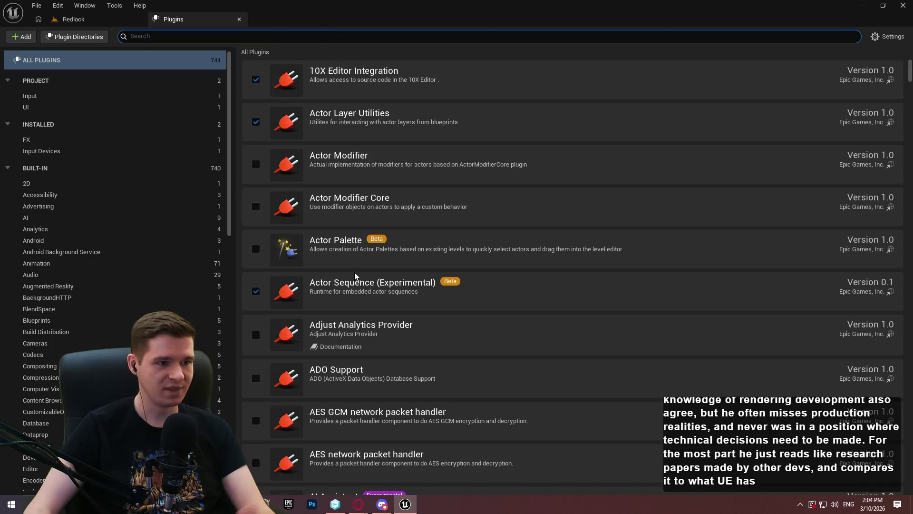
pyautogui.write('input')
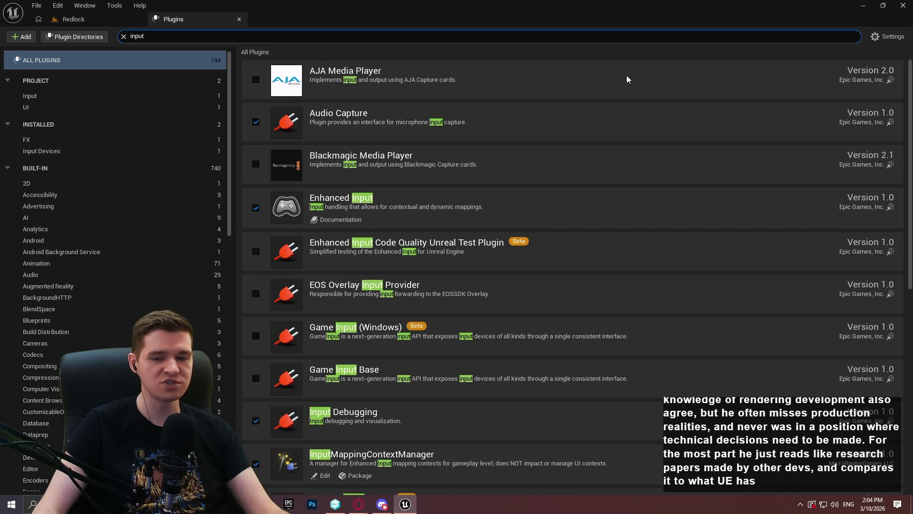
pyautogui.moveTo(910, 115); pyautogui.dragTo(908, 136)
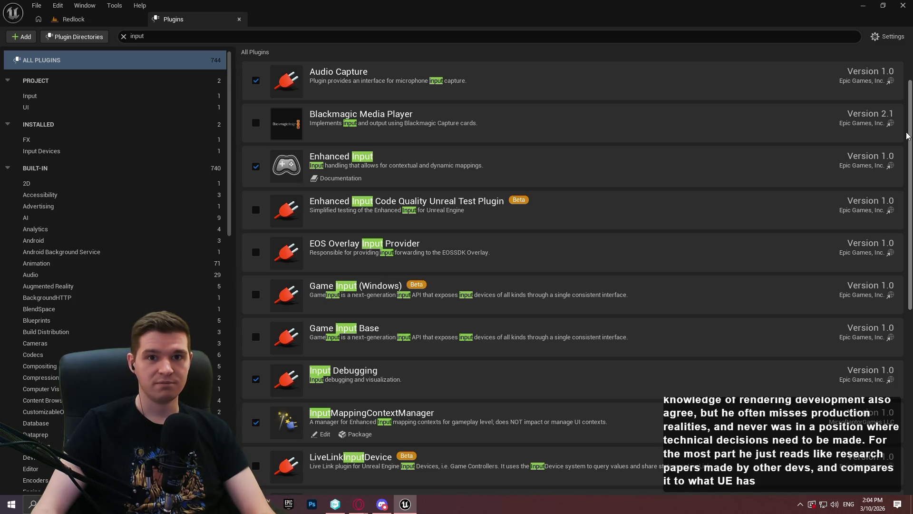
pyautogui.moveTo(906, 136)
pyautogui.mouseDown()
pyautogui.moveTo(894, 152)
pyautogui.moveTo(899, 219)
pyautogui.mouseUp()
pyautogui.scroll(-5, 896, 221)
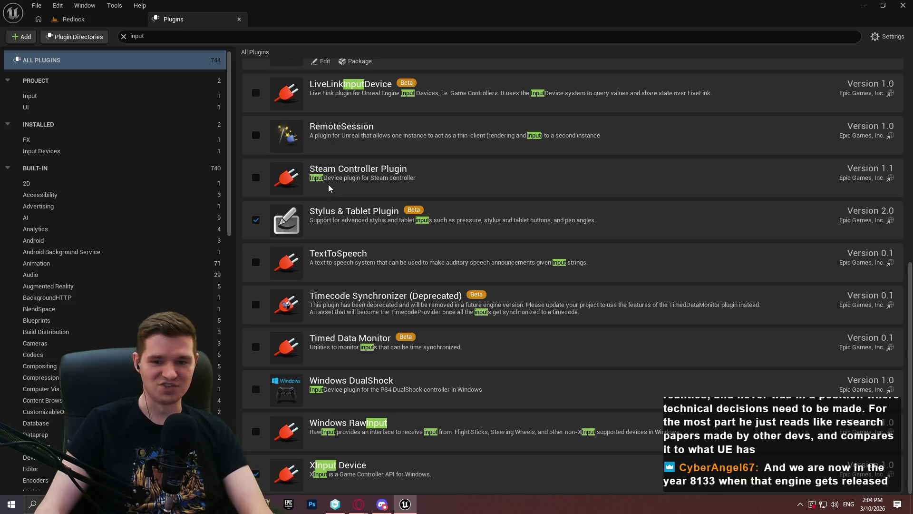
pyautogui.click(123, 36)
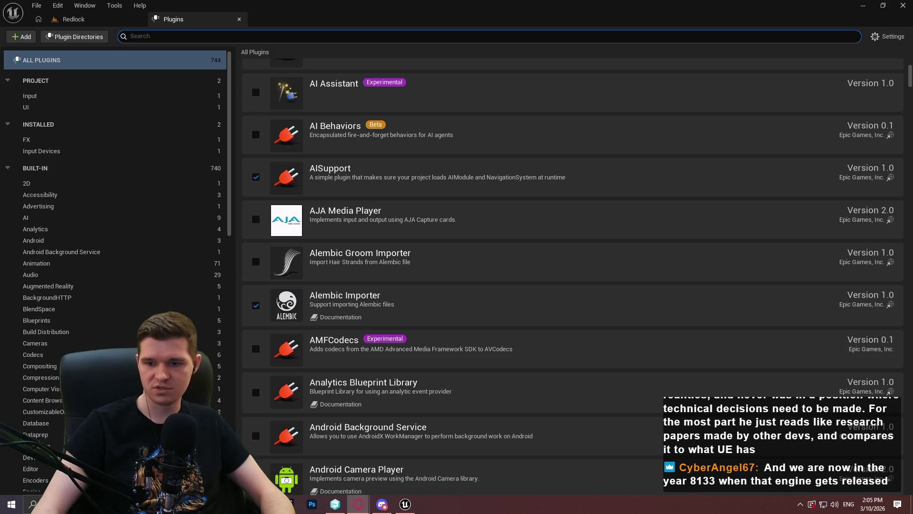
# Filter the plugins for input, scroll the results, and close the Plugins tab
pyautogui.hotkey('alt', 'Tab')
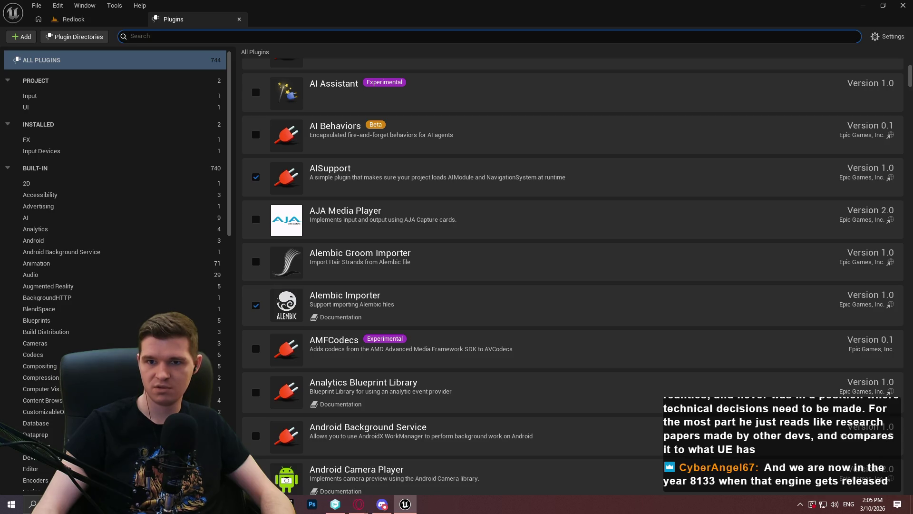
pyautogui.hotkey('alt', 'Tab')
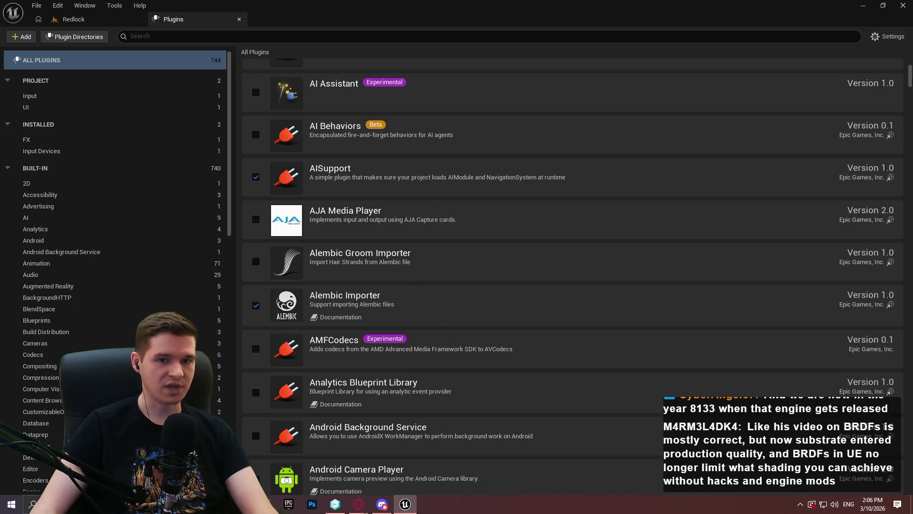
pyautogui.moveTo(910, 73); pyautogui.dragTo(911, 43)
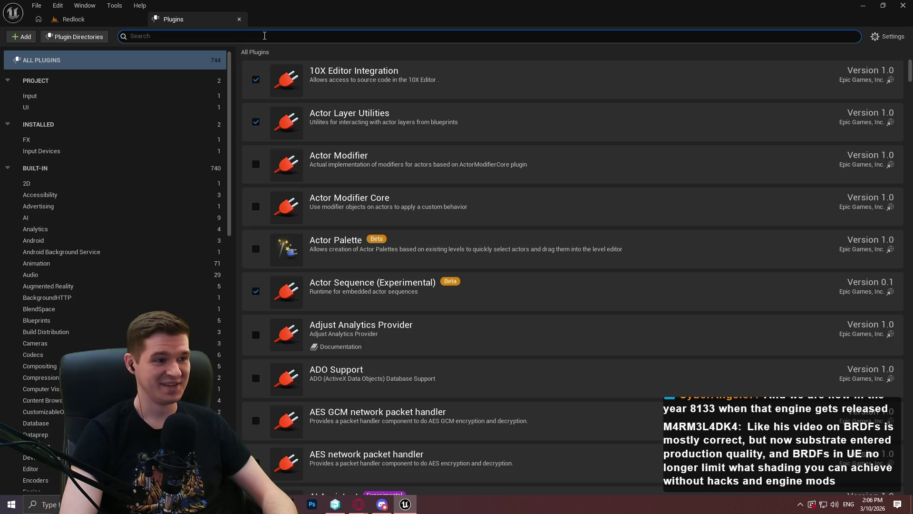
pyautogui.write('input')
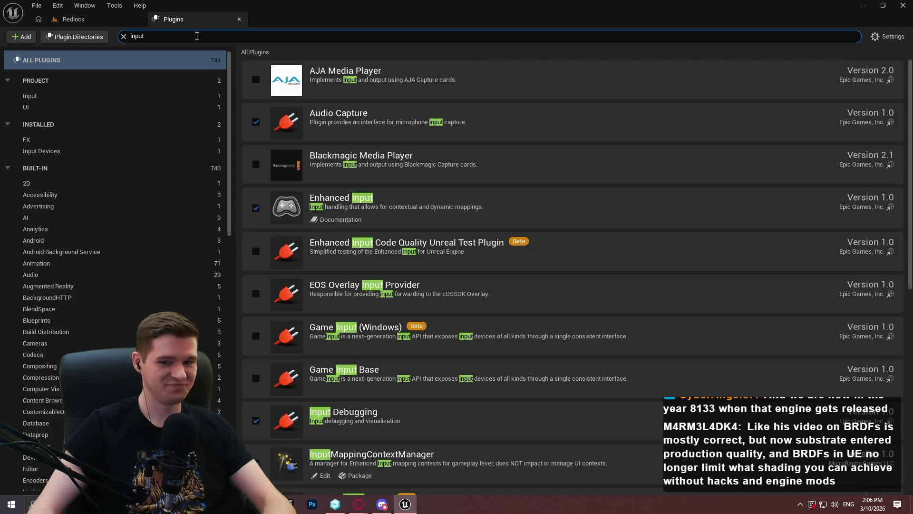
pyautogui.scroll(-10, 807, 99)
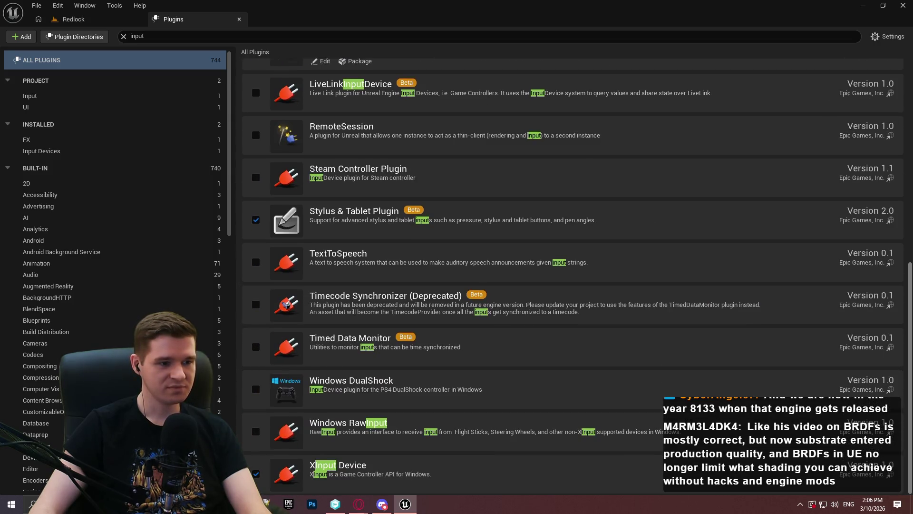
pyautogui.click(238, 20)
# Open ALS_AnimMan_CharacterBP, pan its InteractionGraph, and bring up the add-node action list
pyautogui.doubleClick(294, 413)
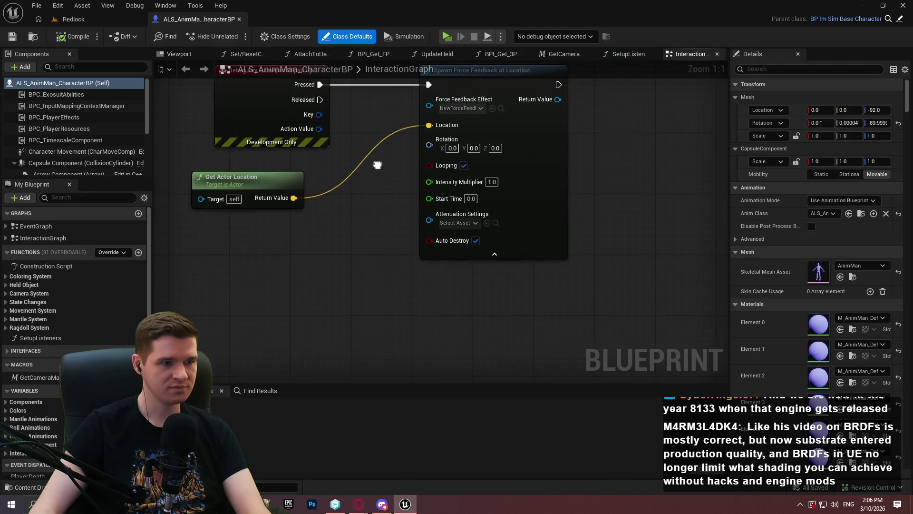
pyautogui.moveTo(386, 245)
pyautogui.mouseDown()
pyautogui.moveTo(378, 317)
pyautogui.moveTo(372, 300)
pyautogui.mouseUp()
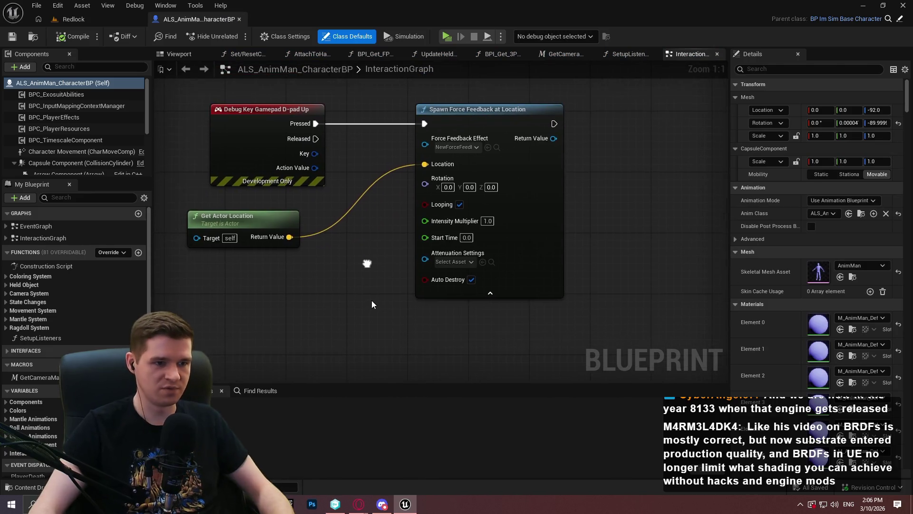
pyautogui.rightClick(353, 318)
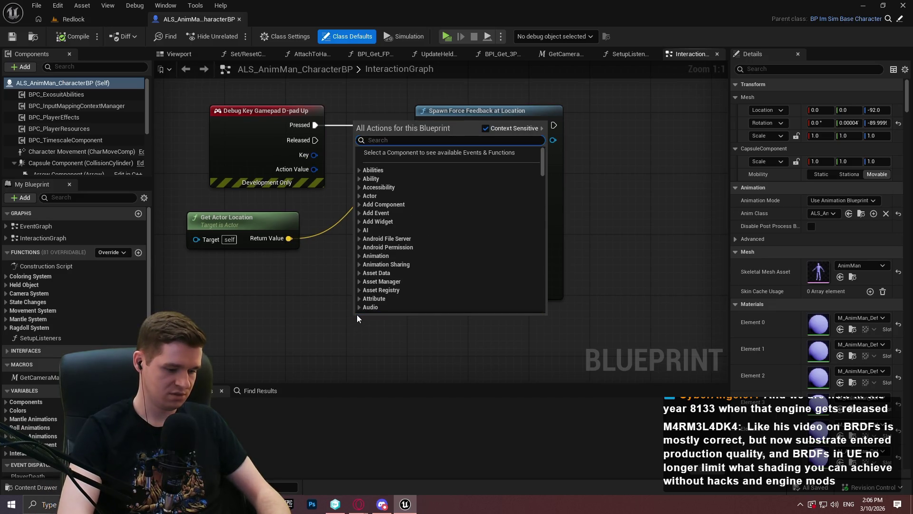
# Add a Player Led node after Spawn Force Feedback and straighten its connection
pyautogui.write('light')
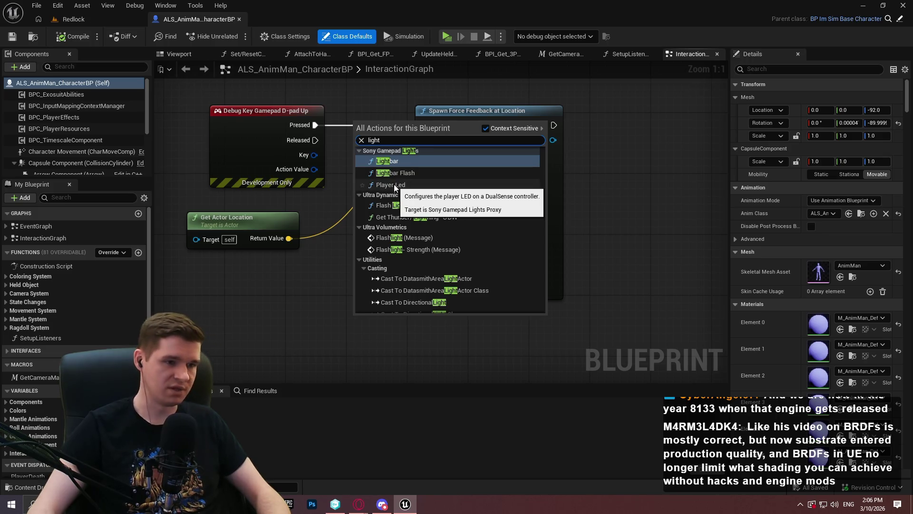
pyautogui.click(394, 186)
pyautogui.moveTo(376, 316)
pyautogui.mouseDown()
pyautogui.moveTo(580, 132)
pyautogui.moveTo(612, 140)
pyautogui.moveTo(554, 126)
pyautogui.mouseUp()
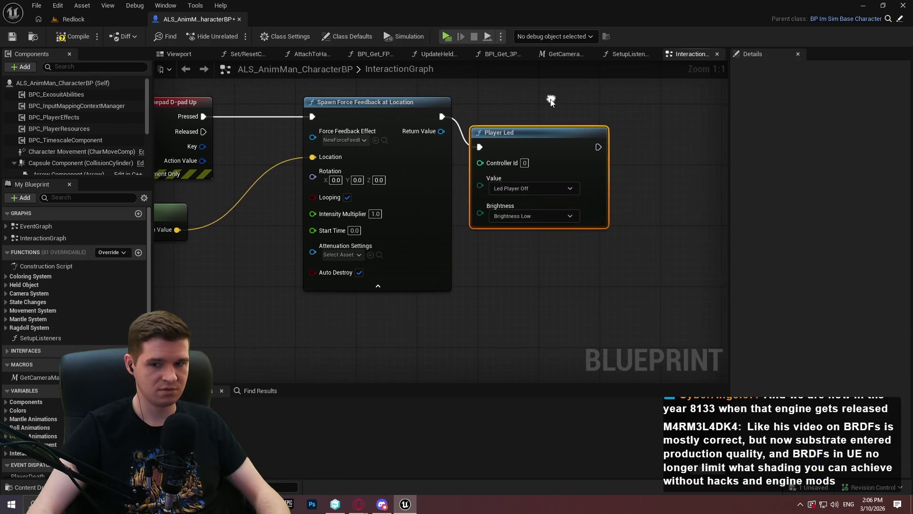
pyautogui.press('q')
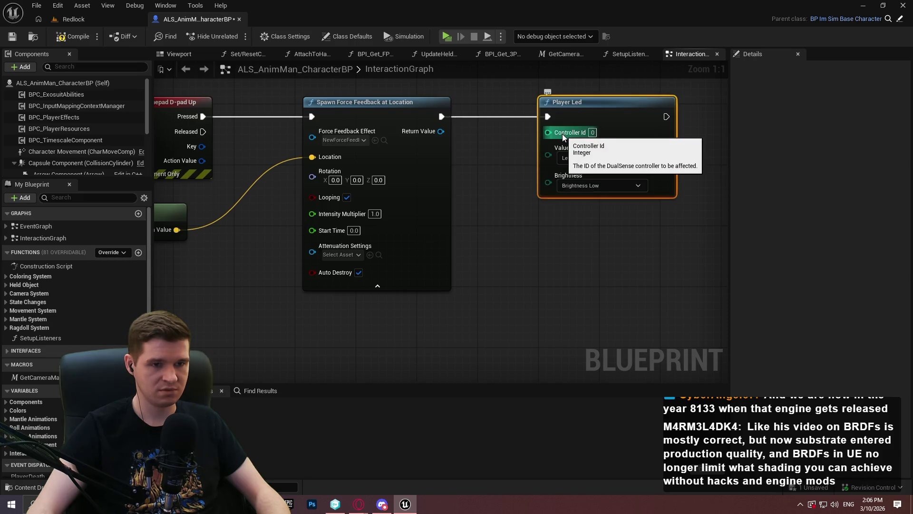
# Make room below Player Led and browse the add-node action list
pyautogui.moveTo(469, 292); pyautogui.dragTo(427, 269)
pyautogui.rightClick(331, 293)
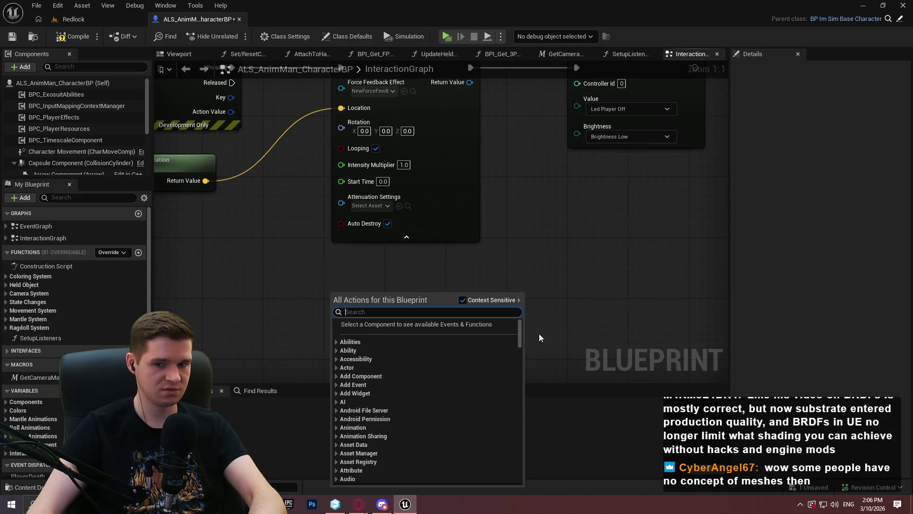
pyautogui.moveTo(518, 325); pyautogui.dragTo(521, 312)
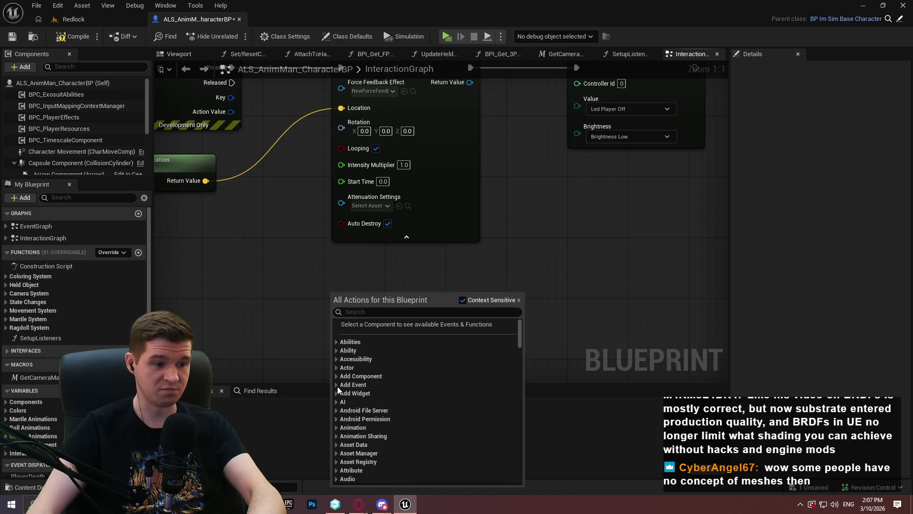
pyautogui.moveTo(521, 329)
pyautogui.mouseDown()
pyautogui.moveTo(526, 358)
pyautogui.moveTo(532, 318)
pyautogui.mouseUp()
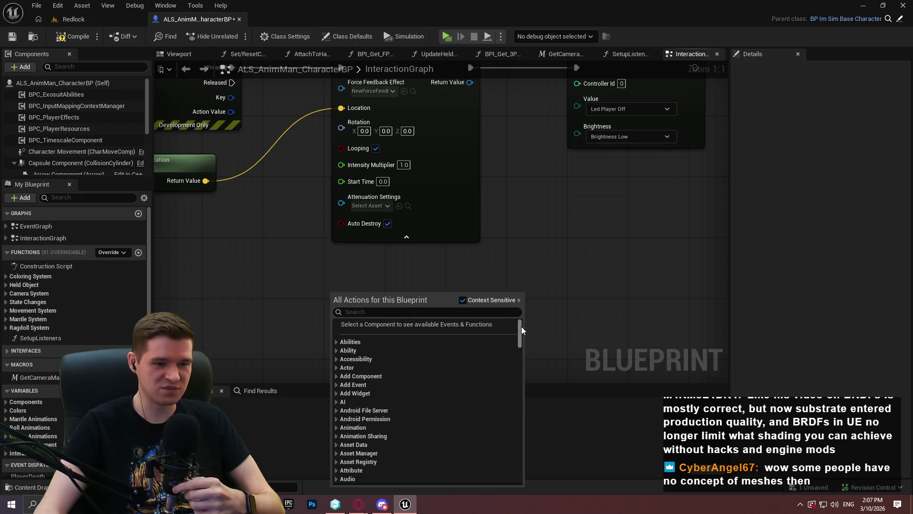
pyautogui.moveTo(521, 326)
pyautogui.mouseDown()
pyautogui.moveTo(520, 338)
pyautogui.moveTo(521, 312)
pyautogui.mouseUp()
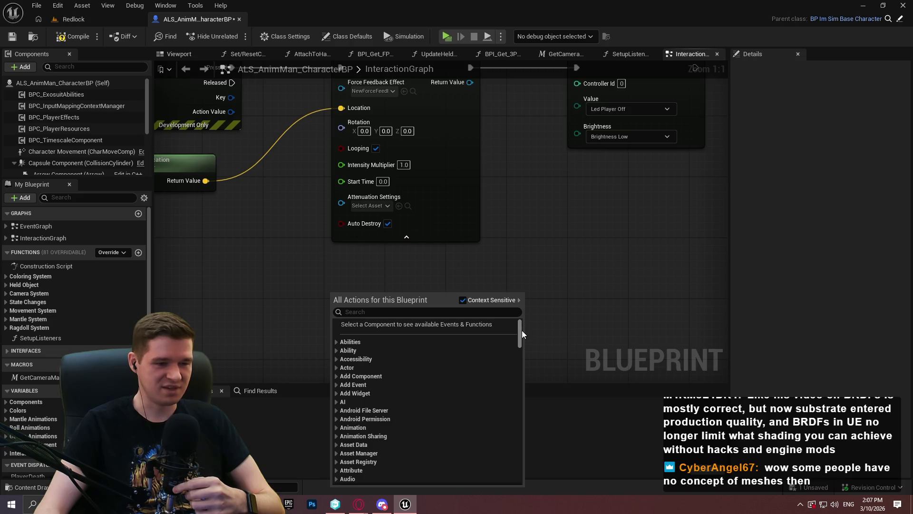
pyautogui.scroll(-2, 521, 330)
pyautogui.scroll(2, 523, 319)
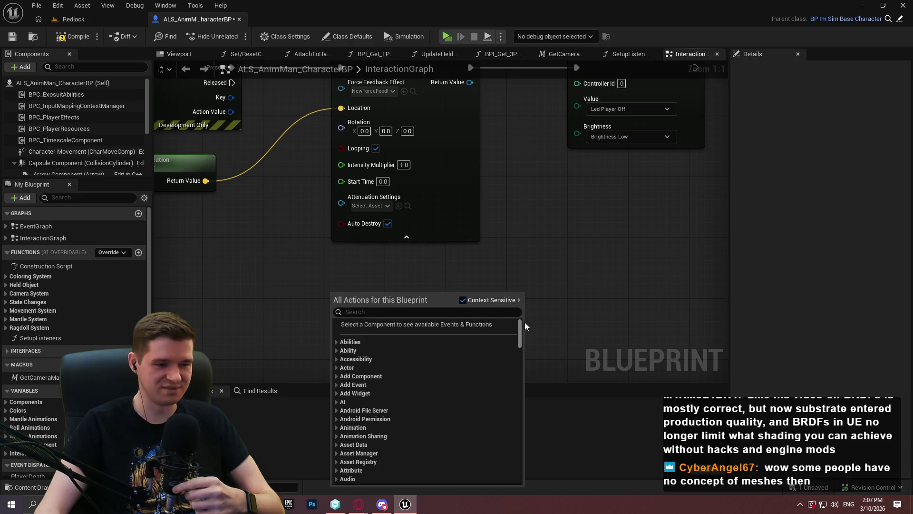
pyautogui.scroll(-3, 525, 324)
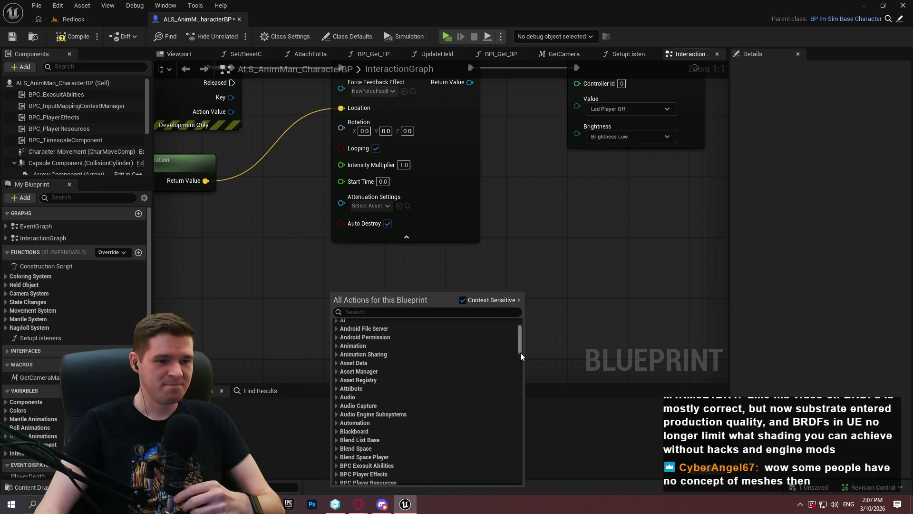
pyautogui.scroll(-8, 521, 356)
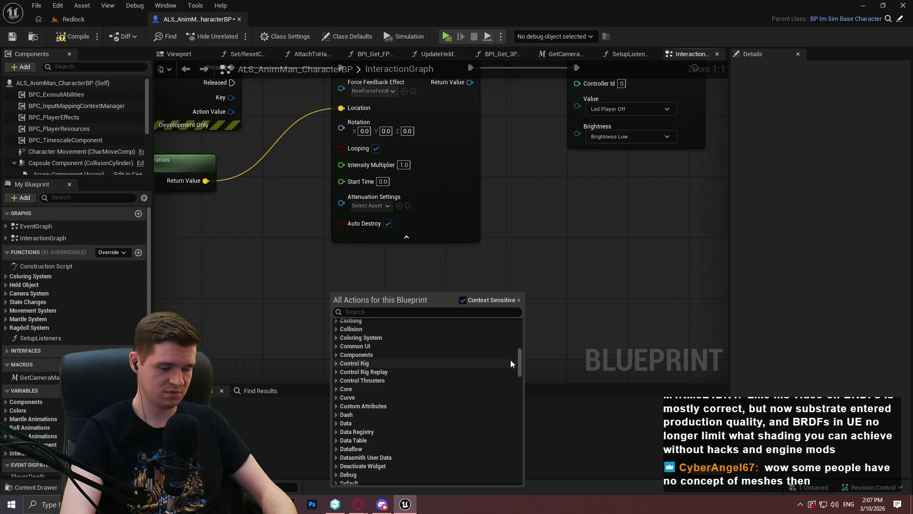
# Add Get Local Player Controller ID and wire it into Player Led's Controller Id
pyautogui.click(471, 313)
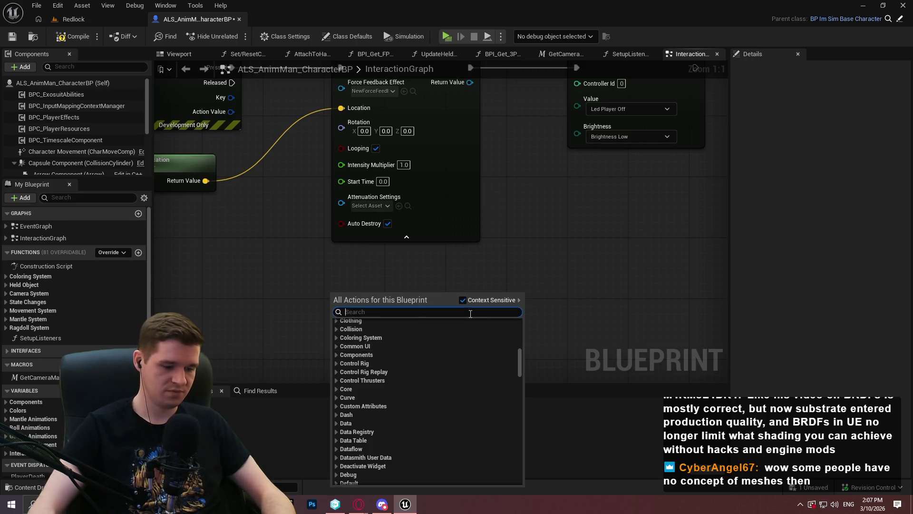
pyautogui.write('controller id')
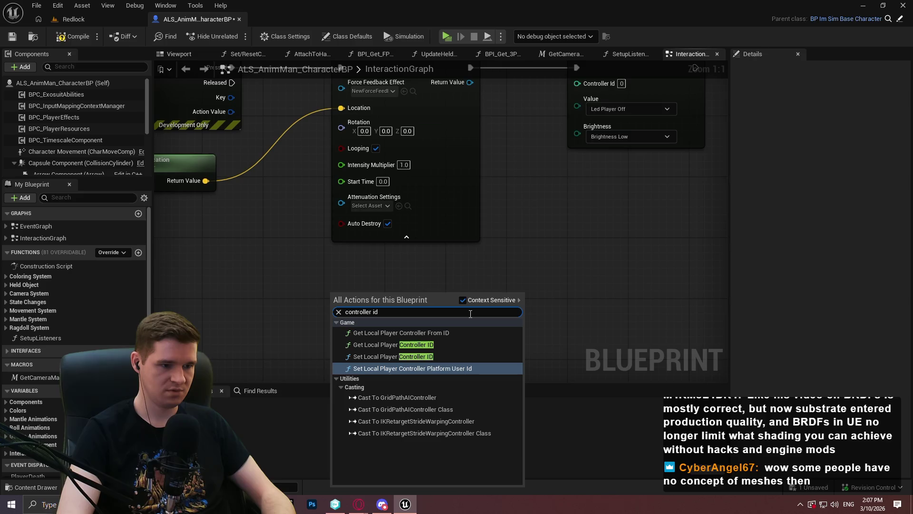
pyautogui.press('Up')
pyautogui.press('Up')
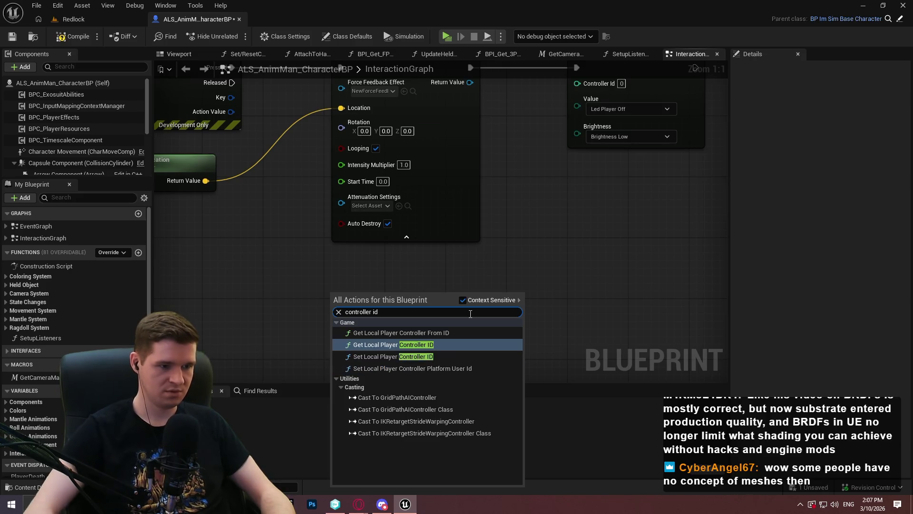
pyautogui.click(415, 344)
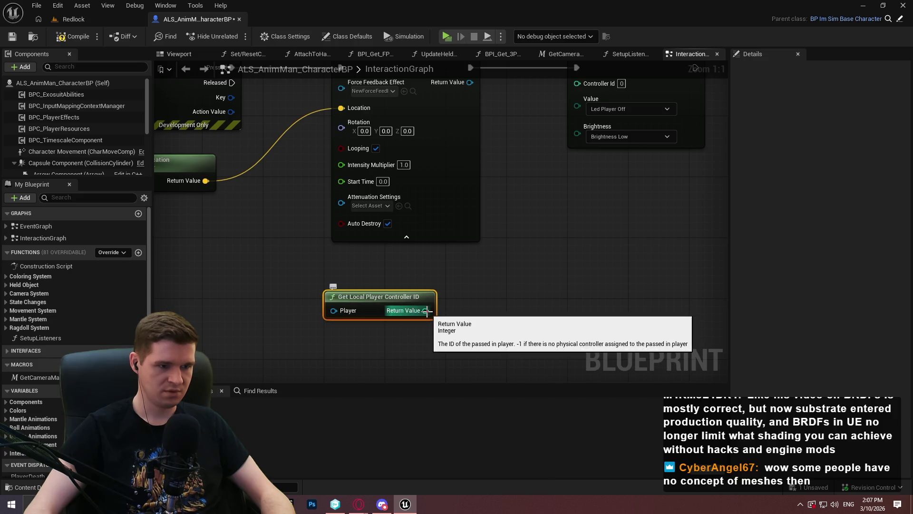
pyautogui.moveTo(426, 310); pyautogui.dragTo(586, 82)
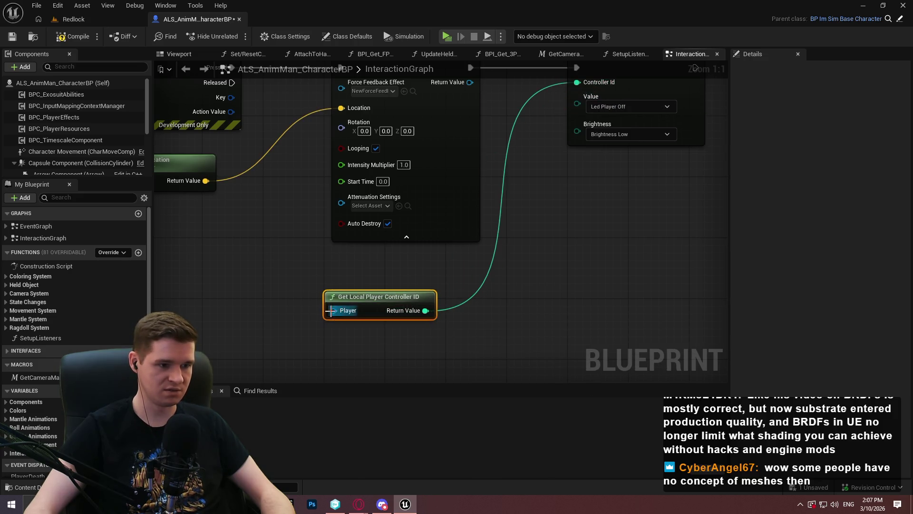
# Feed Get Player Controller into the Player pin and compile the blueprint
pyautogui.moveTo(331, 310); pyautogui.dragTo(249, 307)
pyautogui.write('get player')
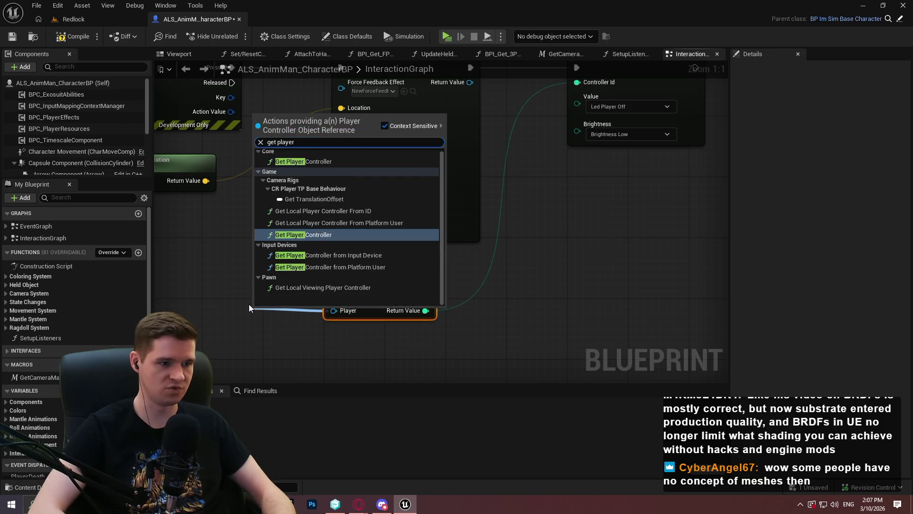
pyautogui.press('Up')
pyautogui.press('Up')
pyautogui.press('Down')
pyautogui.press('Down')
pyautogui.press('Return')
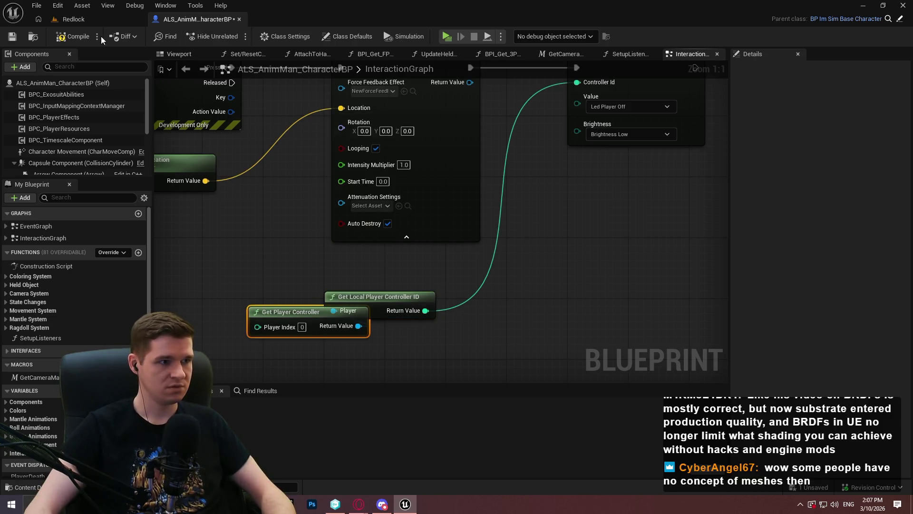
pyautogui.click(70, 38)
pyautogui.moveTo(685, 187); pyautogui.dragTo(618, 300)
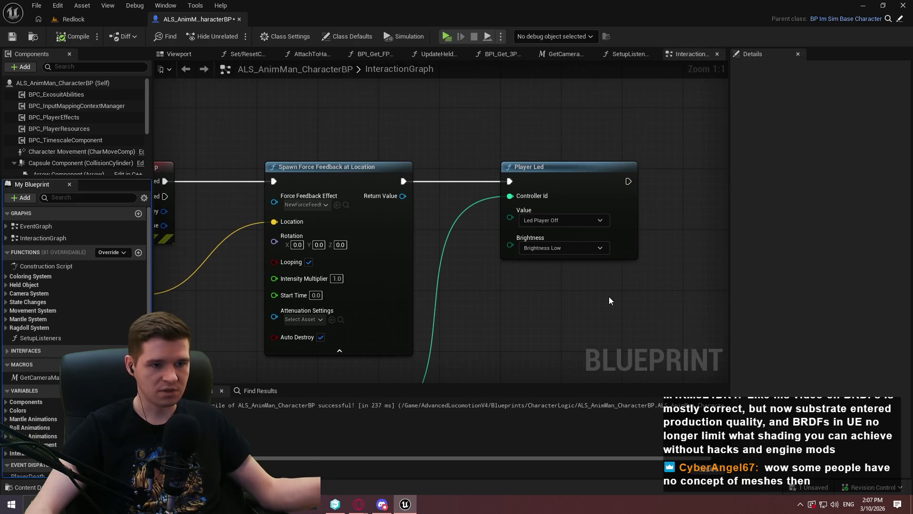
# Test-play the game with Player Led's default settings
pyautogui.click(567, 248)
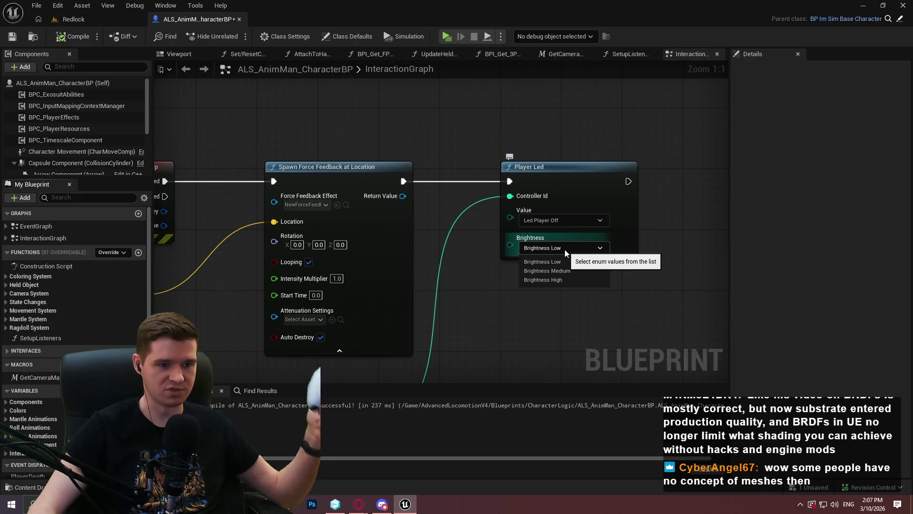
pyautogui.click(566, 253)
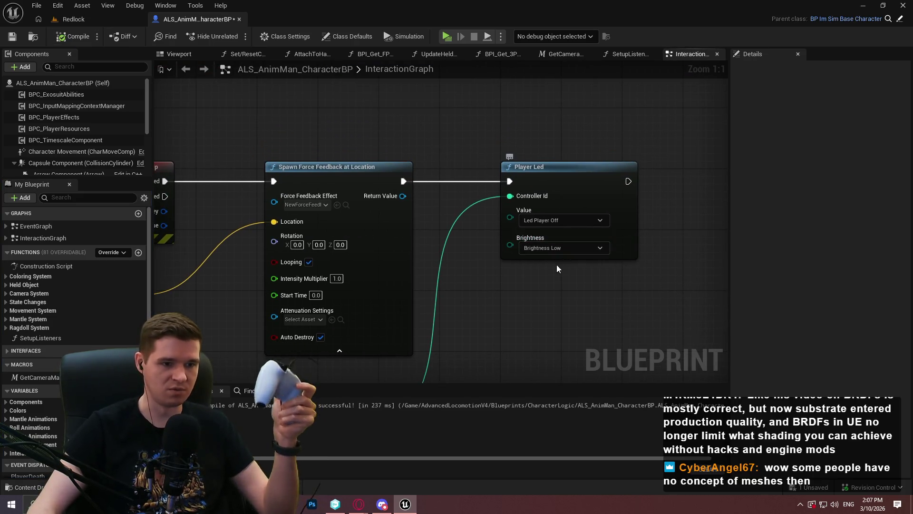
pyautogui.click(451, 39)
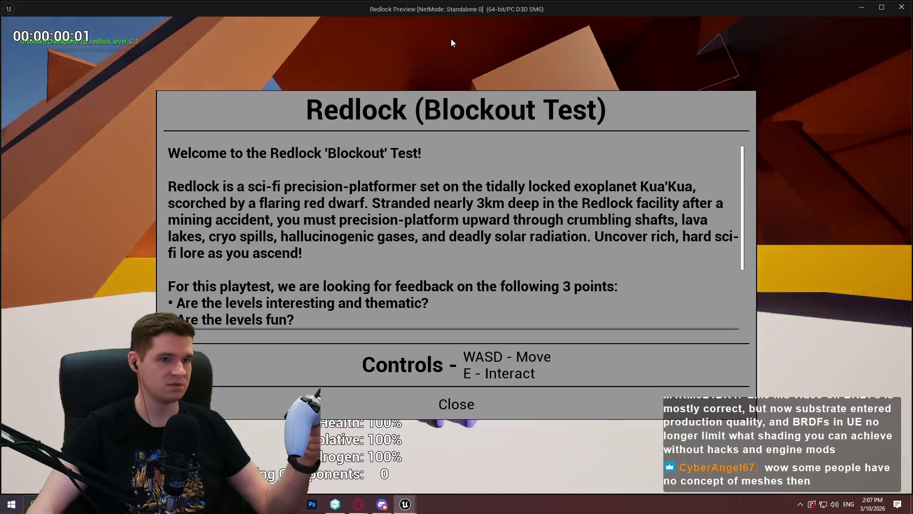
pyautogui.press('Return')
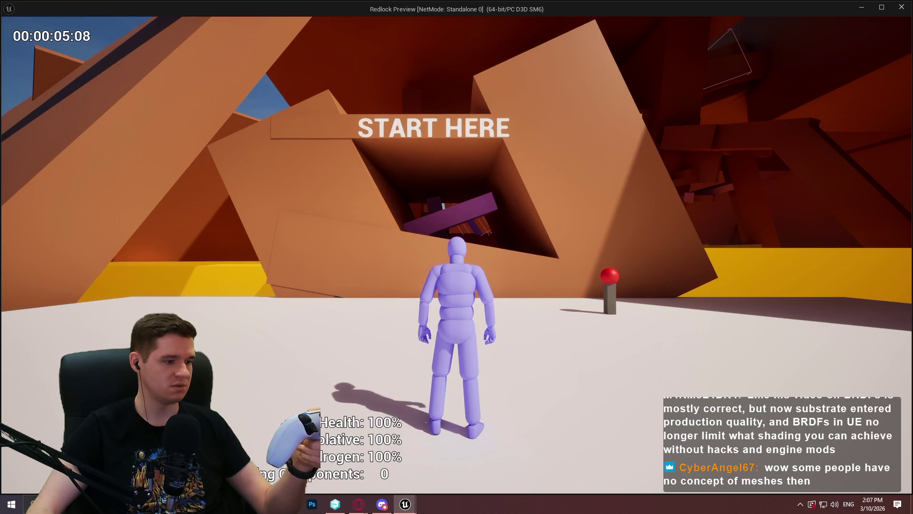
pyautogui.press('Escape')
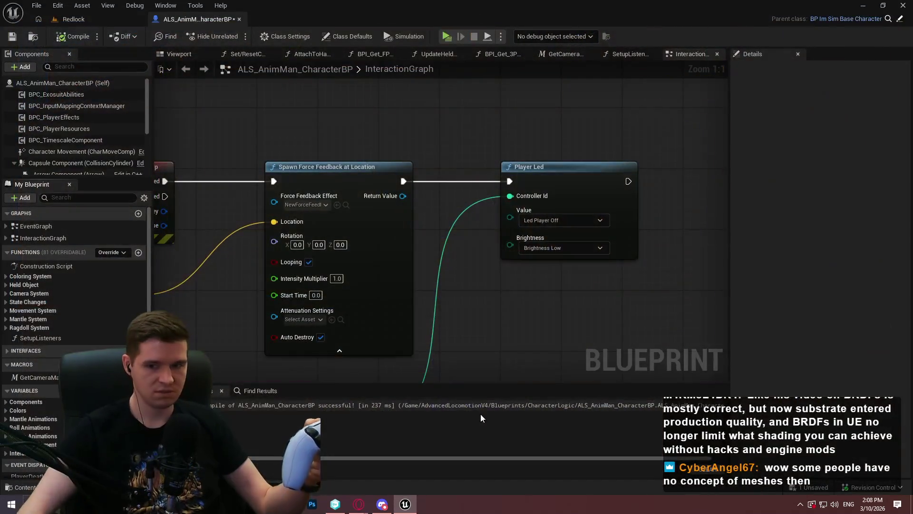
# Set Player Led to Player all led with Brightness High, compile, and test-play
pyautogui.click(570, 221)
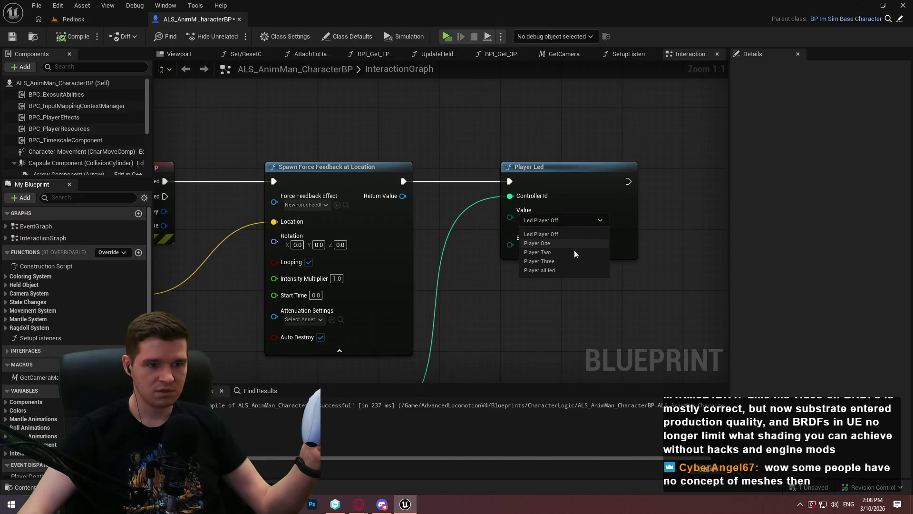
pyautogui.click(565, 270)
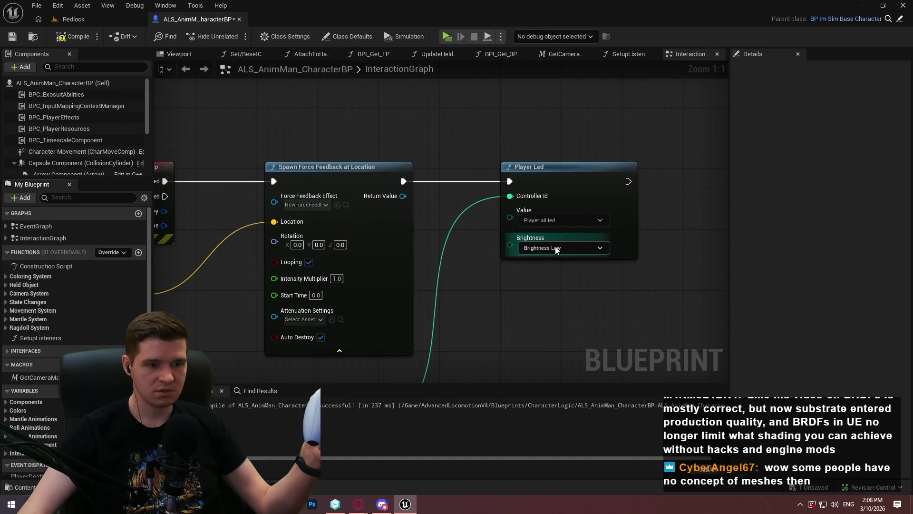
pyautogui.click(571, 247)
pyautogui.click(570, 280)
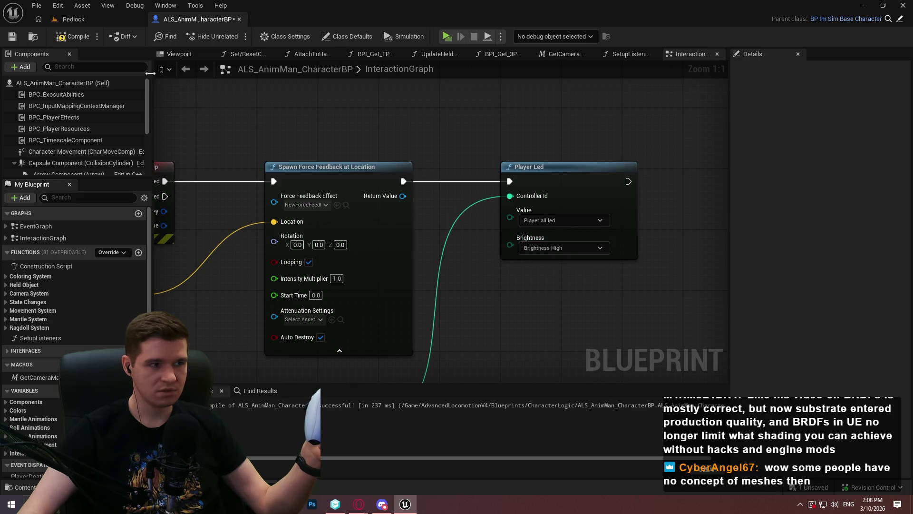
pyautogui.click(71, 38)
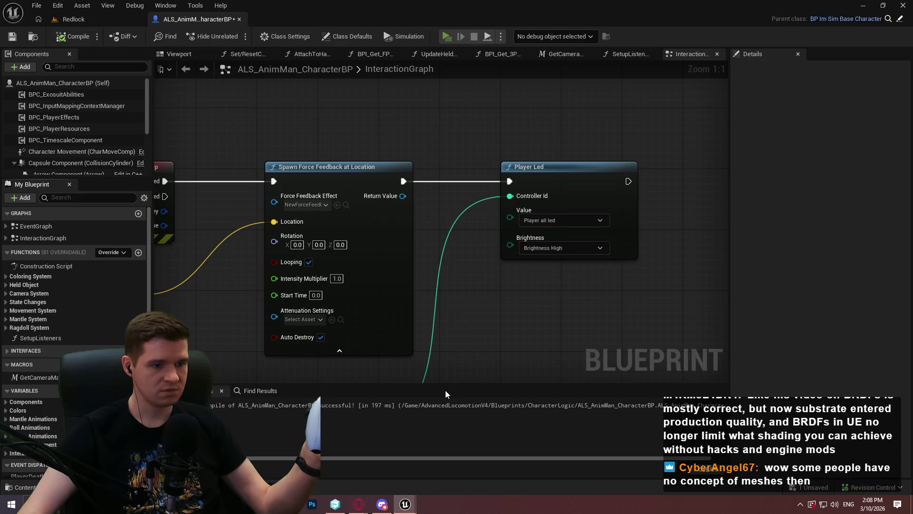
pyautogui.hotkey('alt', 'p')
pyautogui.click(456, 402)
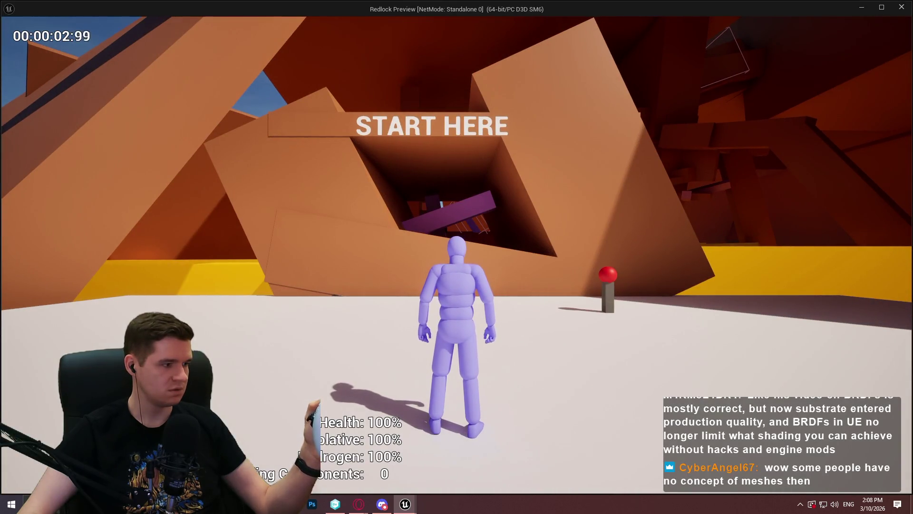
pyautogui.press('Escape')
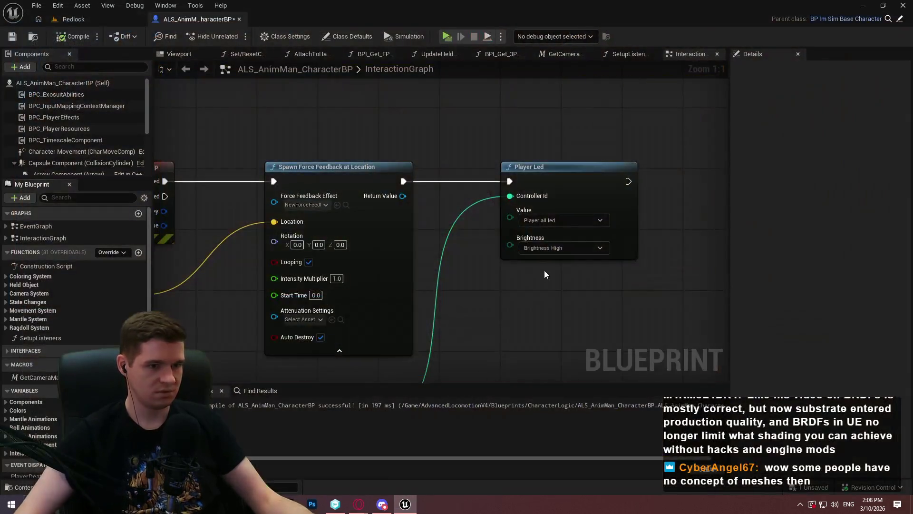
# Disconnect the Controller Id input wire, recompile, and test-play again
pyautogui.keyDown('alt'); pyautogui.click(518, 199); pyautogui.keyUp('alt')
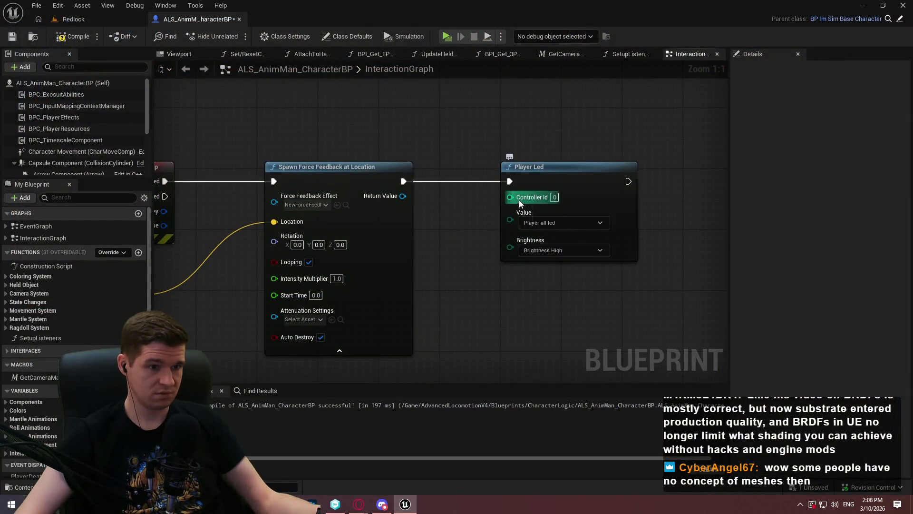
pyautogui.click(74, 37)
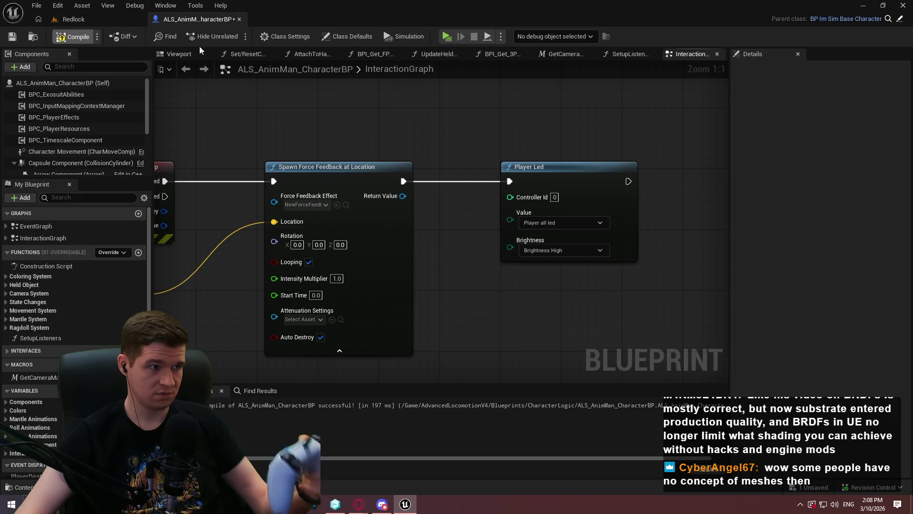
pyautogui.click(447, 36)
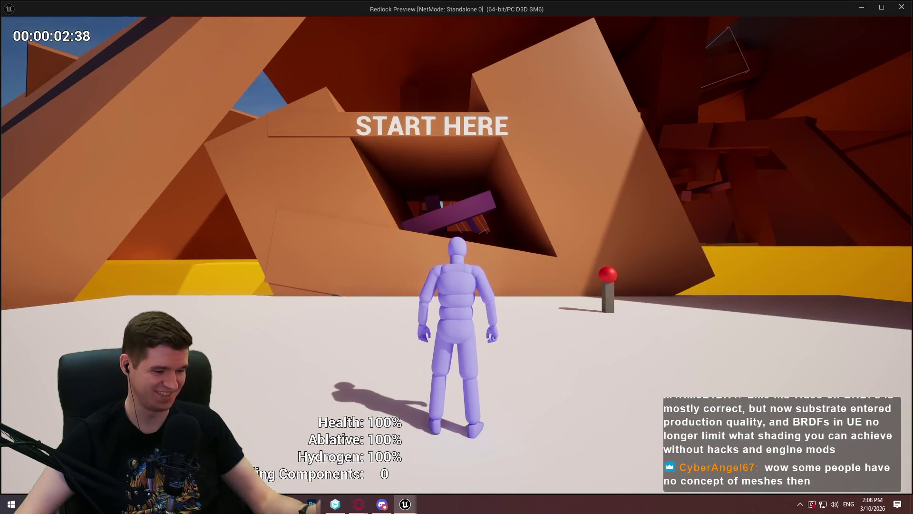
pyautogui.press('Escape')
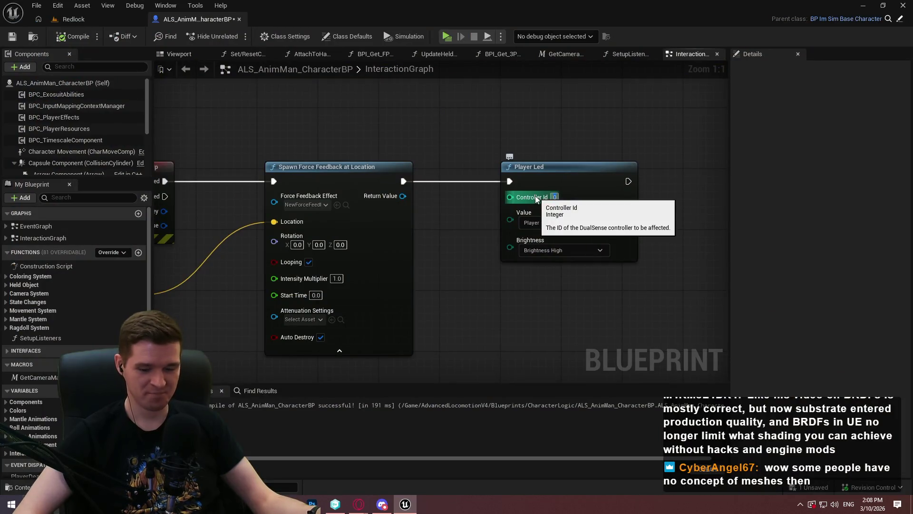
# Set Controller Id to 1, compile with F7, and test-play
pyautogui.write('1')
pyautogui.press('F7')
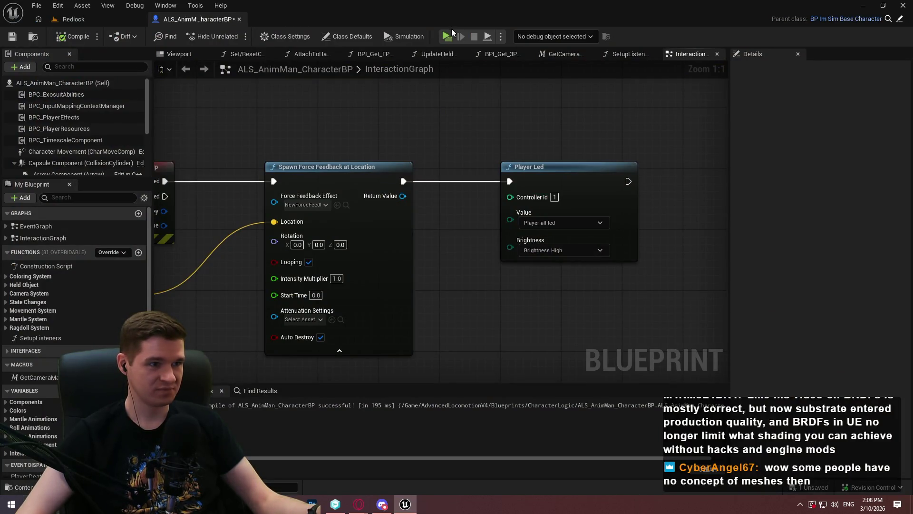
pyautogui.hotkey('alt', 'p')
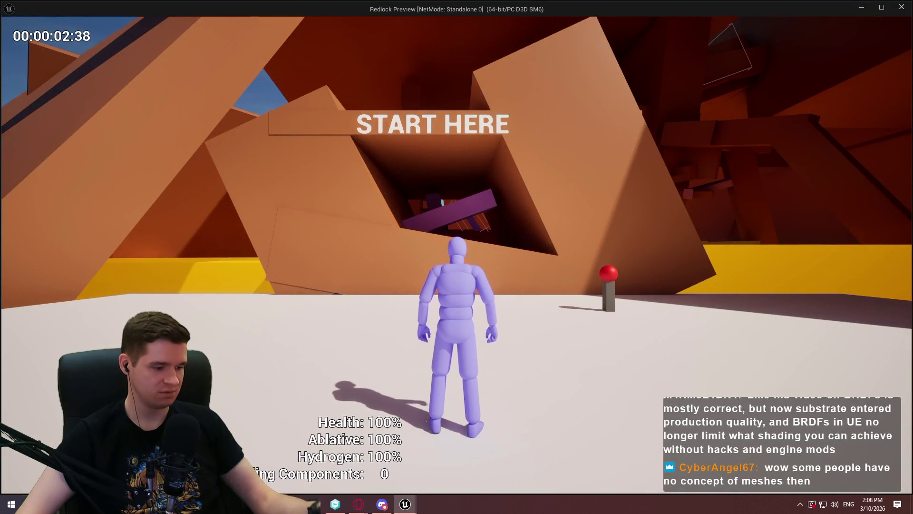
pyautogui.press('Escape')
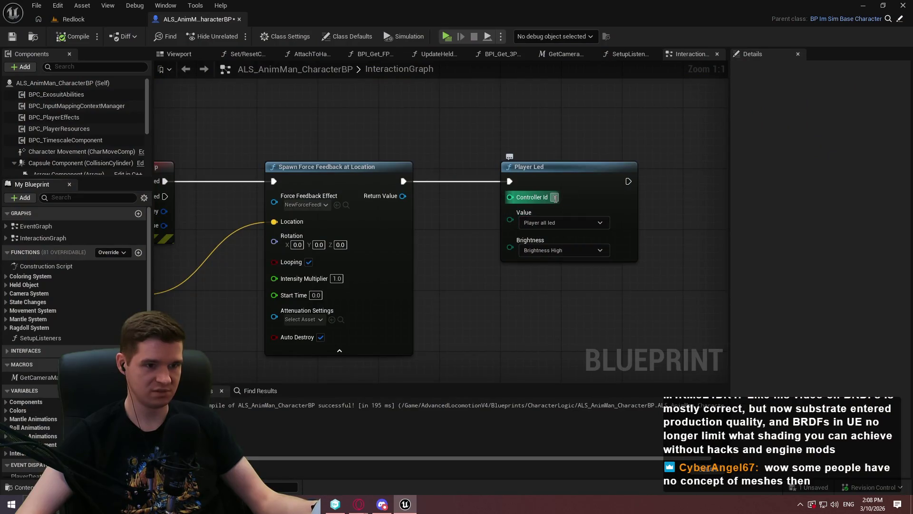
# Set Controller Id to 2, compile, test-play, and return to the Blueprint graph
pyautogui.write('2')
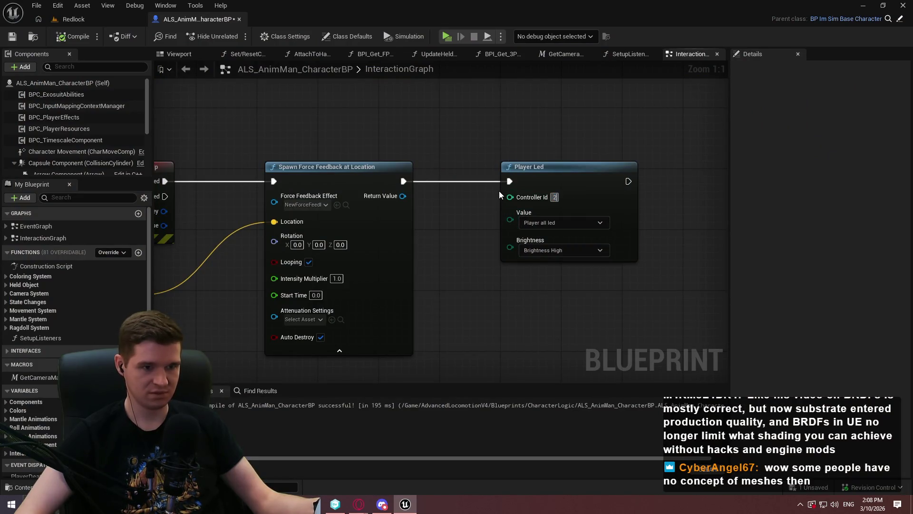
pyautogui.click(74, 36)
pyautogui.click(447, 36)
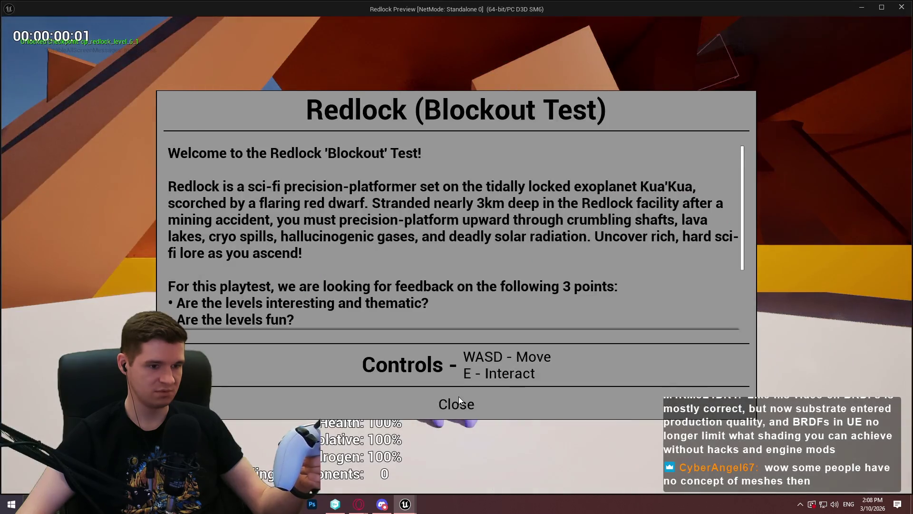
pyautogui.click(460, 401)
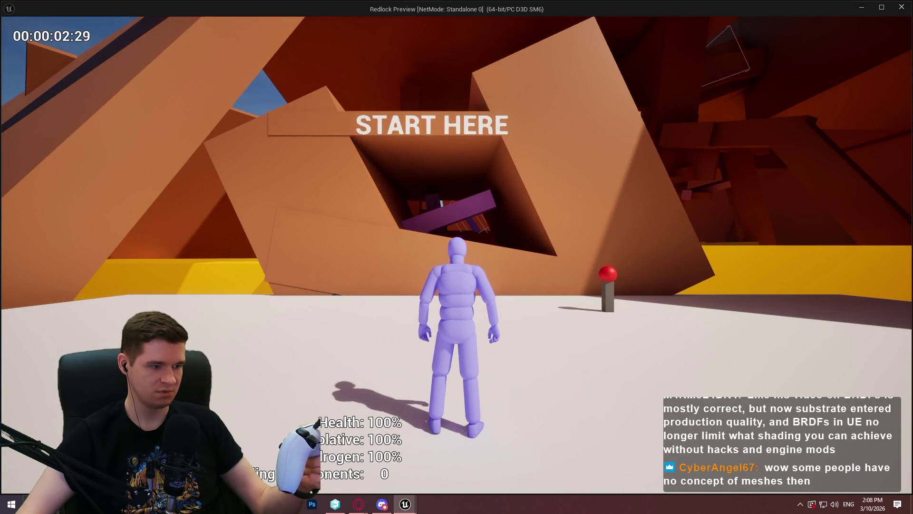
pyautogui.press('Escape')
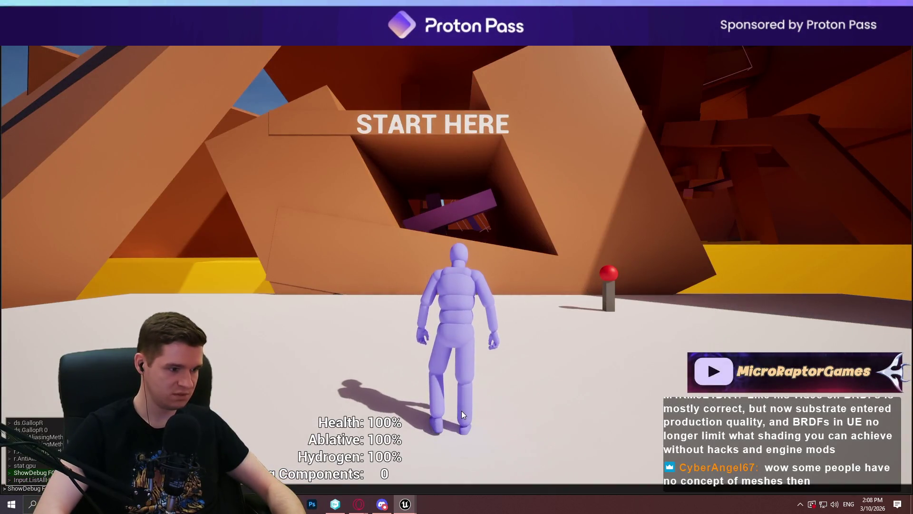
pyautogui.press('Escape')
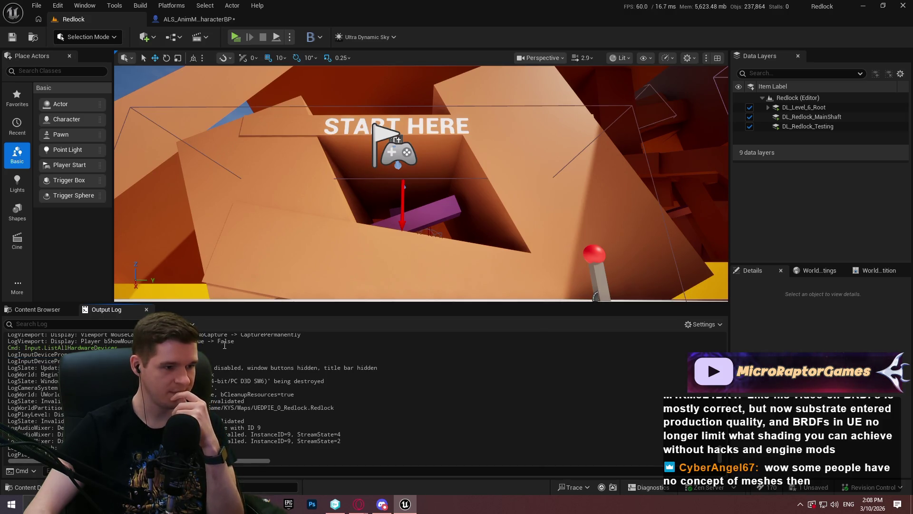
pyautogui.click(195, 19)
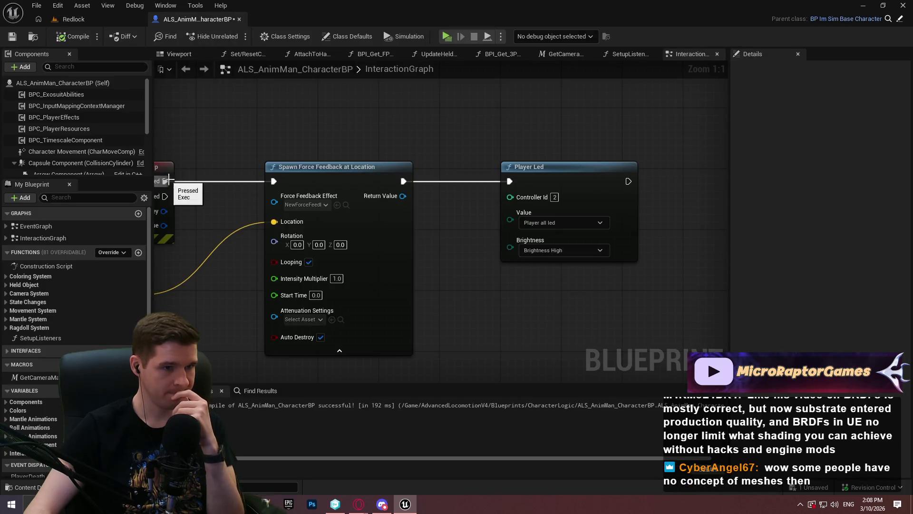
# Add a Print String off D-pad Pressed that prints the local player controller ID
pyautogui.moveTo(167, 180); pyautogui.dragTo(431, 277)
pyautogui.write('print')
pyautogui.press('Return')
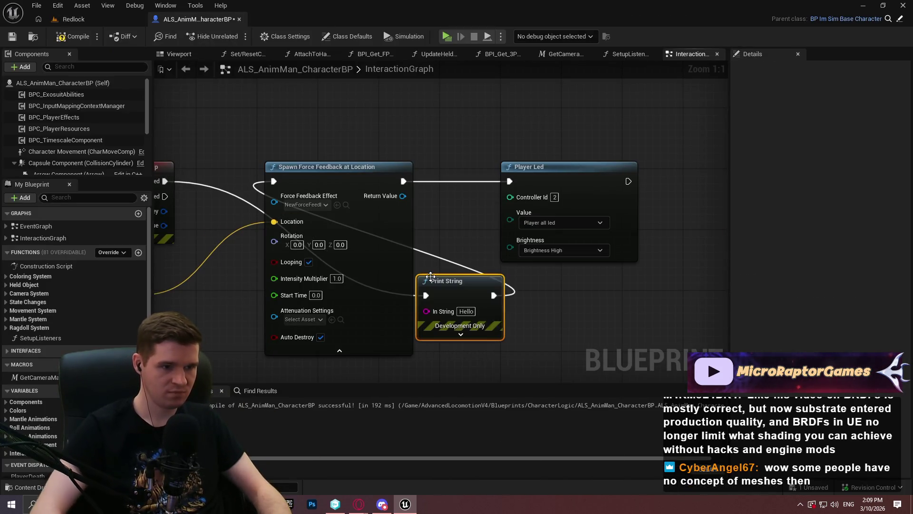
pyautogui.moveTo(458, 317); pyautogui.dragTo(497, 243)
pyautogui.moveTo(397, 350)
pyautogui.mouseDown()
pyautogui.moveTo(475, 242)
pyautogui.moveTo(465, 237)
pyautogui.mouseUp()
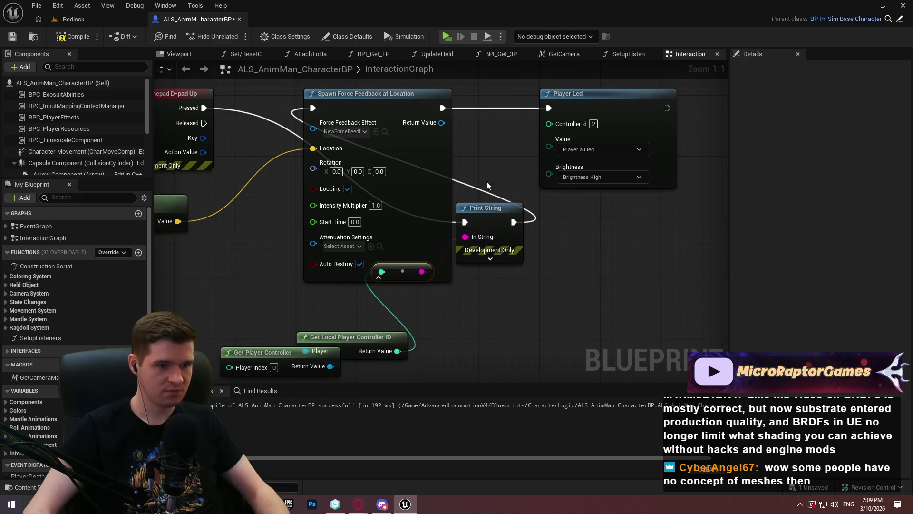
# Test-play the game to read the printed controller ID
pyautogui.click(447, 36)
pyautogui.click(460, 413)
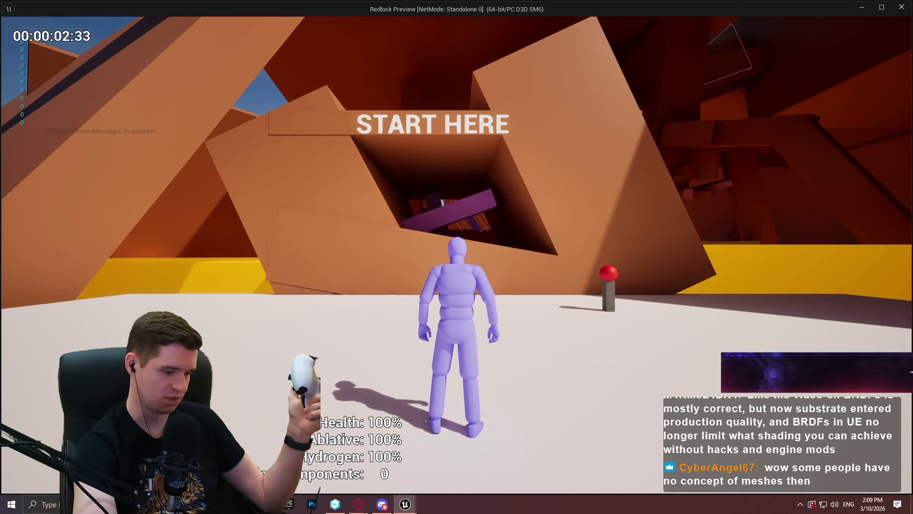
pyautogui.press('Escape')
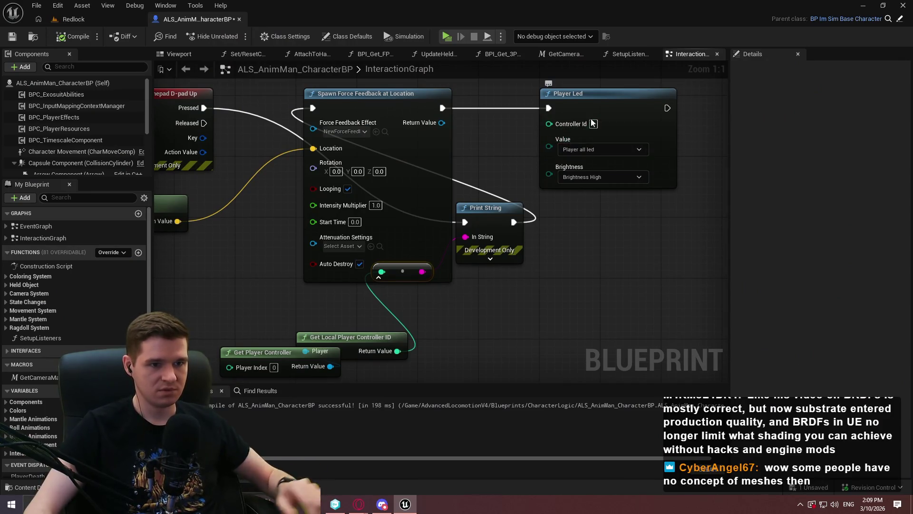
# Set the Player Led node's value to Led Player Off
pyautogui.click(599, 179)
pyautogui.click(587, 149)
pyautogui.click(587, 149)
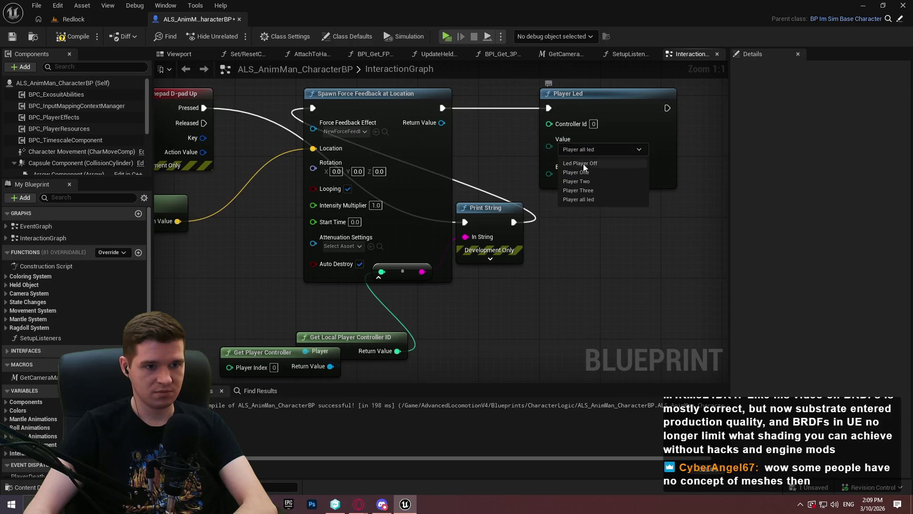
pyautogui.click(583, 164)
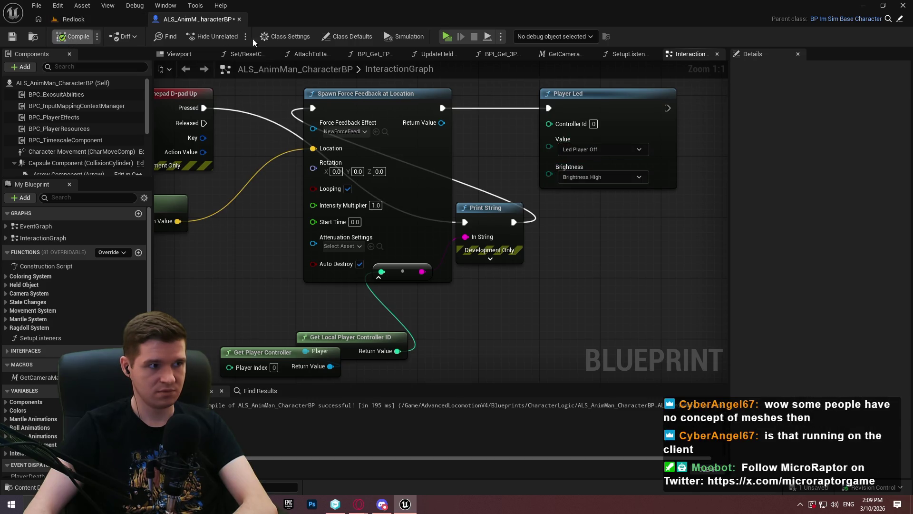
# Test-play the change, dismiss the welcome dialog, stop with Esc, and return to Redlock
pyautogui.click(447, 41)
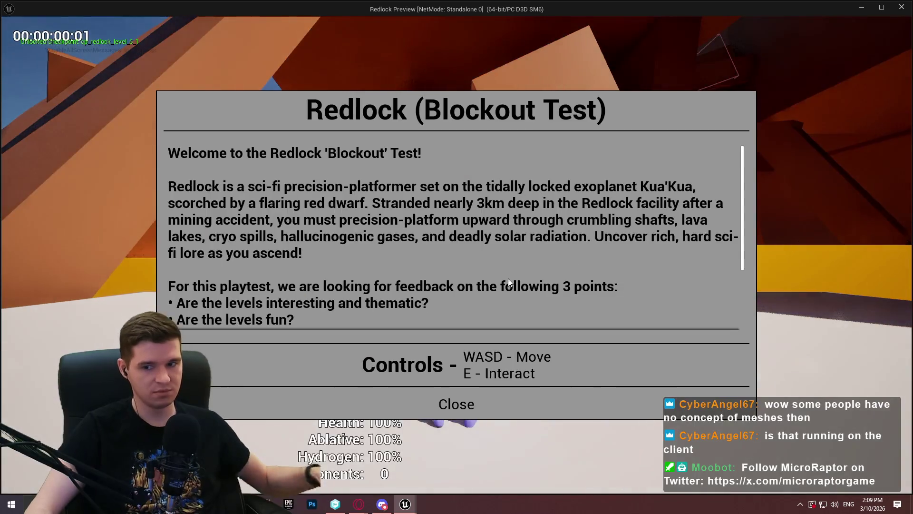
pyautogui.click(454, 404)
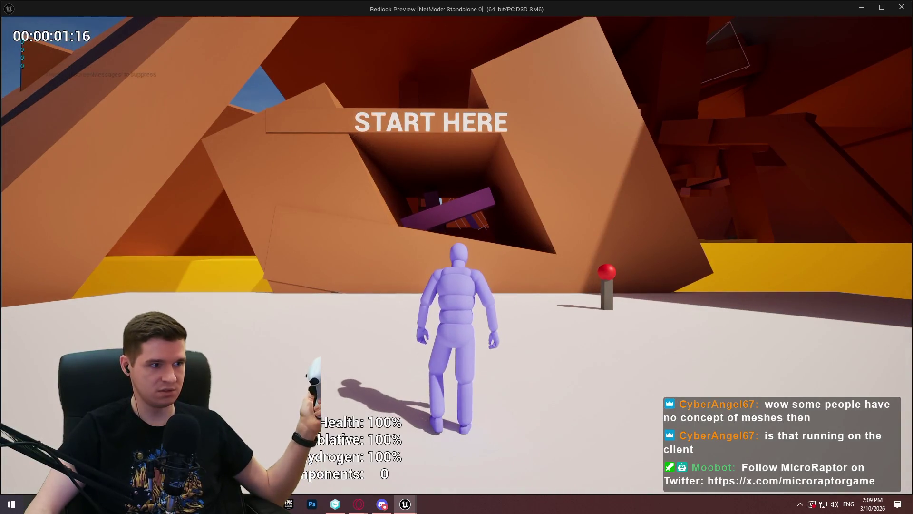
pyautogui.press('Escape')
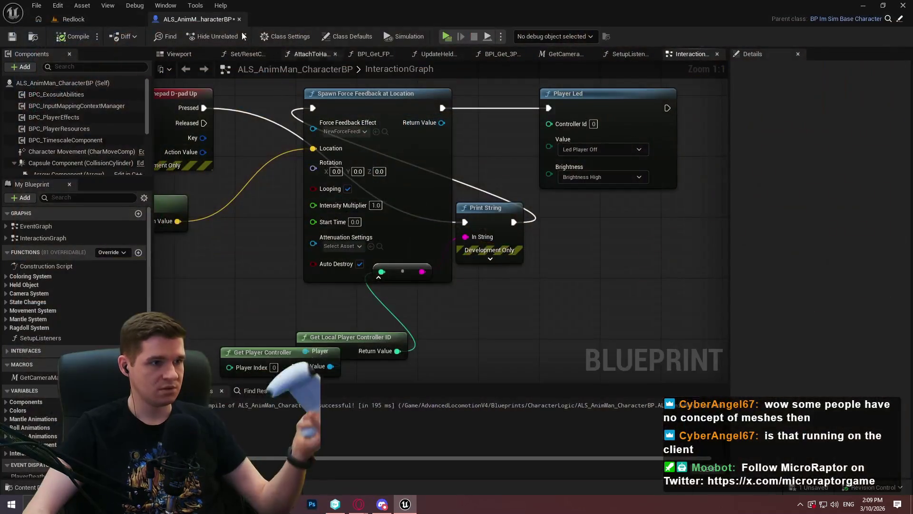
pyautogui.click(124, 22)
# Save the character Blueprint and launch a Standalone Game session
pyautogui.click(290, 37)
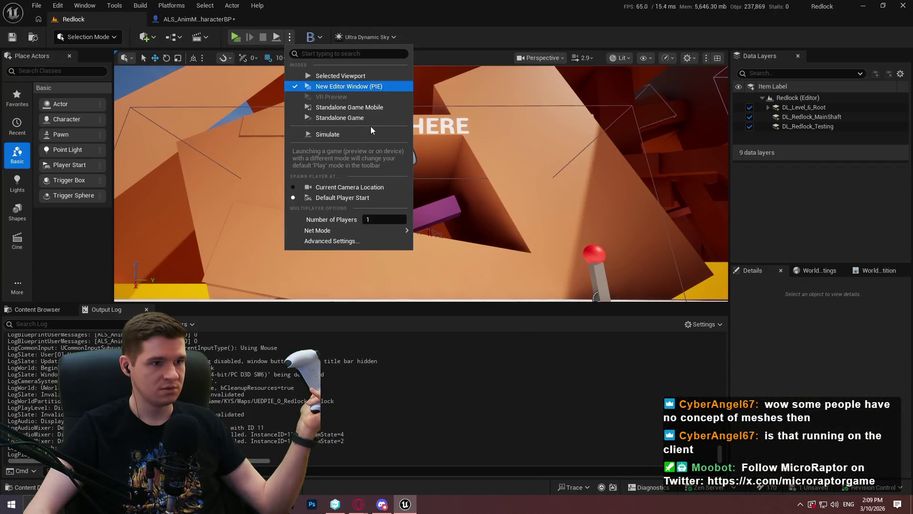
pyautogui.click(361, 118)
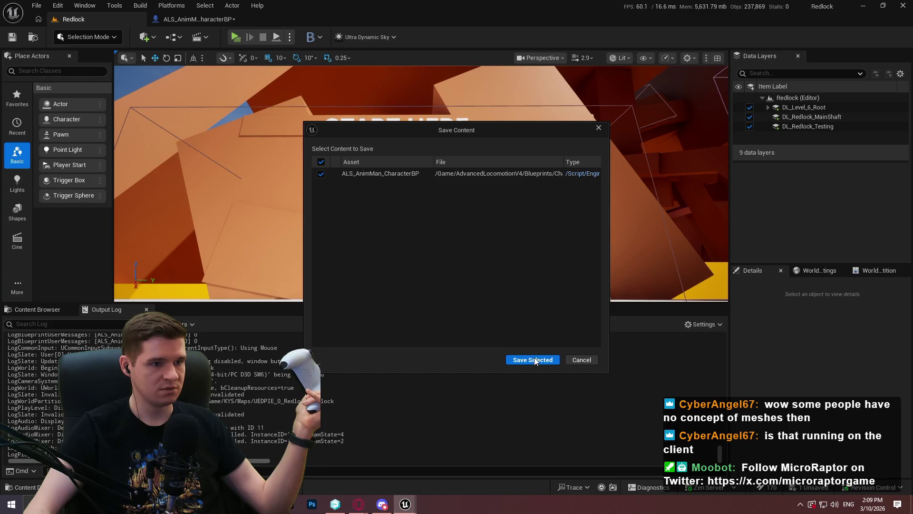
pyautogui.click(555, 363)
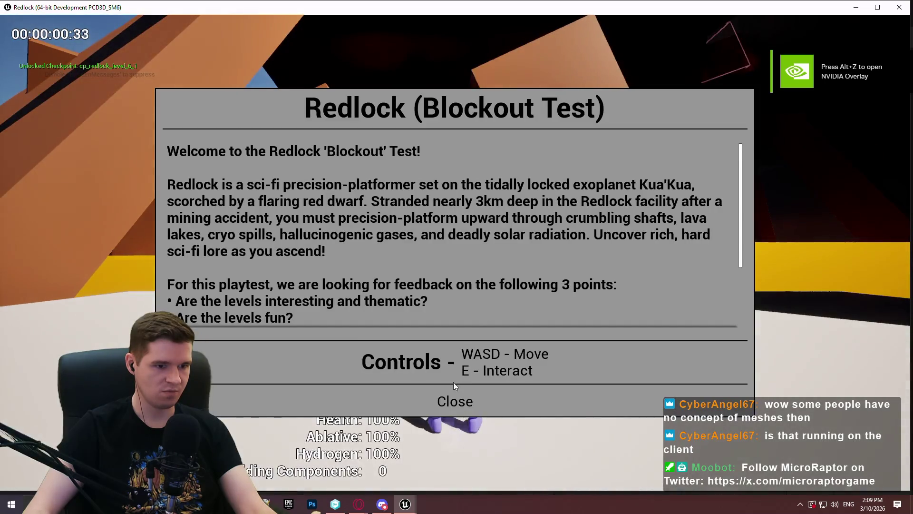
# Dismiss the welcome dialog, close the standalone game, and return to ALS_AnimMan_CharacterBP
pyautogui.click(454, 400)
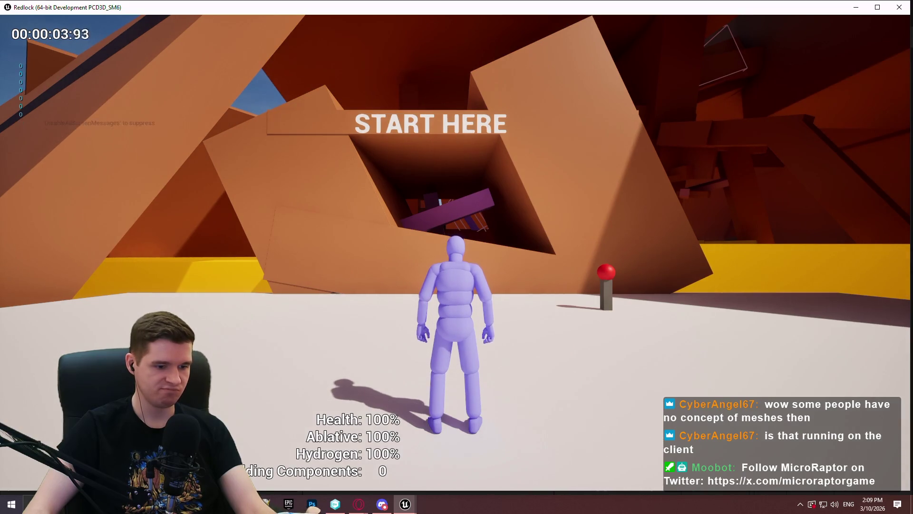
pyautogui.press('Escape')
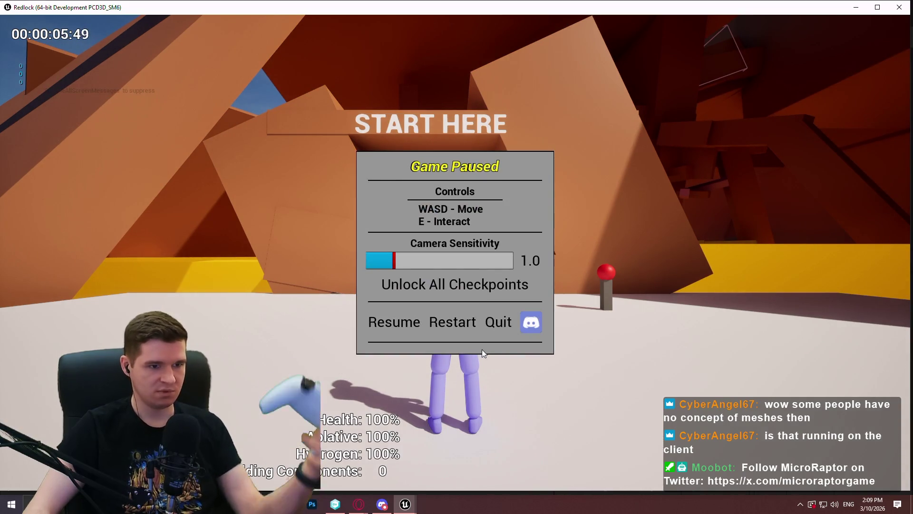
pyautogui.click(899, 7)
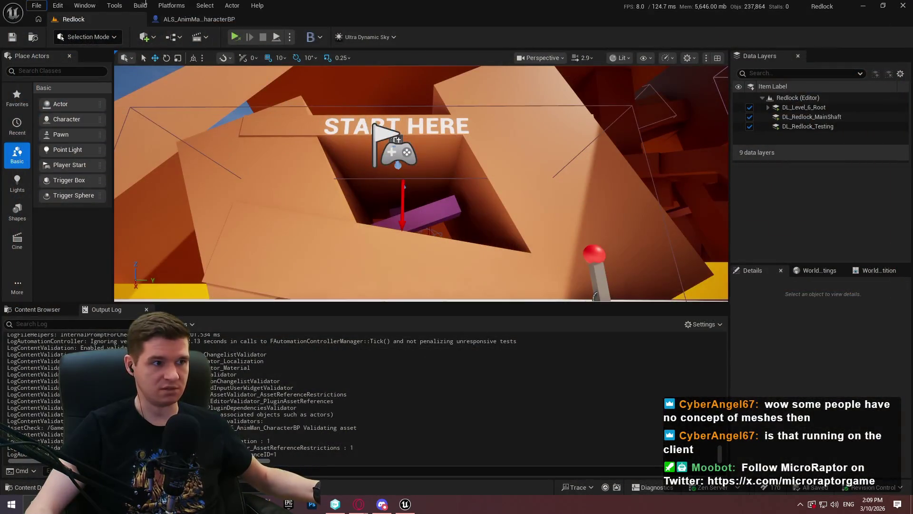
pyautogui.click(204, 19)
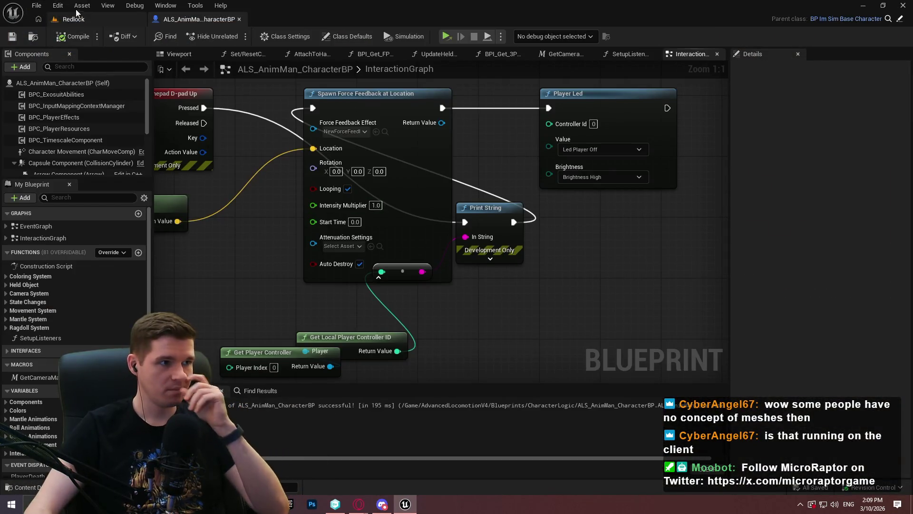
# Disable the XInput Device plugin, found by searching 'input', and restart the editor
pyautogui.click(57, 6)
pyautogui.click(121, 133)
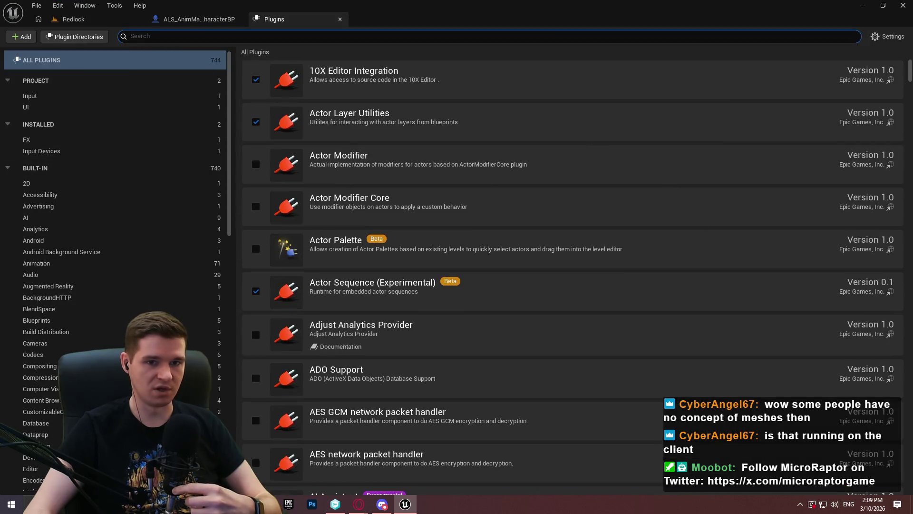
pyautogui.moveTo(910, 68)
pyautogui.mouseDown()
pyautogui.moveTo(904, 457)
pyautogui.moveTo(885, 480)
pyautogui.moveTo(863, 473)
pyautogui.mouseUp()
pyautogui.click(151, 36)
pyautogui.write('i')
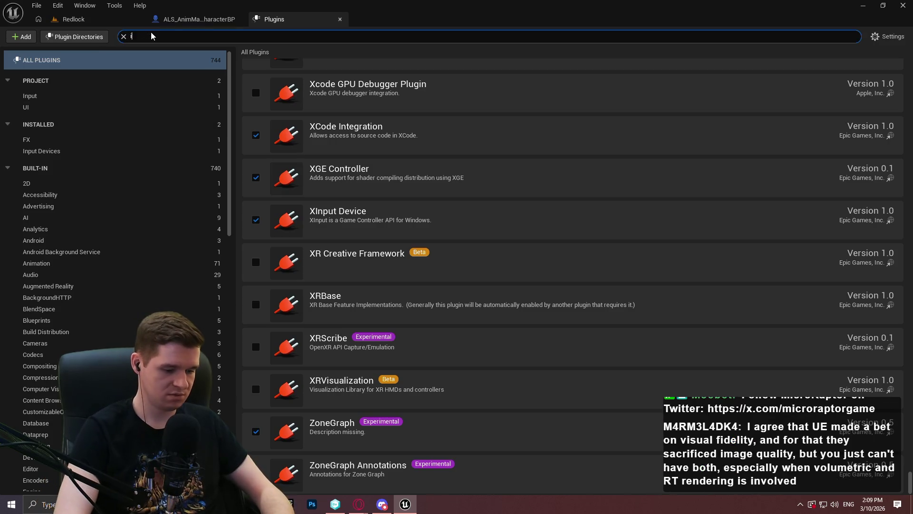
pyautogui.write('nput')
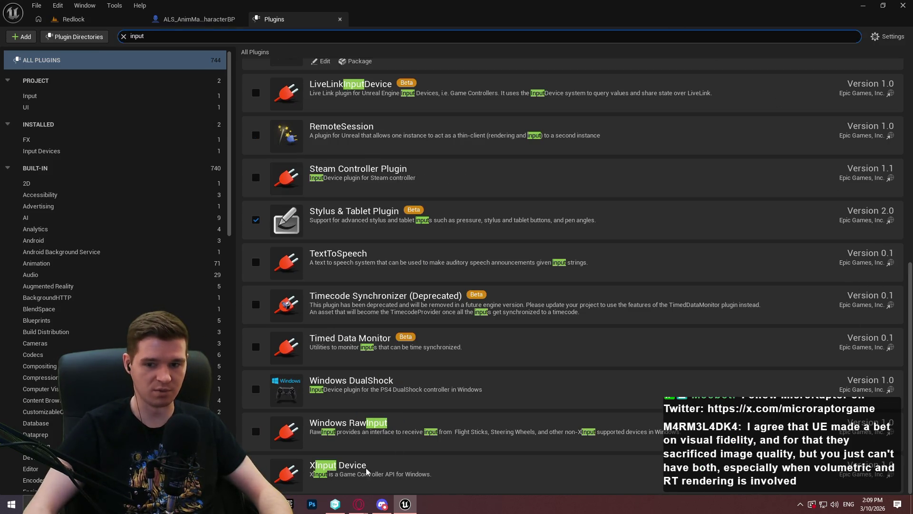
pyautogui.click(256, 471)
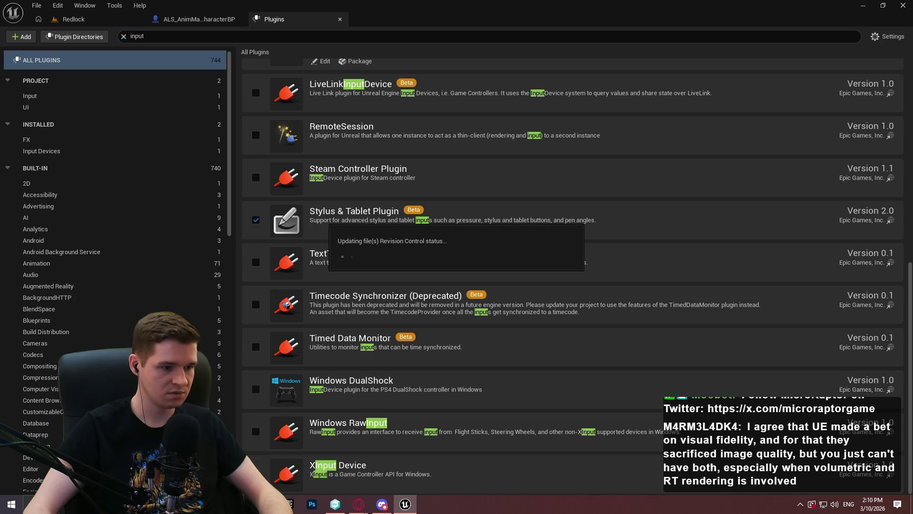
pyautogui.click(865, 474)
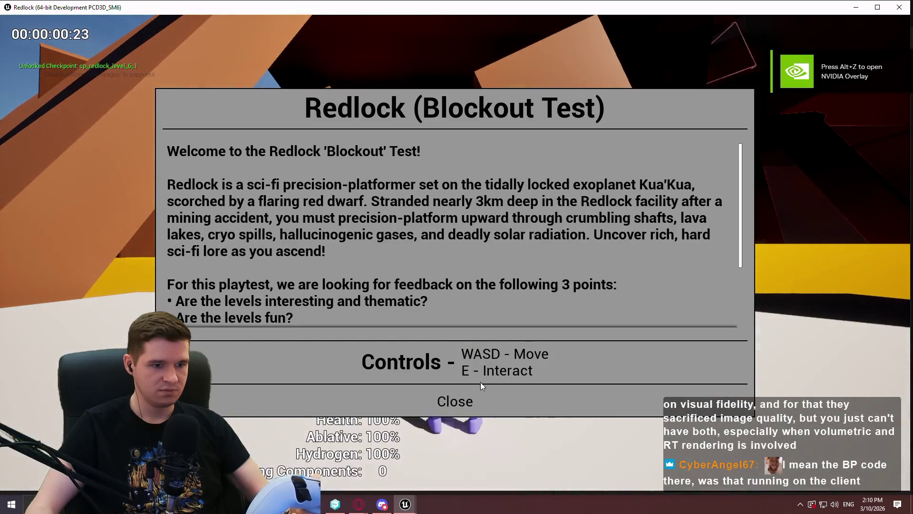
# Dismiss the welcome dialog, close the test game window, and return to the editor tabs
pyautogui.click(480, 397)
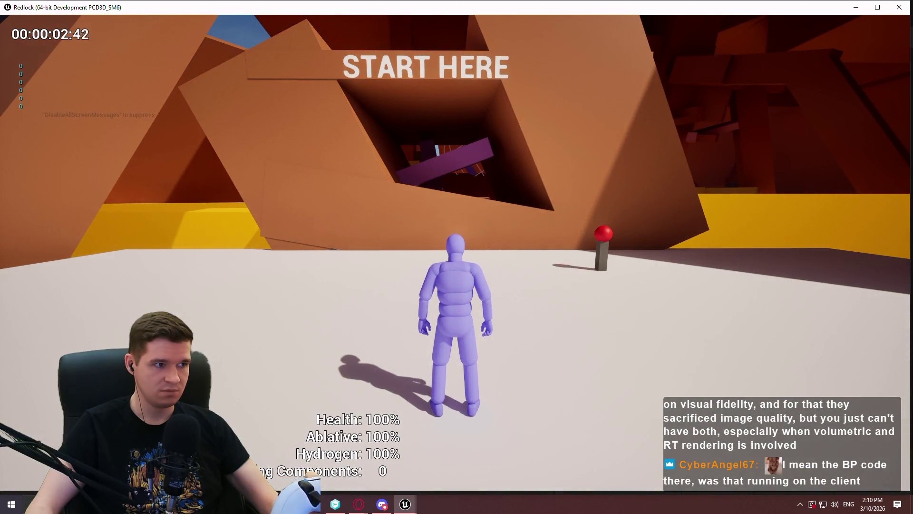
pyautogui.press('Escape')
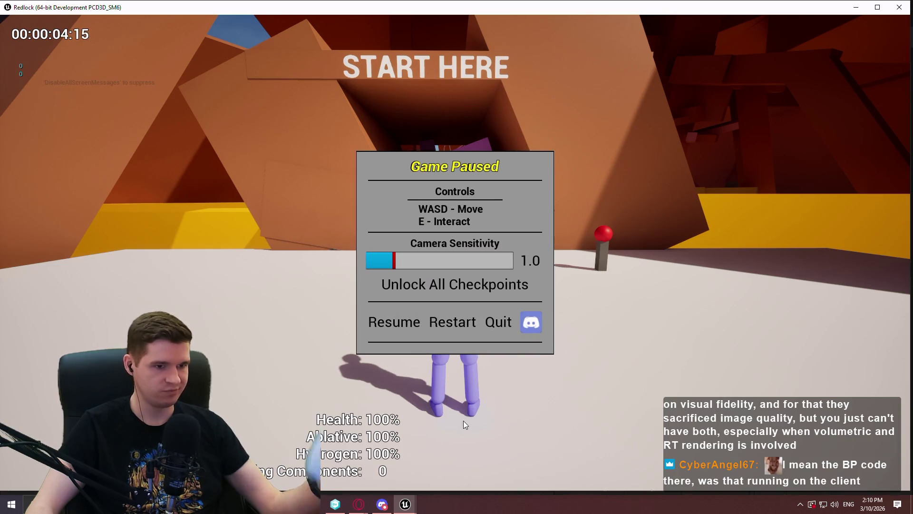
pyautogui.click(900, 8)
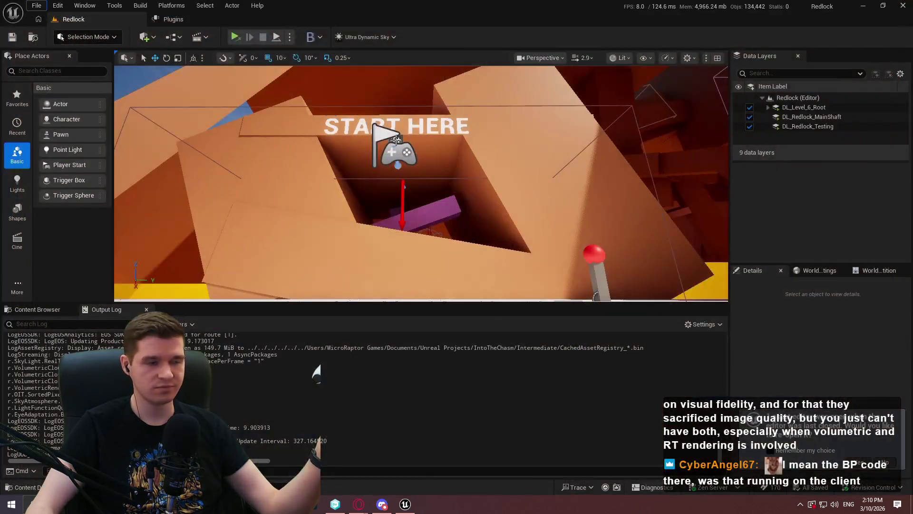
pyautogui.click(158, 18)
pyautogui.click(125, 24)
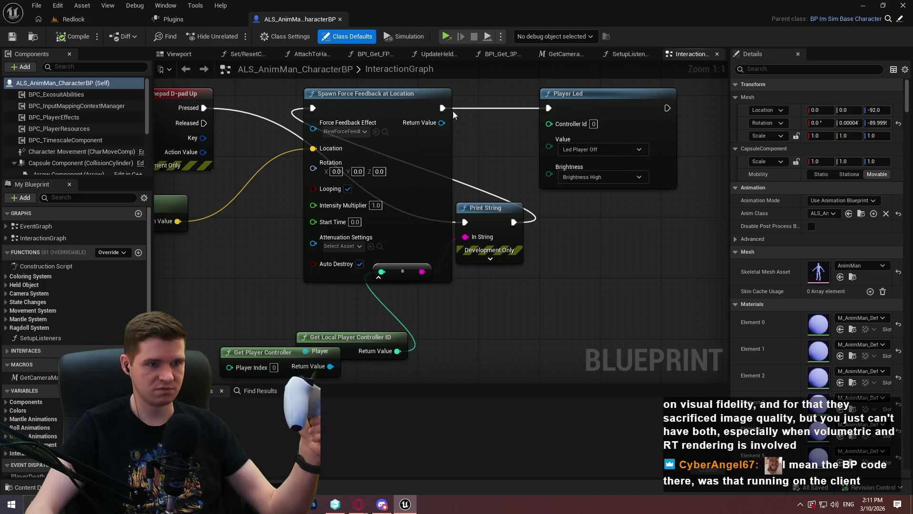
# Add a Lightbar node after Player Led and try a Make Color node for its colour
pyautogui.moveTo(667, 108); pyautogui.dragTo(629, 266)
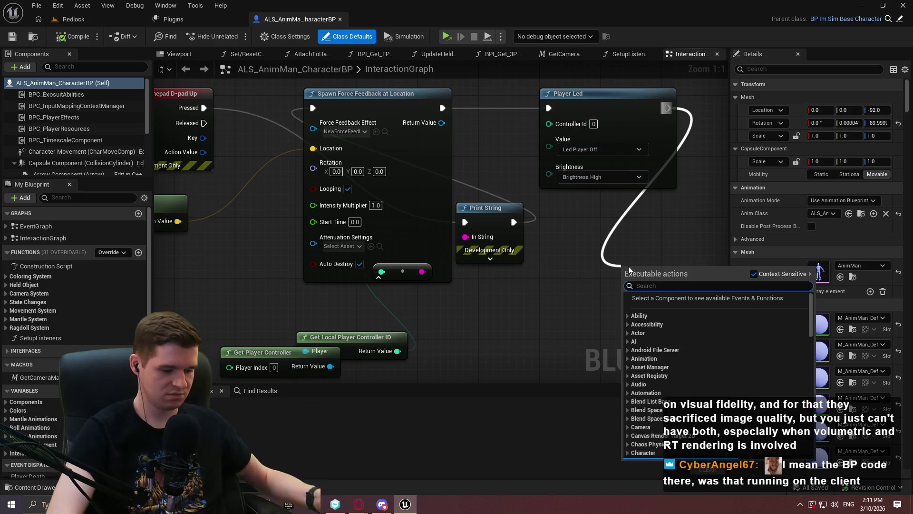
pyautogui.write('lightb')
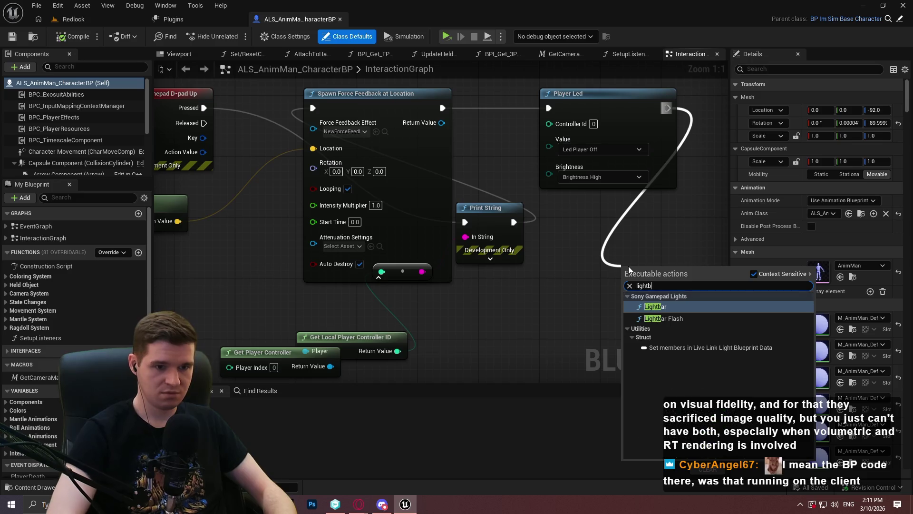
pyautogui.press('Return')
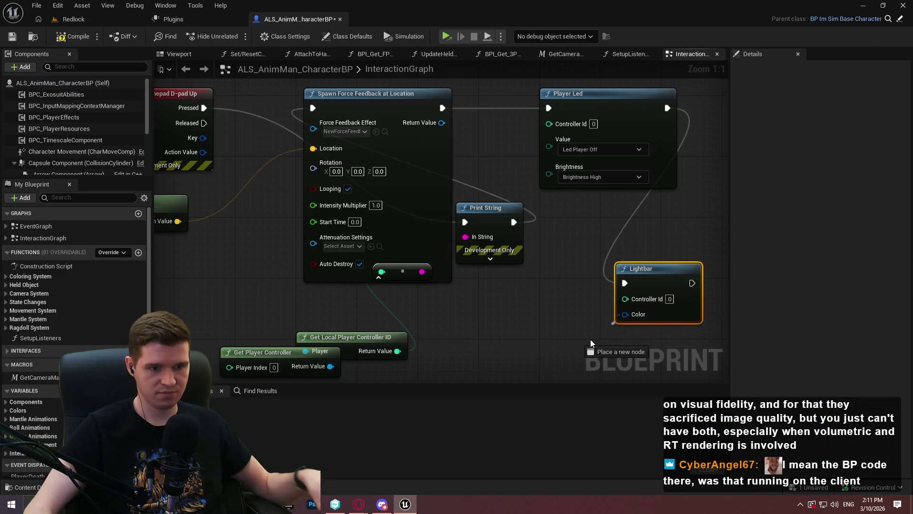
pyautogui.moveTo(591, 343); pyautogui.dragTo(591, 340)
pyautogui.write('mak')
pyautogui.click(641, 186)
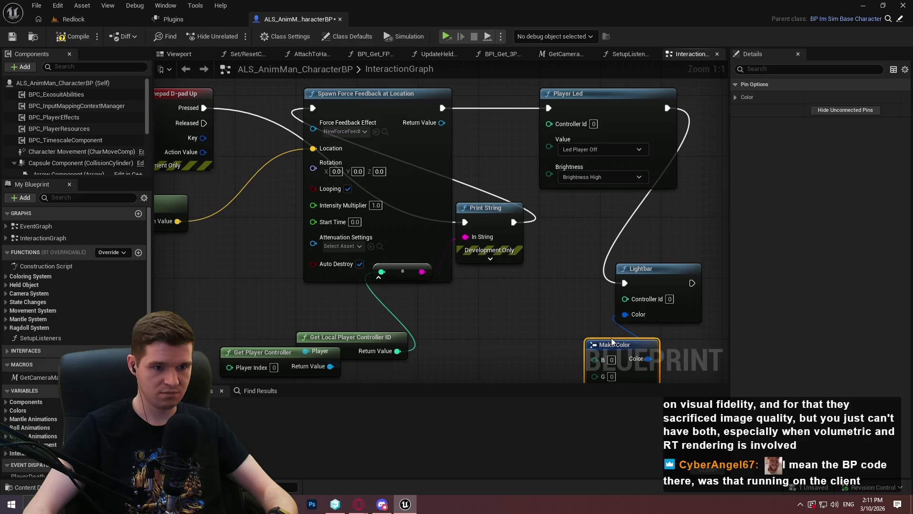
pyautogui.moveTo(618, 344); pyautogui.dragTo(542, 307)
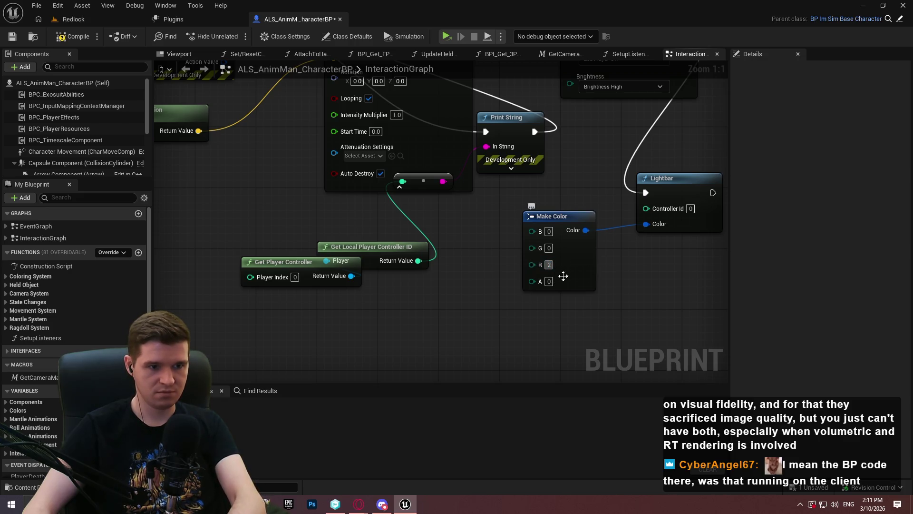
pyautogui.write('55')
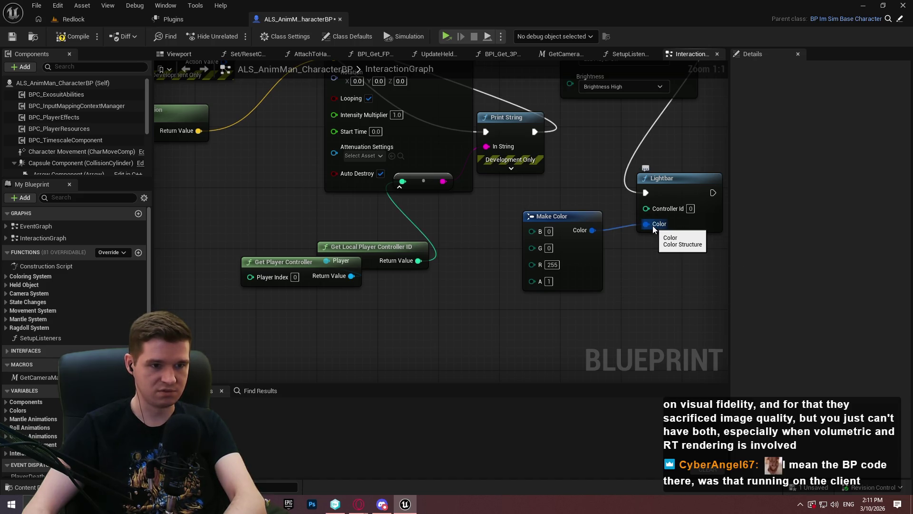
# Connect a To Color (LinearColor) conversion into the Lightbar's Color input
pyautogui.moveTo(655, 229)
pyautogui.mouseDown()
pyautogui.moveTo(545, 272)
pyautogui.moveTo(641, 267)
pyautogui.moveTo(600, 327)
pyautogui.moveTo(566, 321)
pyautogui.mouseUp()
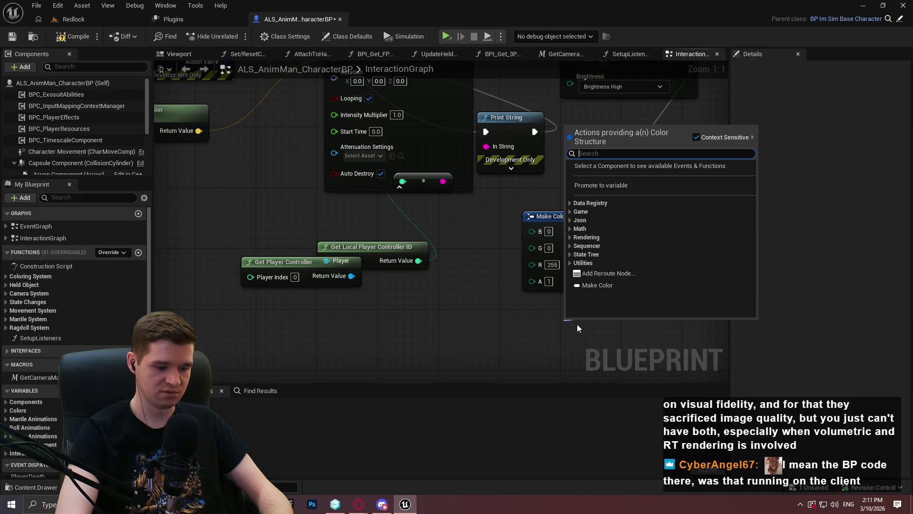
pyautogui.write('color')
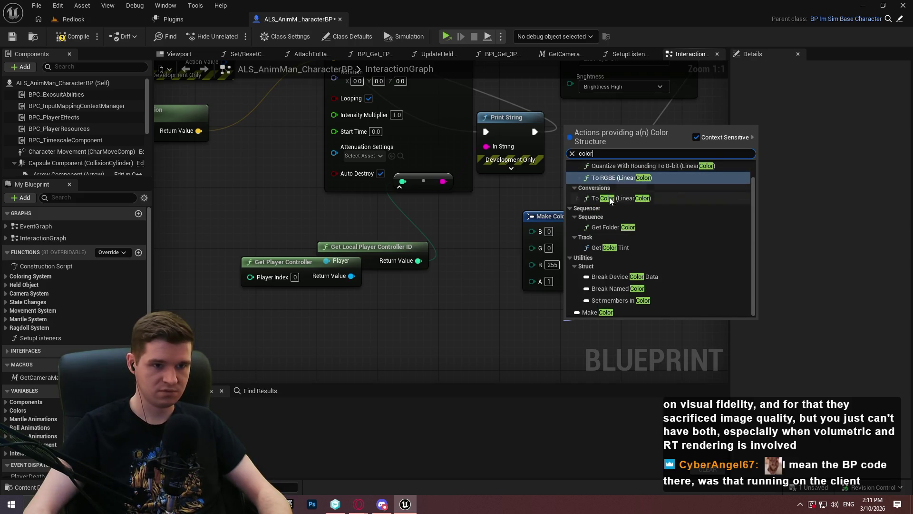
pyautogui.click(610, 200)
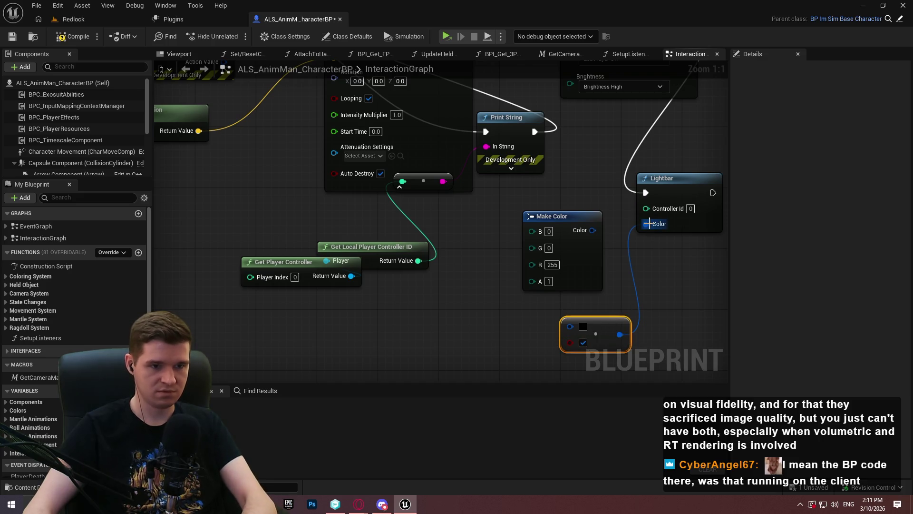
pyautogui.press('Delete')
pyautogui.moveTo(650, 224); pyautogui.dragTo(612, 310)
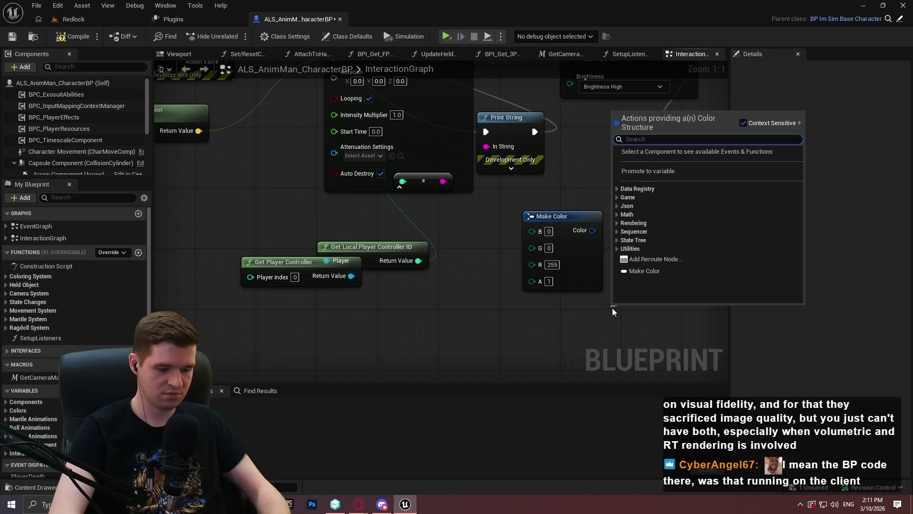
pyautogui.write('color')
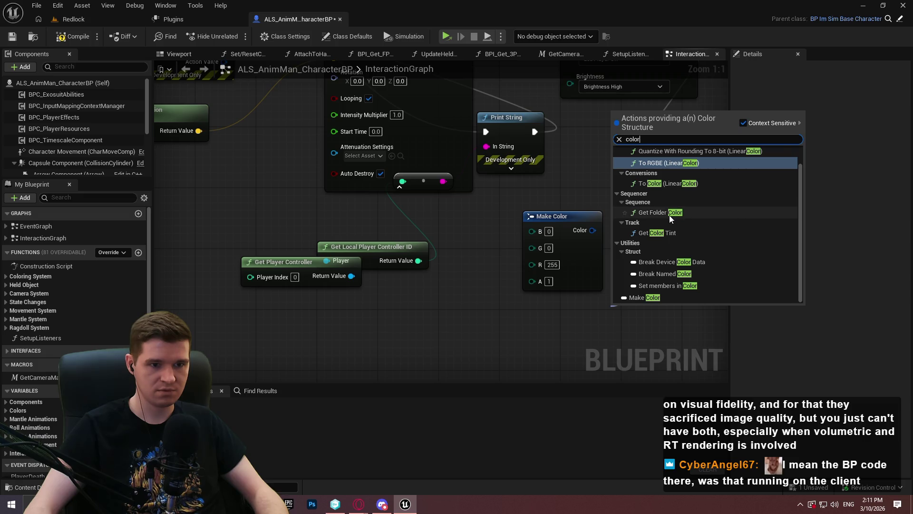
pyautogui.click(668, 184)
# Remove the extra Make Color node, set the conversion colour to red, and compile
pyautogui.moveTo(616, 312); pyautogui.dragTo(523, 319)
pyautogui.write('mak')
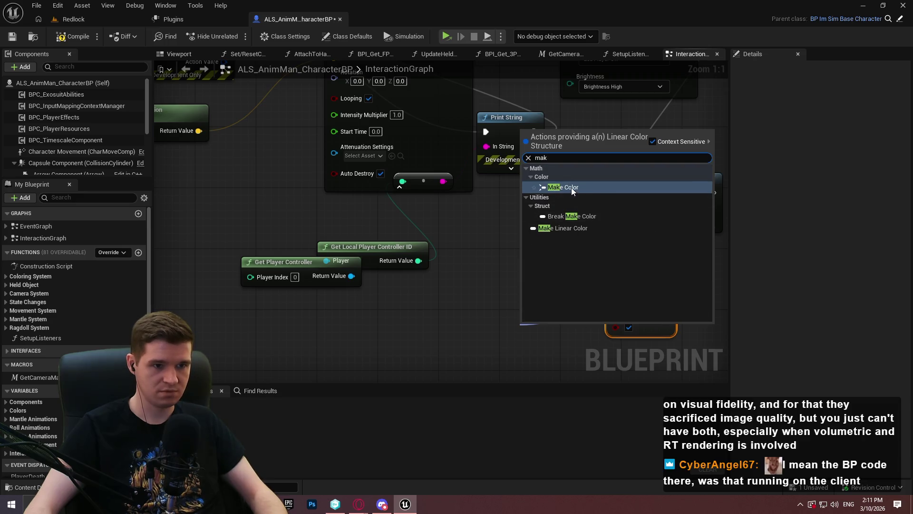
pyautogui.click(571, 186)
pyautogui.moveTo(582, 339); pyautogui.dragTo(440, 321)
pyautogui.press('Delete')
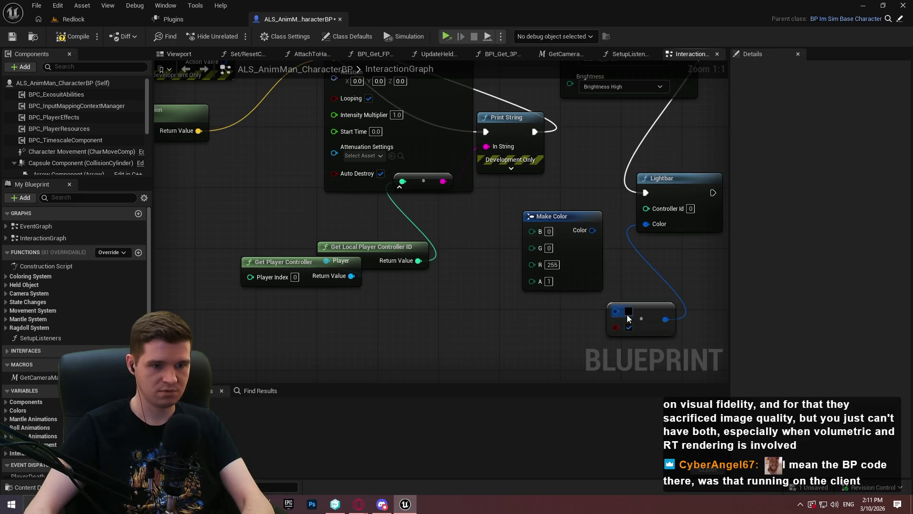
pyautogui.click(628, 314)
pyautogui.moveTo(725, 296); pyautogui.dragTo(736, 294)
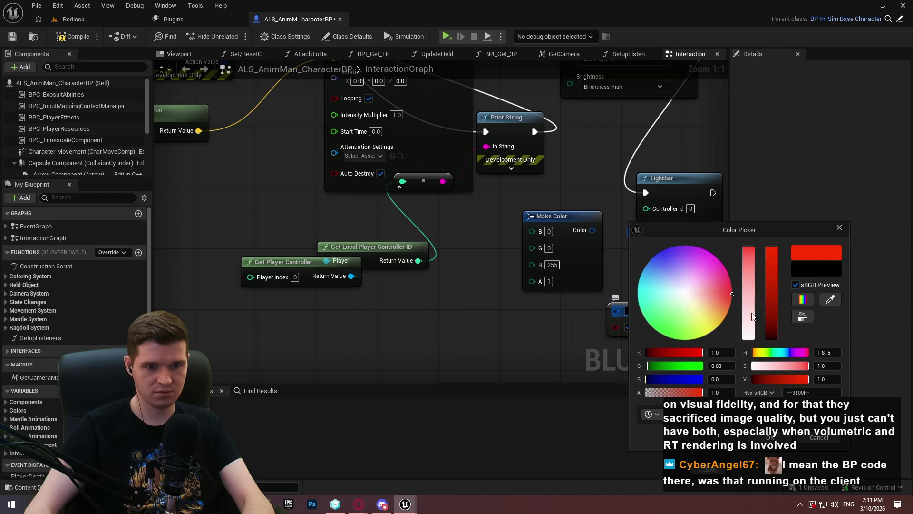
pyautogui.click(771, 440)
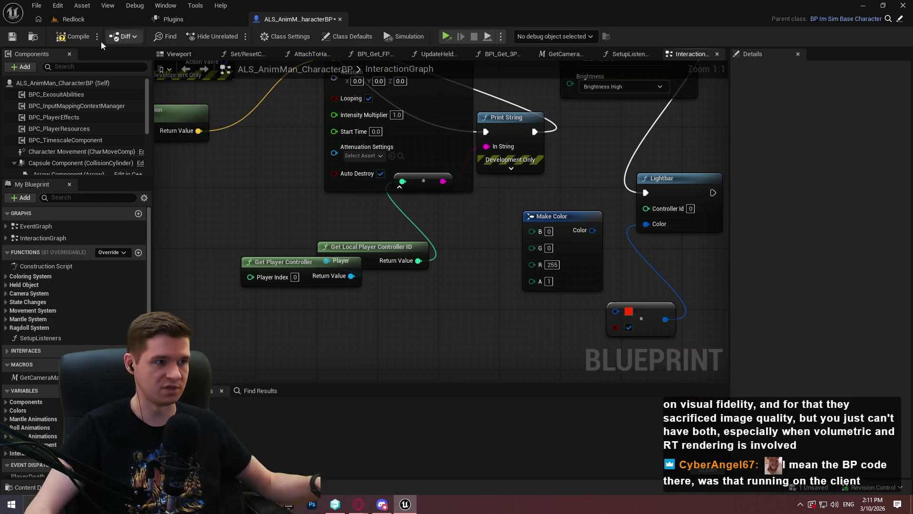
pyautogui.click(85, 40)
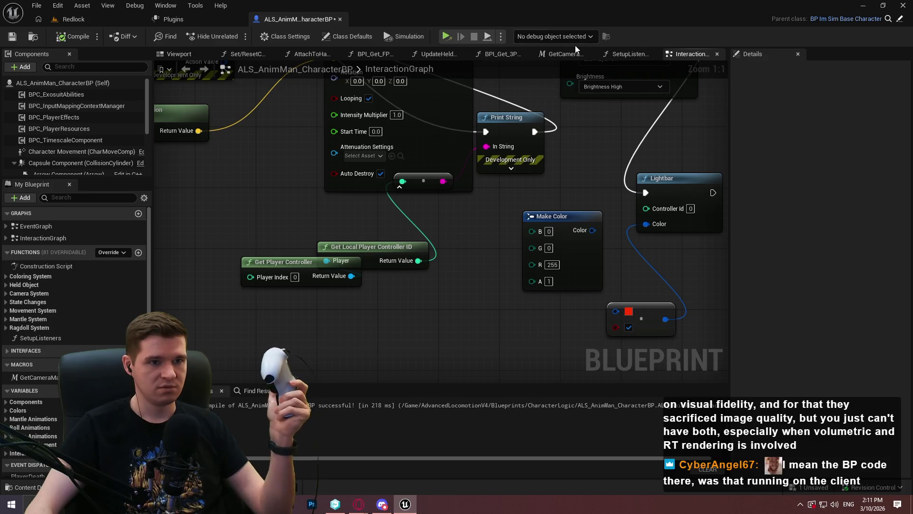
# Test-play the red lightbar twice in the preview, then return to the Redlock level
pyautogui.click(501, 37)
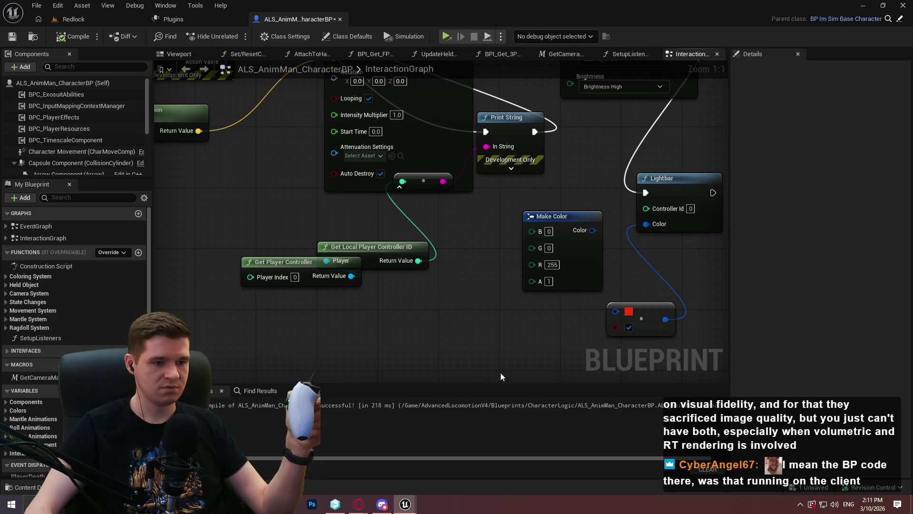
pyautogui.press('Return')
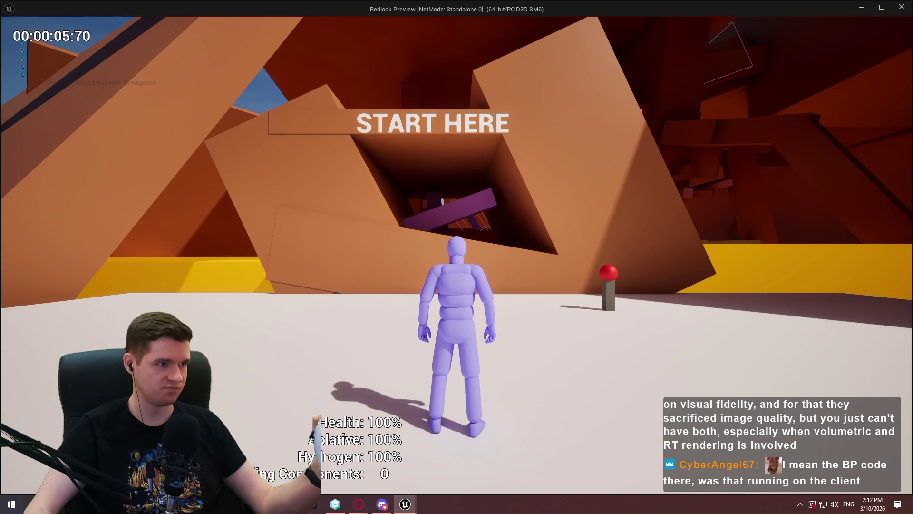
pyautogui.press('Escape')
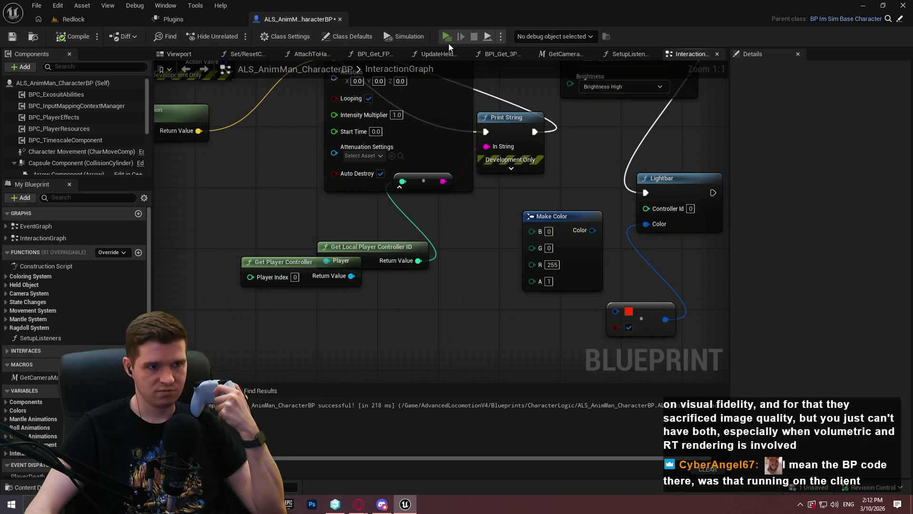
pyautogui.hotkey('alt', 'p')
pyautogui.click(506, 412)
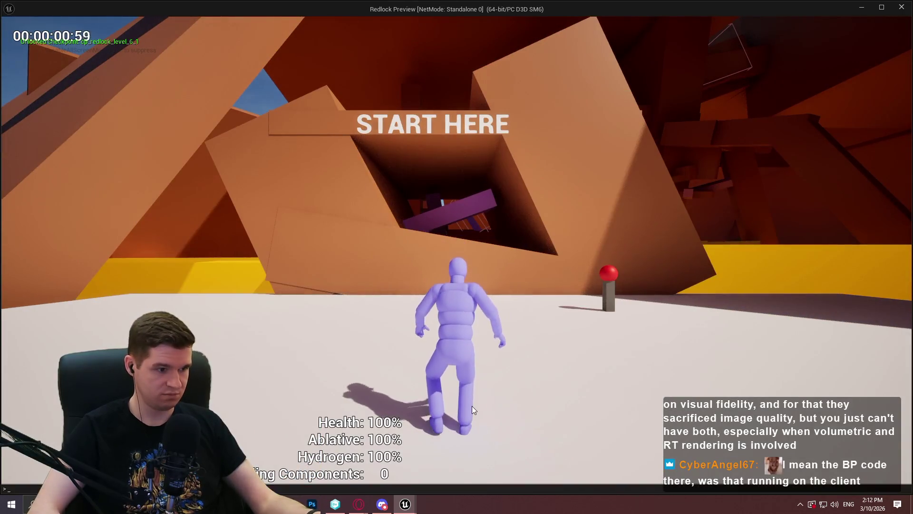
pyautogui.press('Escape')
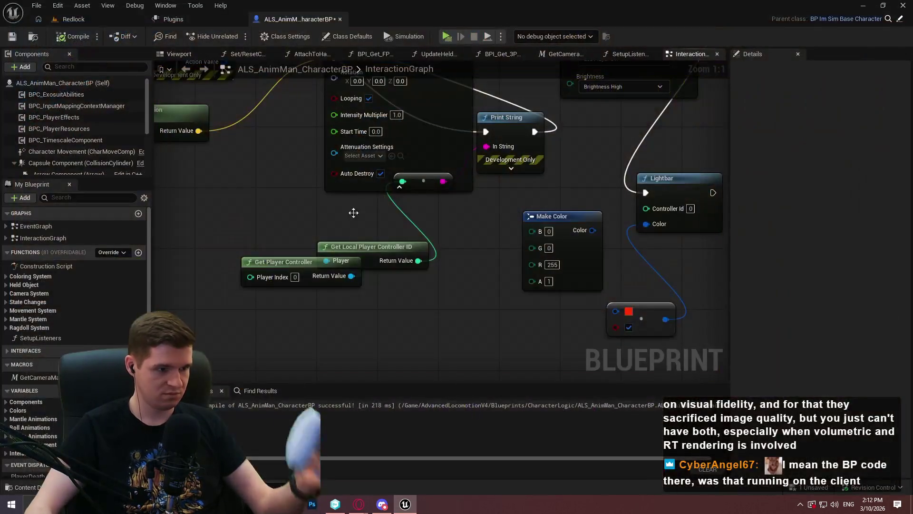
pyautogui.click(71, 20)
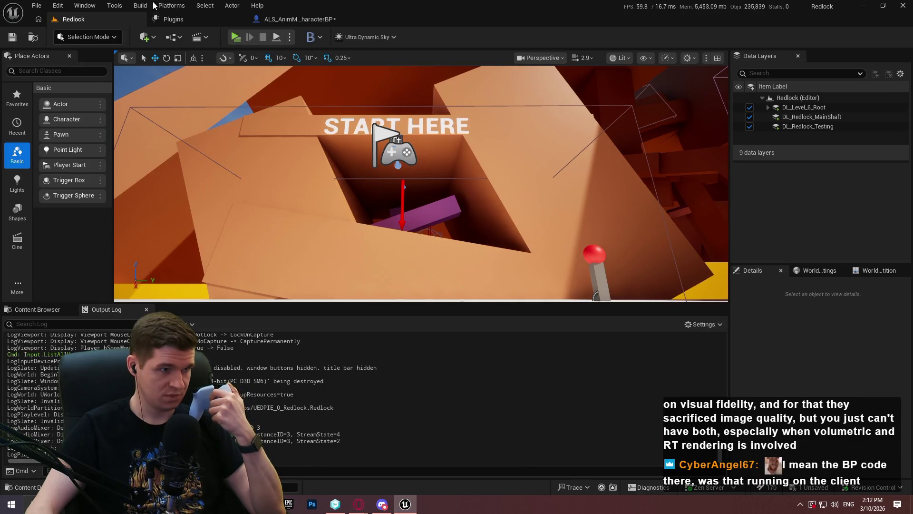
# Enable the Windows DualShock plugin, found by searching 'inpu', and restart the editor
pyautogui.click(200, 19)
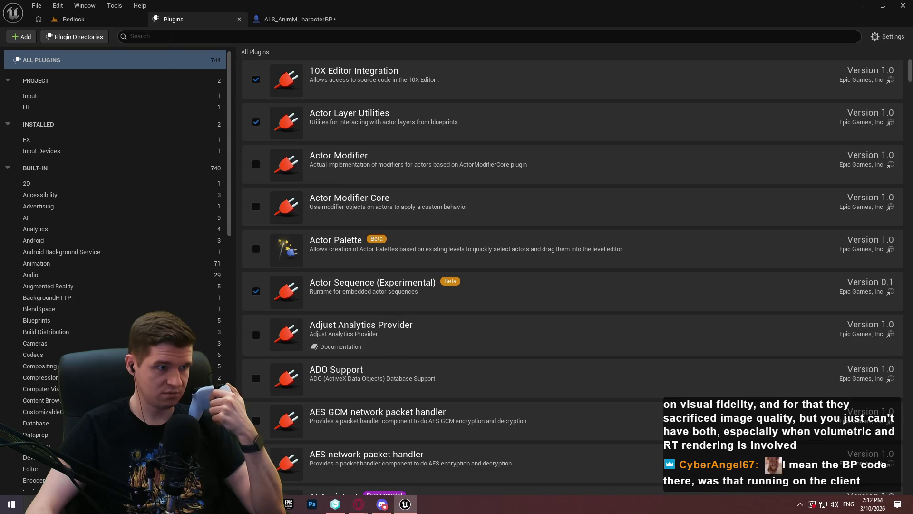
pyautogui.click(171, 37)
pyautogui.write('inpu')
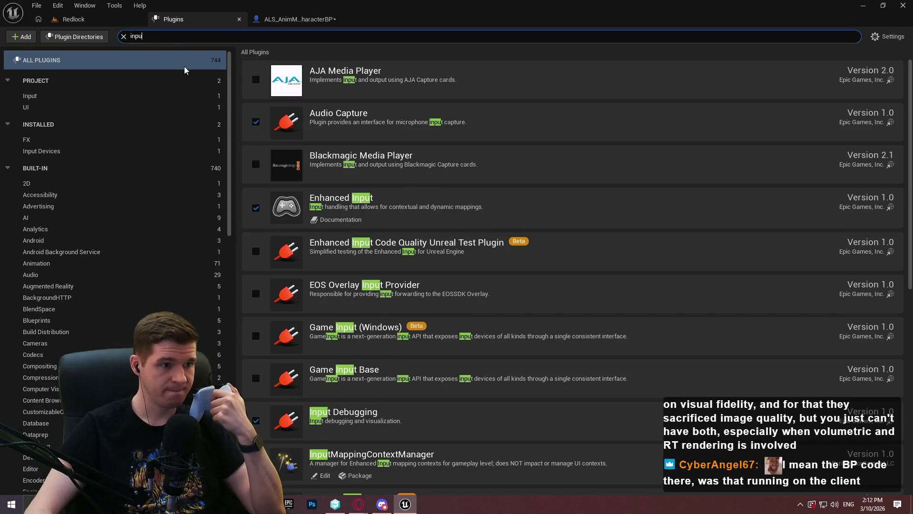
pyautogui.scroll(-10, 287, 304)
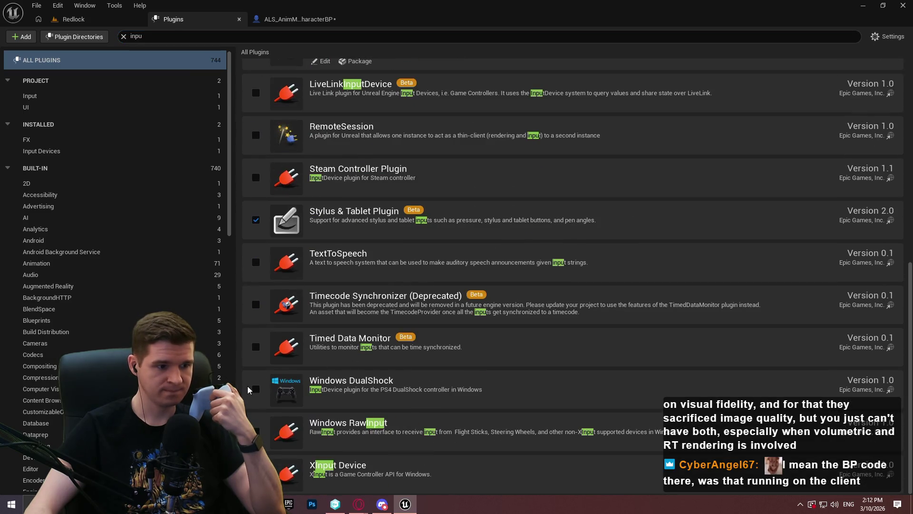
pyautogui.click(256, 389)
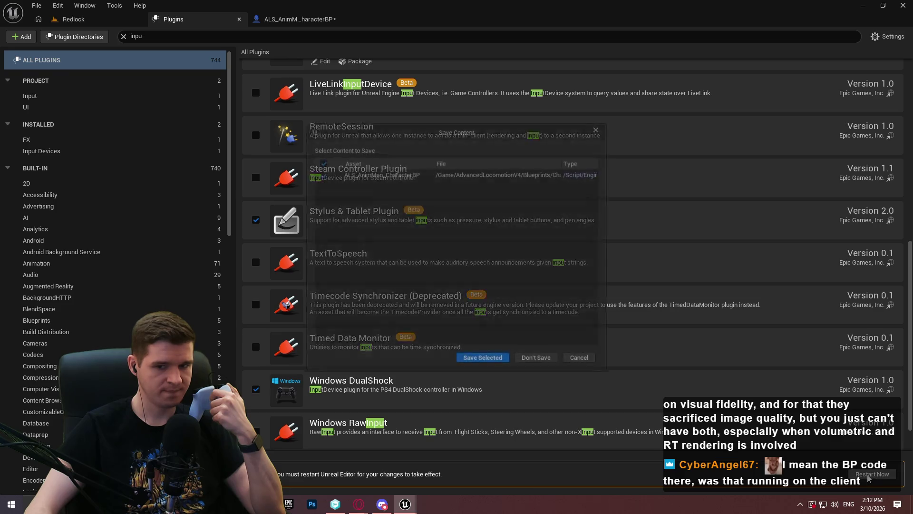
pyautogui.click(489, 363)
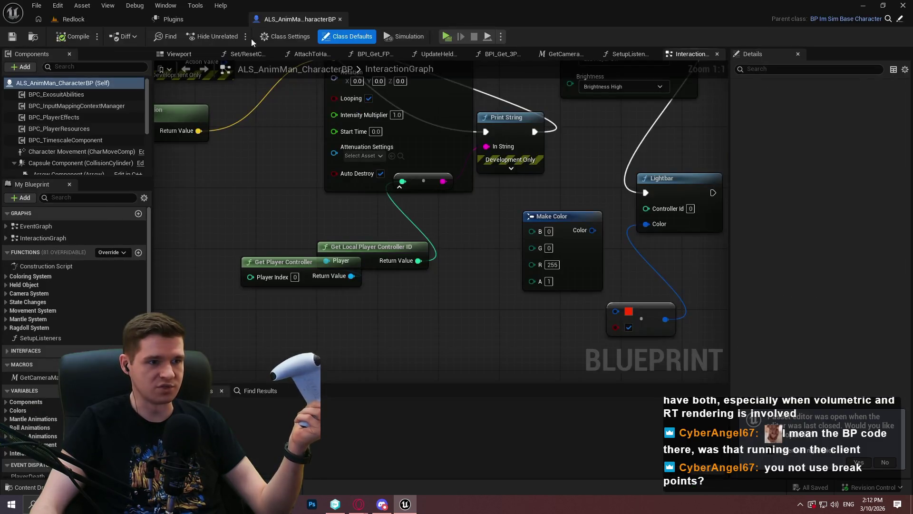
# Pan the InteractionGraph to review the D-pad Up event and the Lightbar node
pyautogui.moveTo(199, 272); pyautogui.dragTo(238, 249)
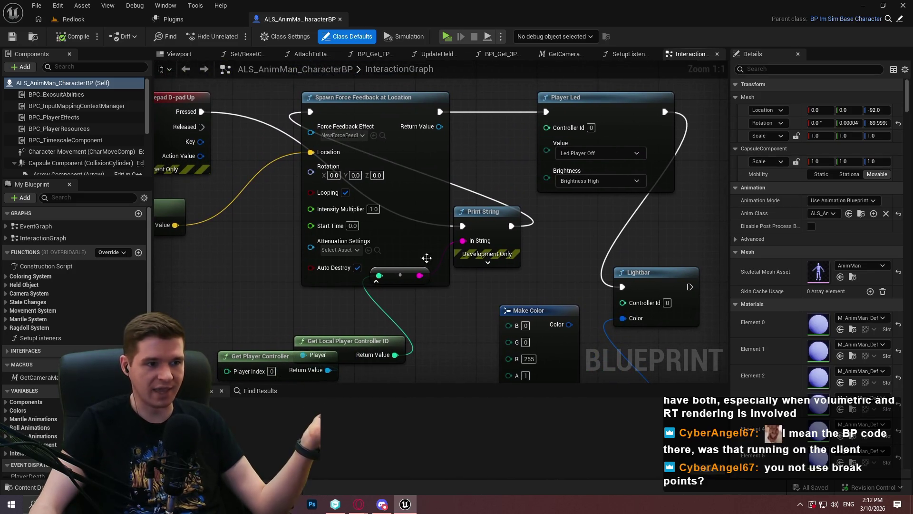
pyautogui.moveTo(682, 165)
pyautogui.mouseDown()
pyautogui.moveTo(651, 171)
pyautogui.moveTo(616, 94)
pyautogui.mouseUp()
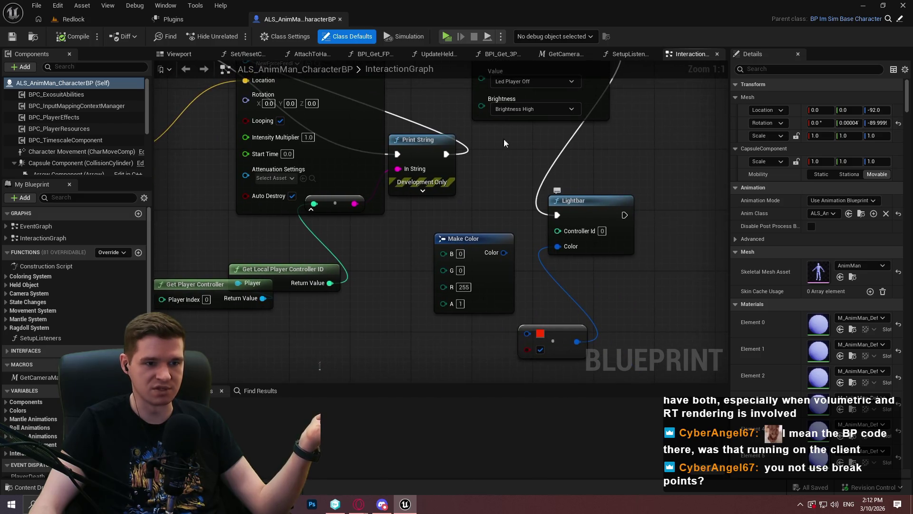
pyautogui.moveTo(513, 175)
pyautogui.mouseDown()
pyautogui.moveTo(574, 239)
pyautogui.moveTo(524, 189)
pyautogui.mouseUp()
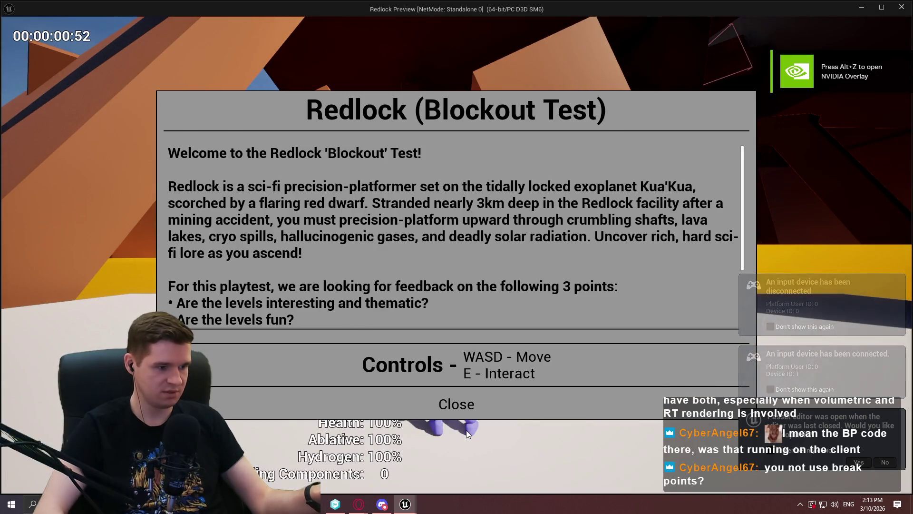
# Close the preview, reopen the asset editors, and return to ALS_AnimMan_CharacterBP's graph
pyautogui.press('Escape')
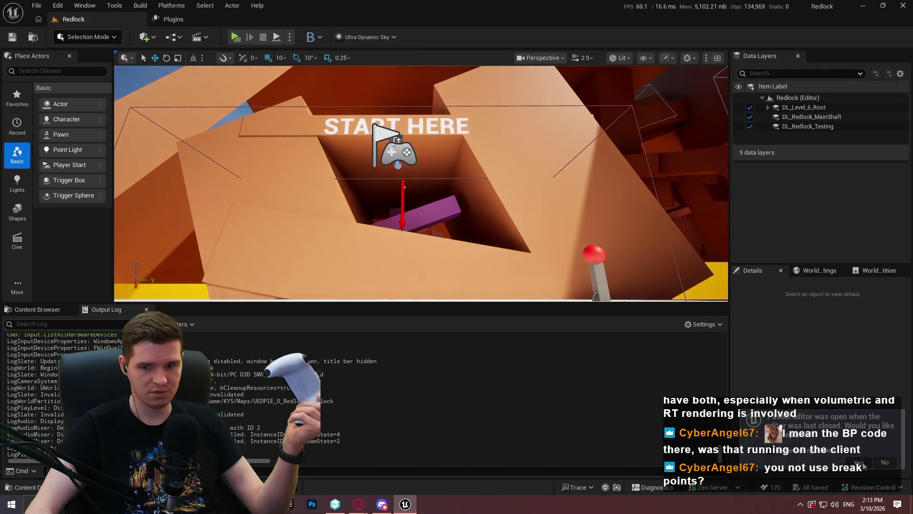
pyautogui.click(860, 462)
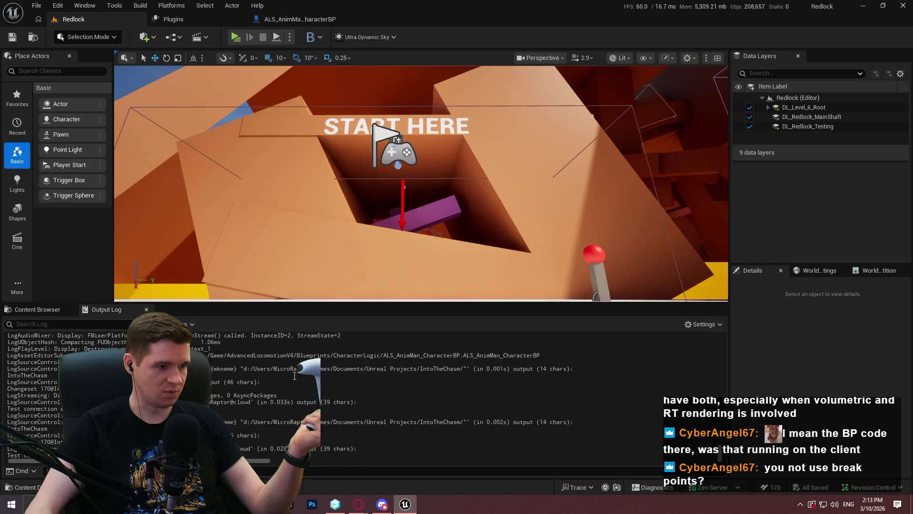
pyautogui.scroll(4, 298, 368)
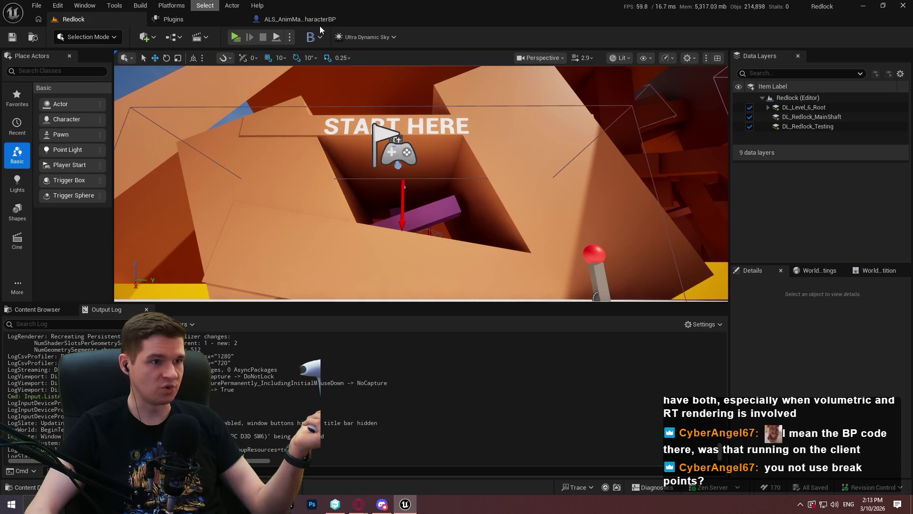
pyautogui.click(299, 19)
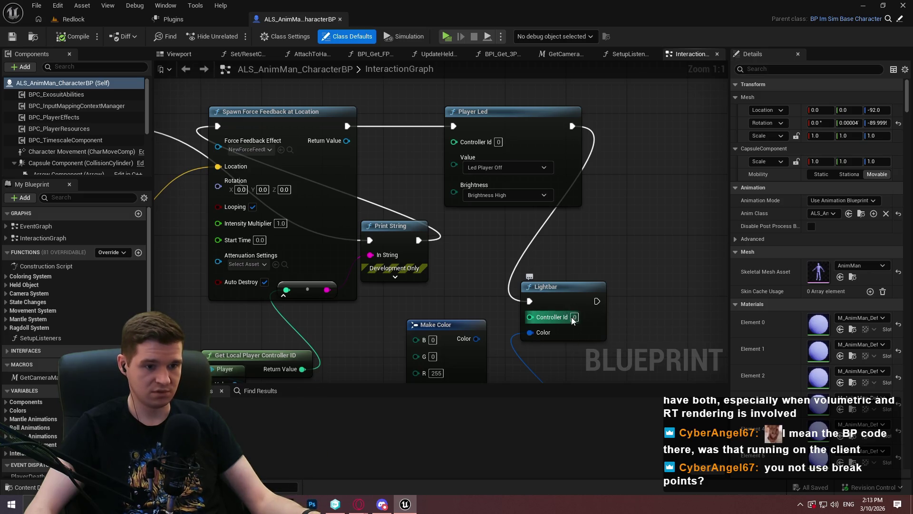
# Check the Lightbar Controller Id, then playtest, pause, cancel quitting, and resume
pyautogui.click(576, 317)
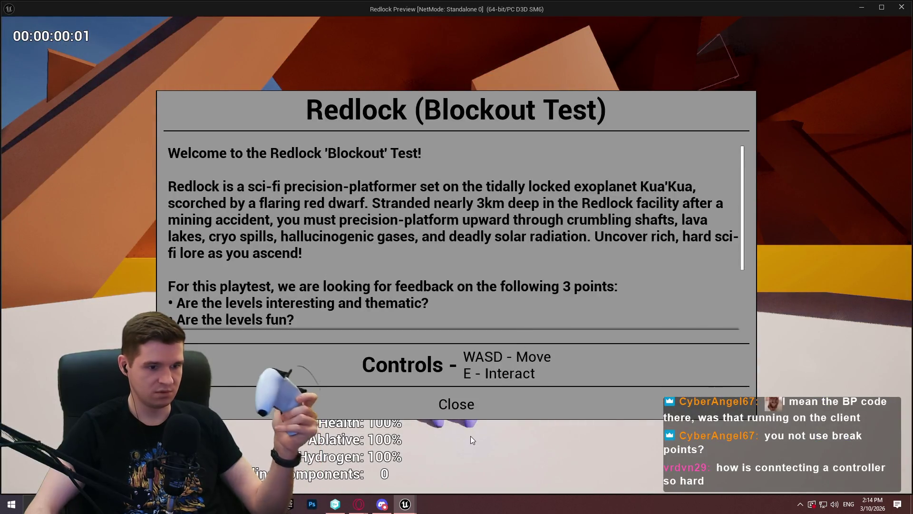
pyautogui.click(456, 404)
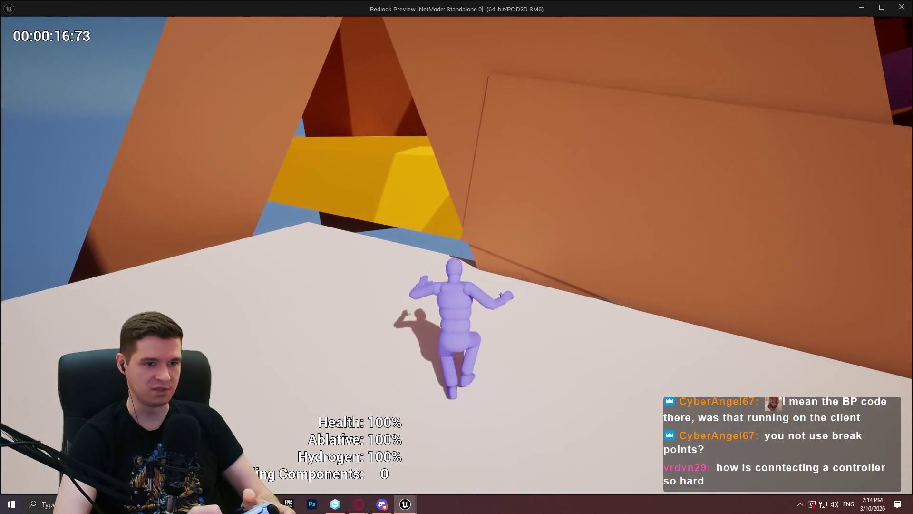
pyautogui.press('Escape')
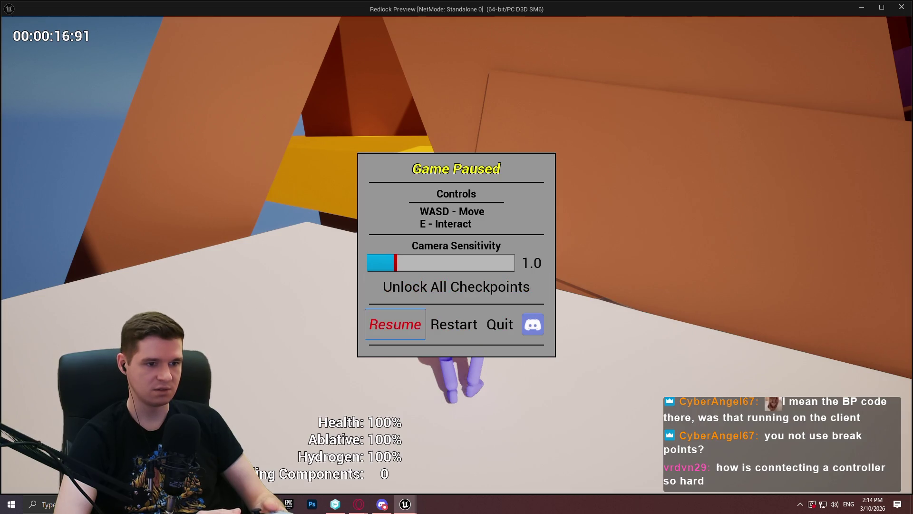
pyautogui.press('Return')
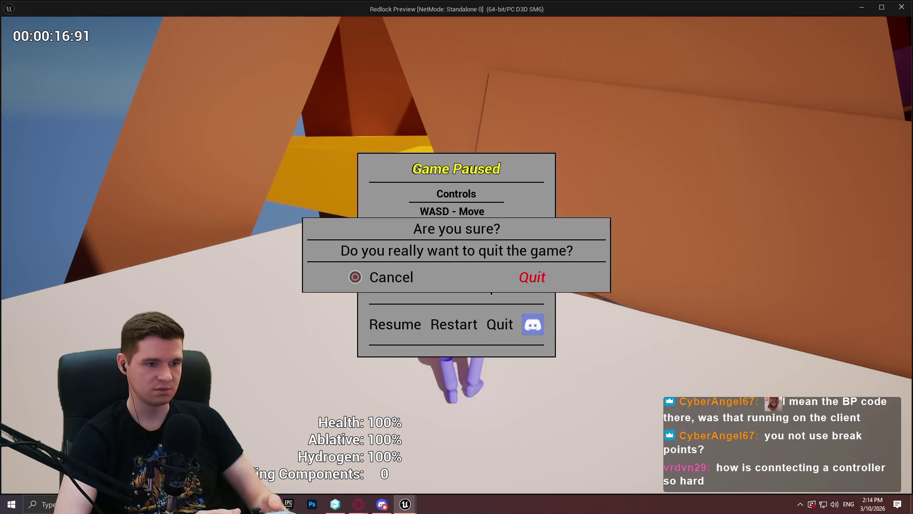
pyautogui.press('Escape')
pyautogui.press('Return')
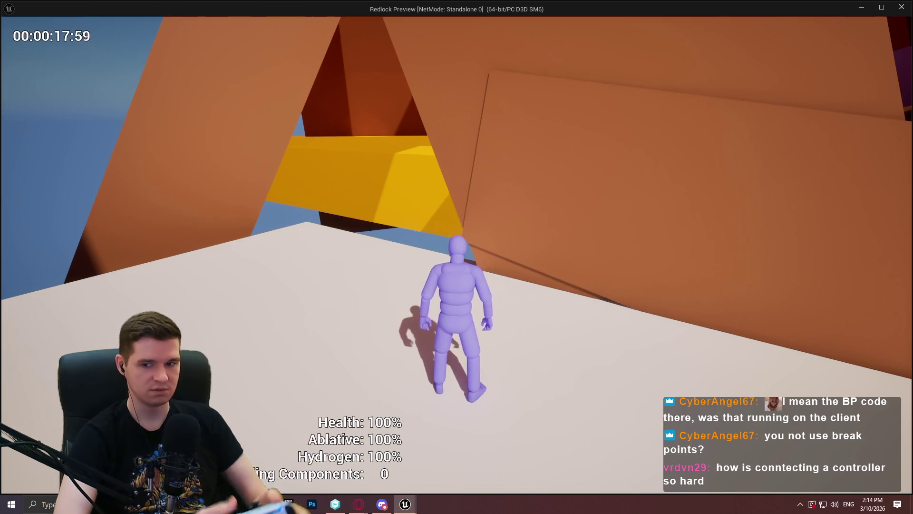
# Stop the game preview, look over the character graph, then open the Plugins browser
pyautogui.hotkey('shift', 'Escape')
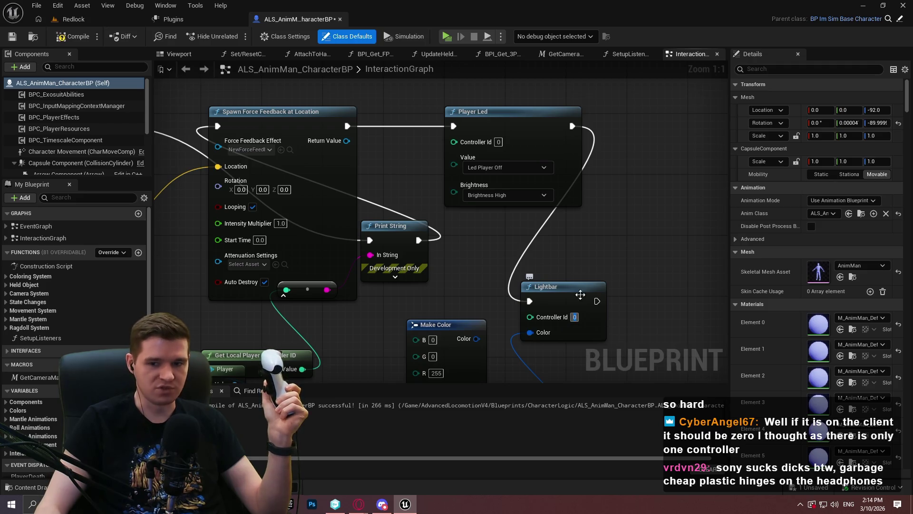
pyautogui.moveTo(581, 294)
pyautogui.mouseDown()
pyautogui.moveTo(648, 217)
pyautogui.moveTo(614, 154)
pyautogui.moveTo(595, 199)
pyautogui.moveTo(585, 138)
pyautogui.moveTo(575, 190)
pyautogui.moveTo(675, 254)
pyautogui.mouseUp()
pyautogui.scroll(-2, 675, 254)
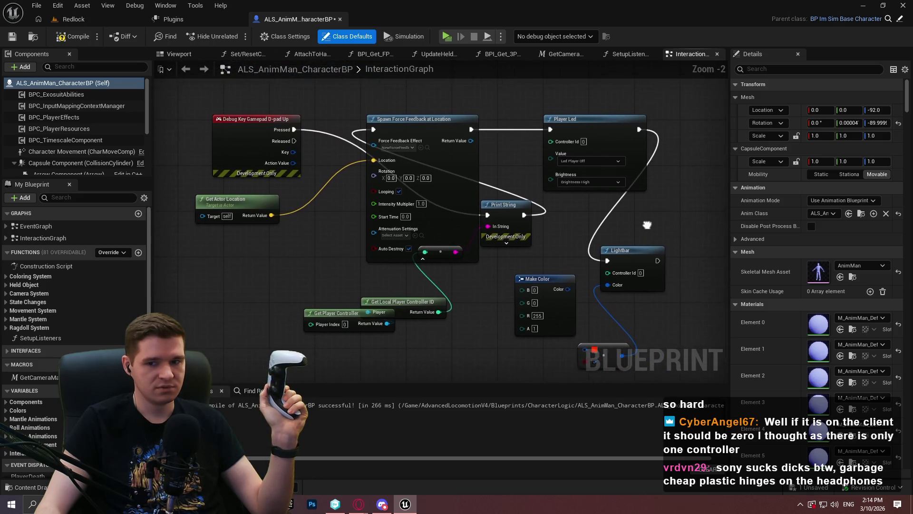
pyautogui.moveTo(642, 229); pyautogui.dragTo(638, 234)
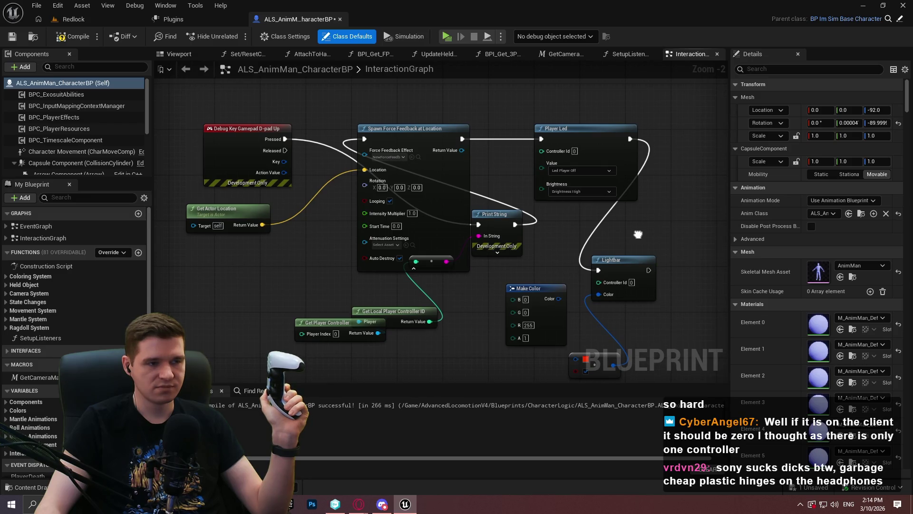
pyautogui.moveTo(638, 234); pyautogui.dragTo(638, 233)
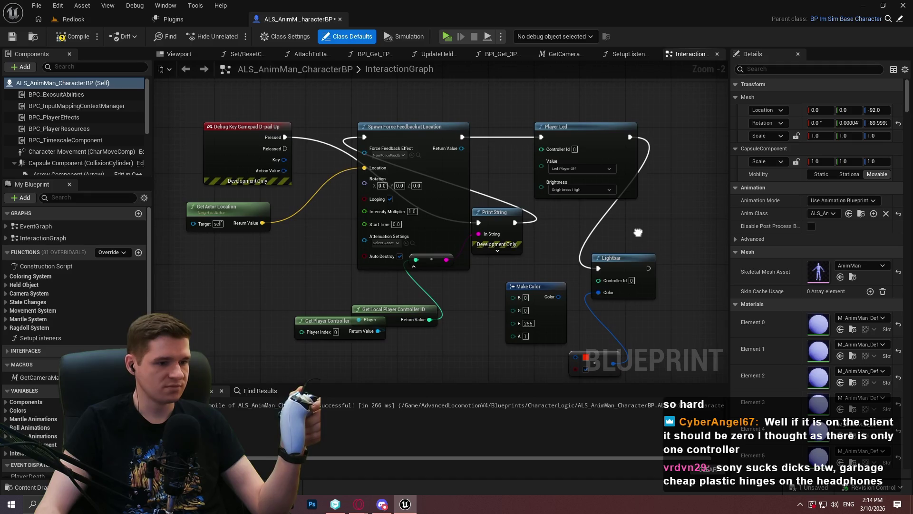
pyautogui.click(173, 19)
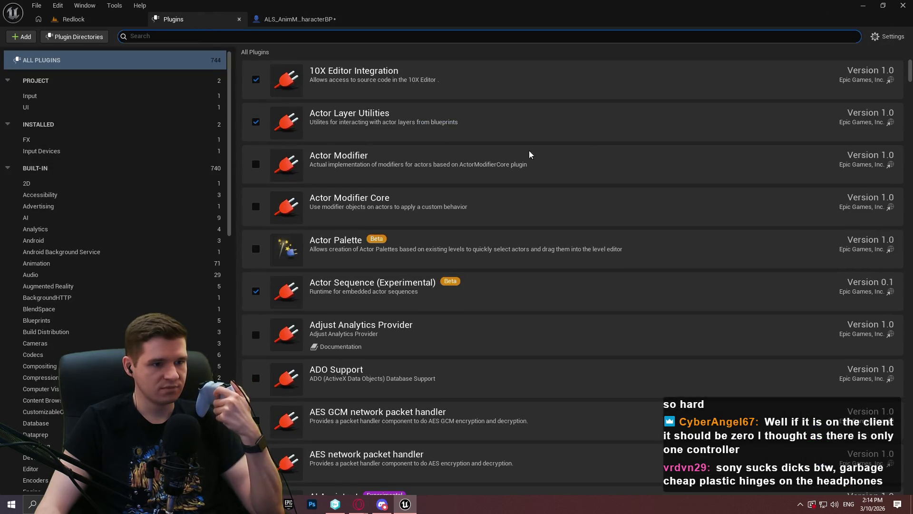
# Filter the plugin list with the search term 'input' and scroll the results
pyautogui.moveTo(911, 76)
pyautogui.mouseDown()
pyautogui.moveTo(909, 485)
pyautogui.moveTo(804, 4)
pyautogui.mouseUp()
pyautogui.click(166, 35)
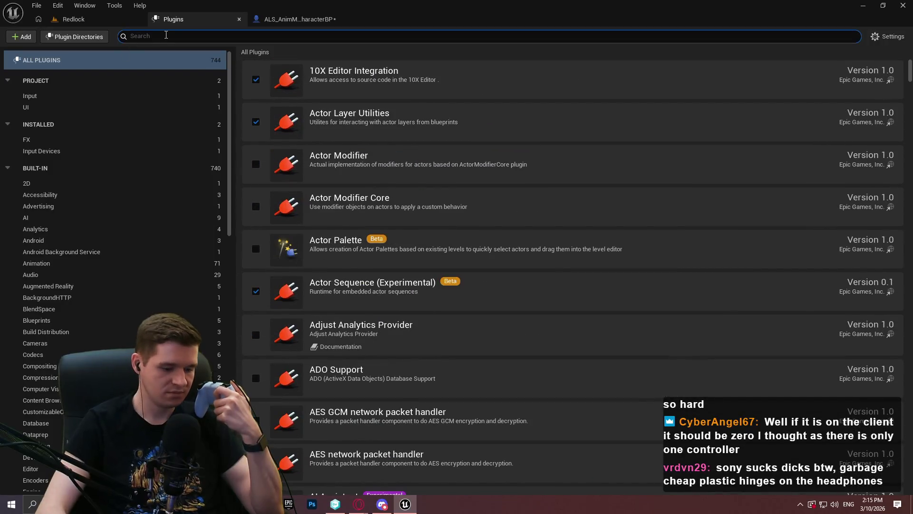
pyautogui.write('input')
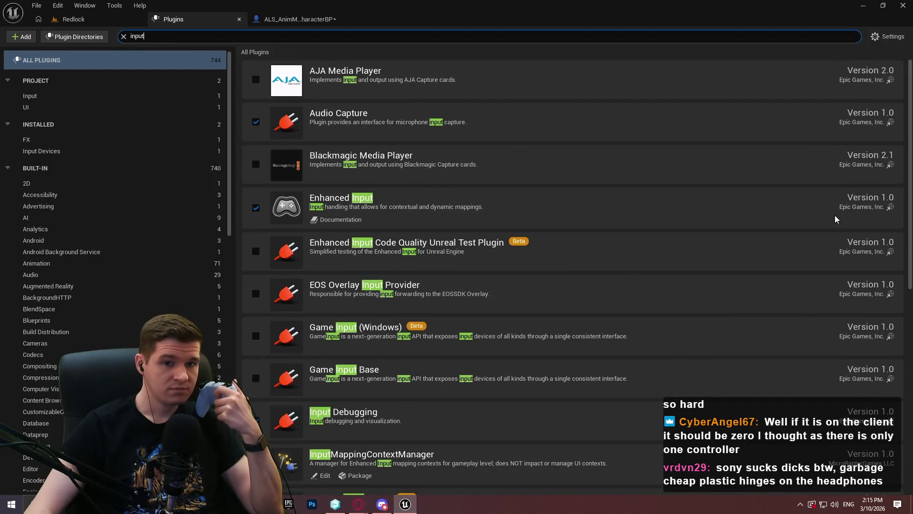
pyautogui.moveTo(909, 264); pyautogui.dragTo(899, 469)
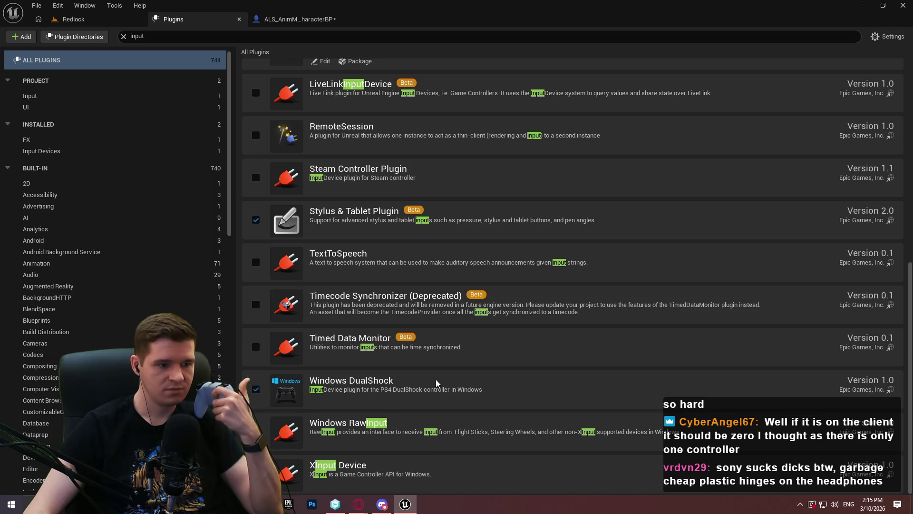
# From the Redlock level editor, open Edit > Project Settings
pyautogui.click(89, 18)
pyautogui.click(57, 5)
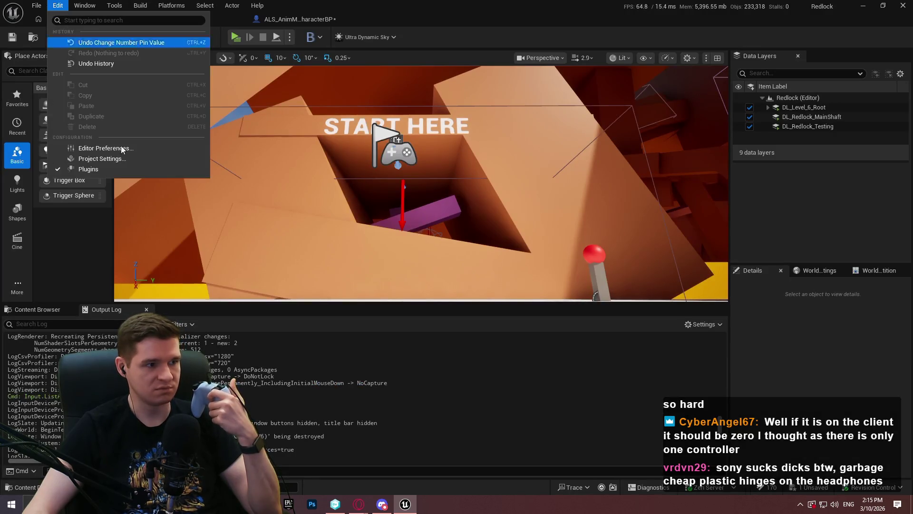
pyautogui.click(180, 168)
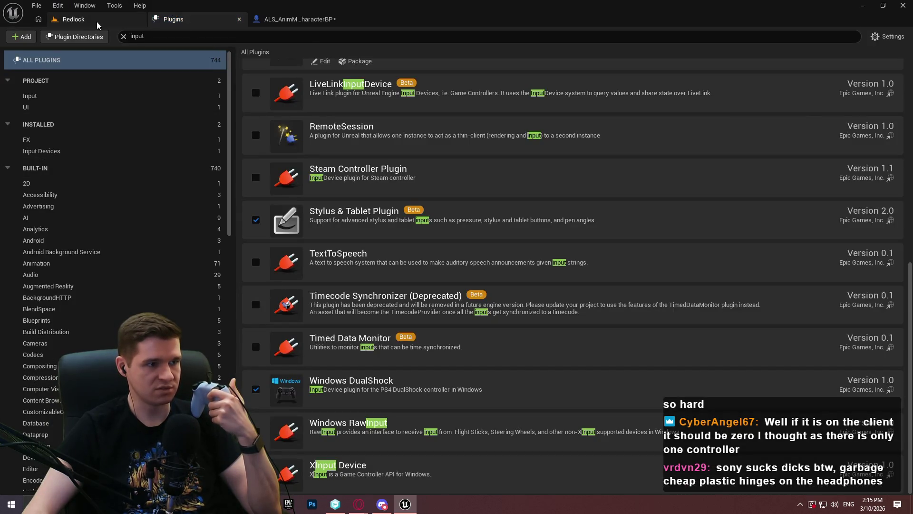
pyautogui.click(76, 19)
pyautogui.click(58, 5)
pyautogui.click(102, 159)
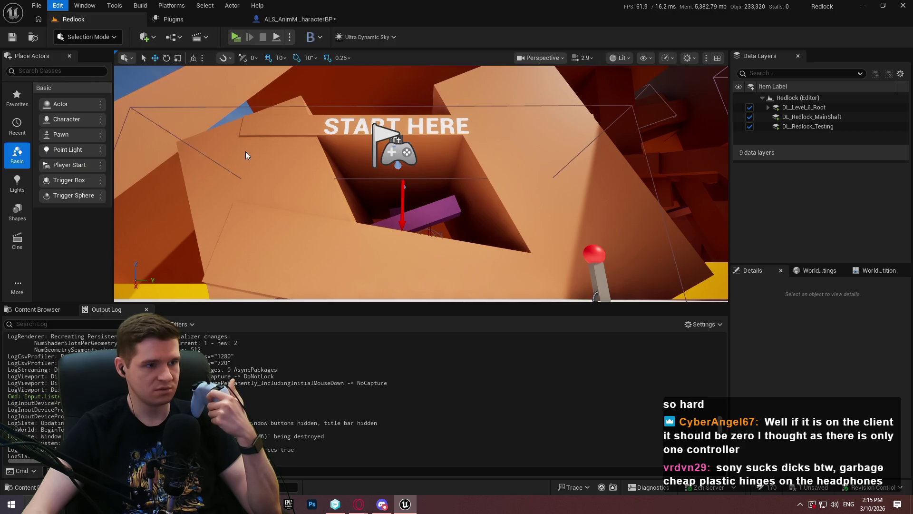
# Scroll the Project Settings categories through the Plugins section, then return to the filtered plugin list
pyautogui.scroll(-15, 147, 204)
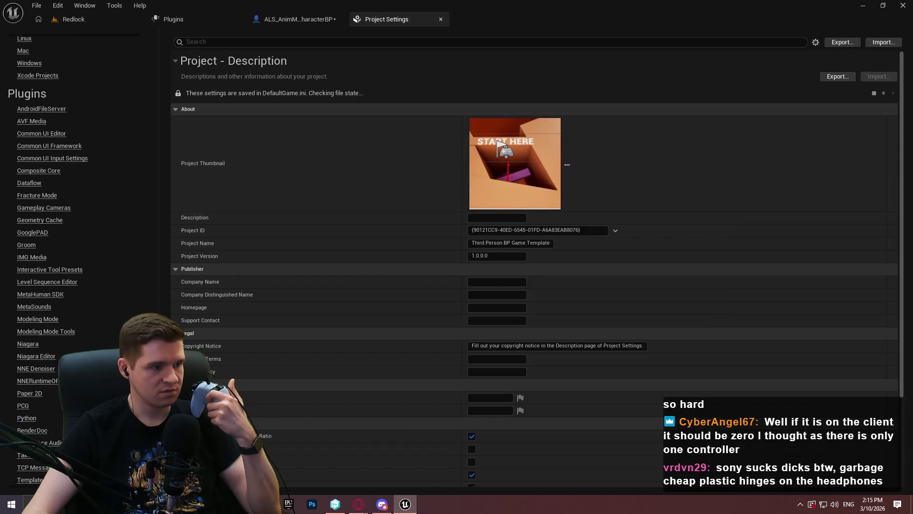
pyautogui.scroll(-3, 76, 238)
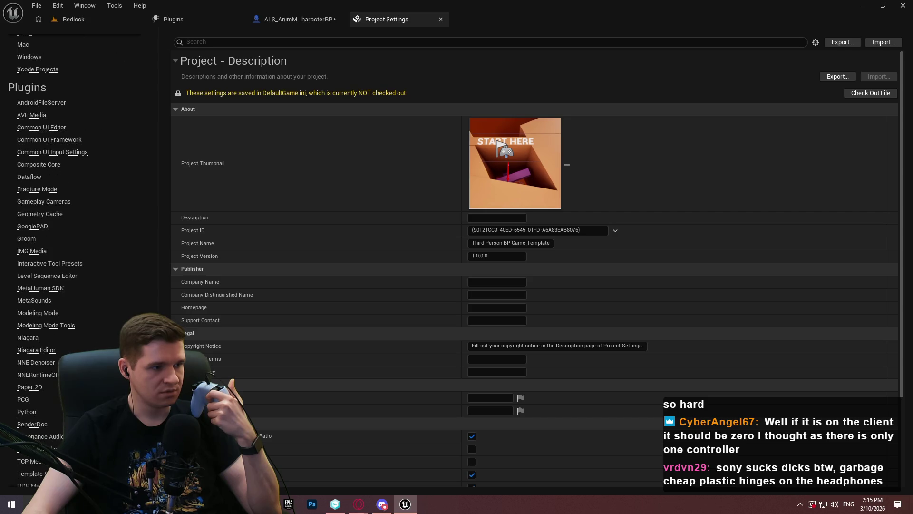
pyautogui.scroll(-2, 76, 238)
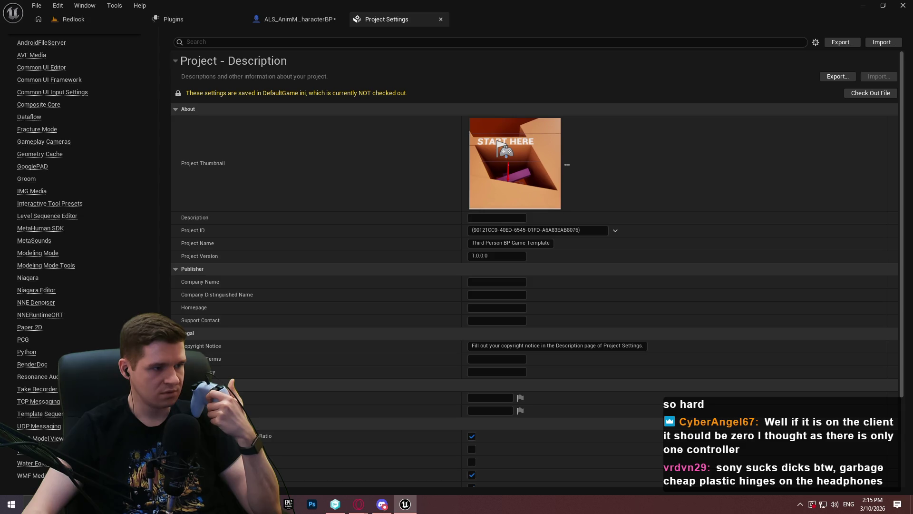
pyautogui.scroll(1, 76, 238)
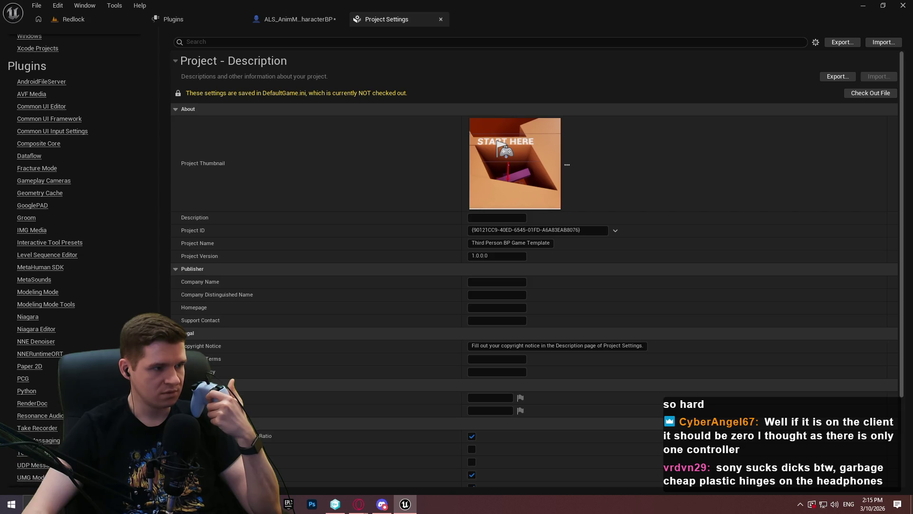
pyautogui.scroll(-1, 77, 238)
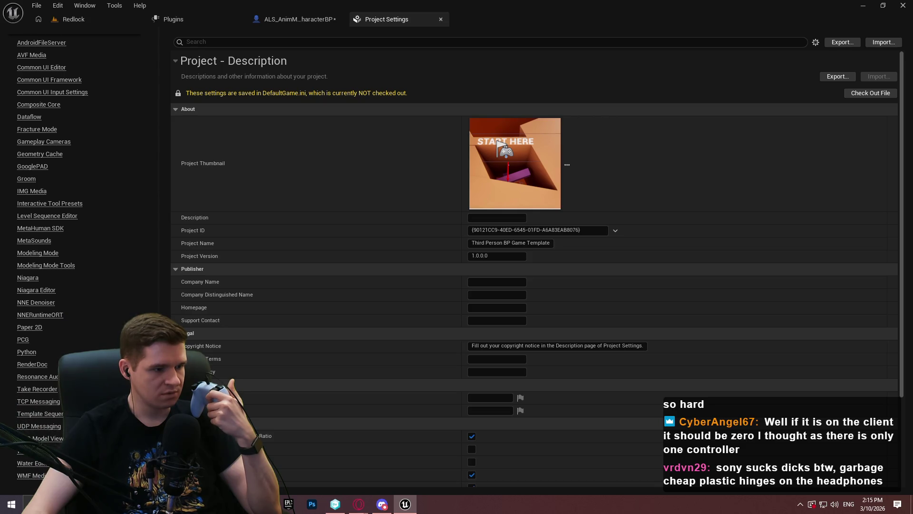
pyautogui.moveTo(144, 381); pyautogui.dragTo(157, 25)
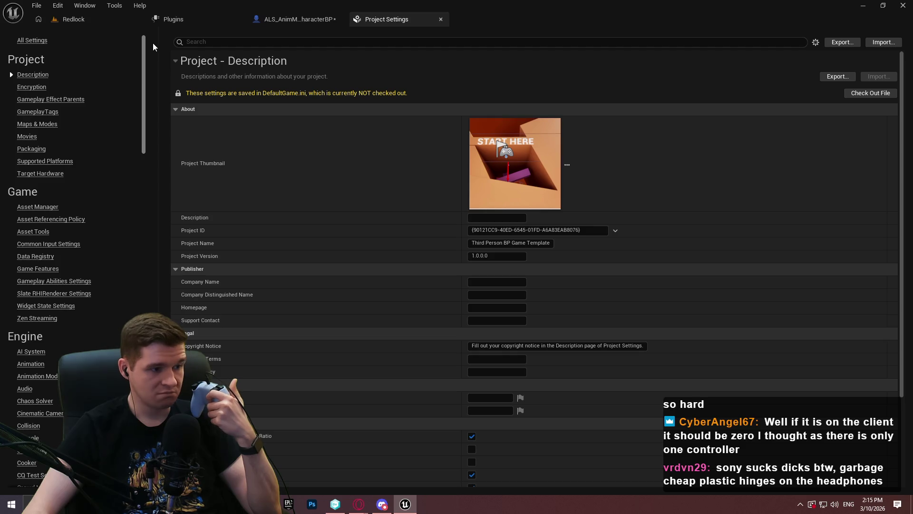
pyautogui.moveTo(149, 59); pyautogui.dragTo(145, 380)
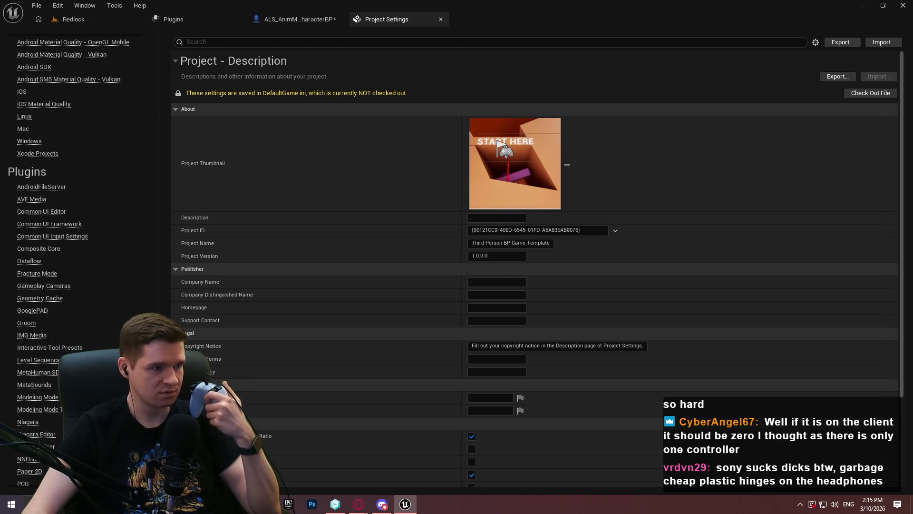
pyautogui.scroll(-1, 48, 262)
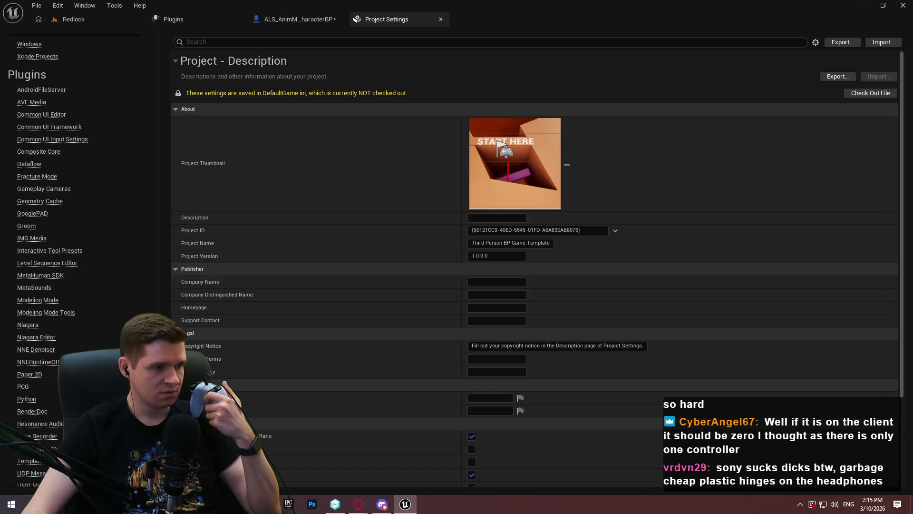
pyautogui.scroll(-2, 47, 259)
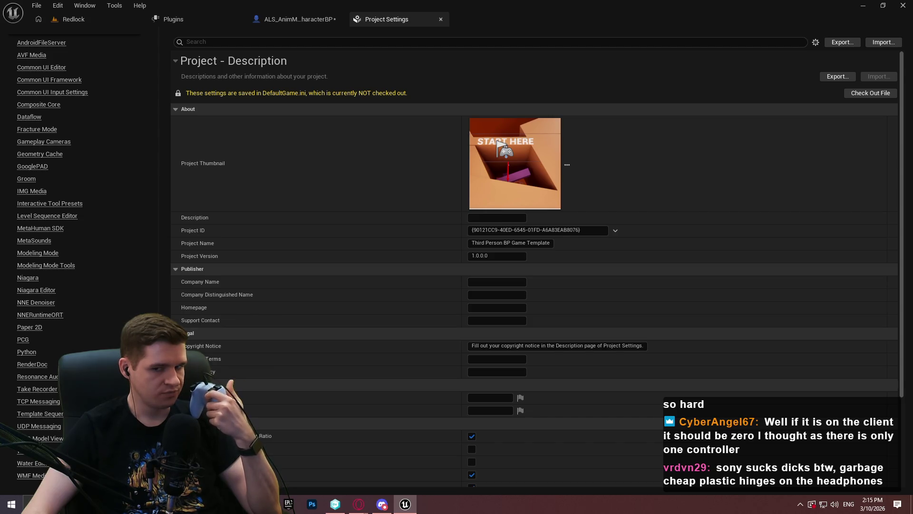
pyautogui.click(194, 17)
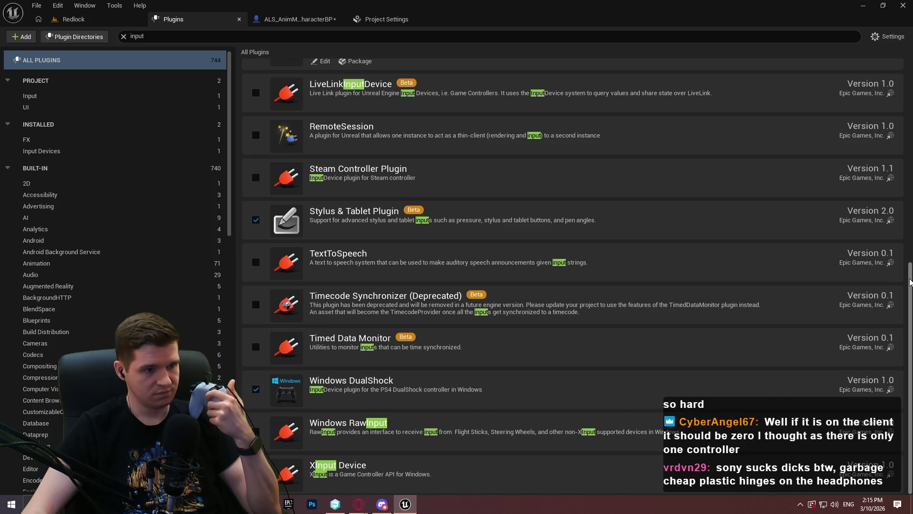
# Disable Windows DualShock and XInput Device, then restart the editor after saving the character blueprint
pyautogui.moveTo(910, 282); pyautogui.dragTo(900, 128)
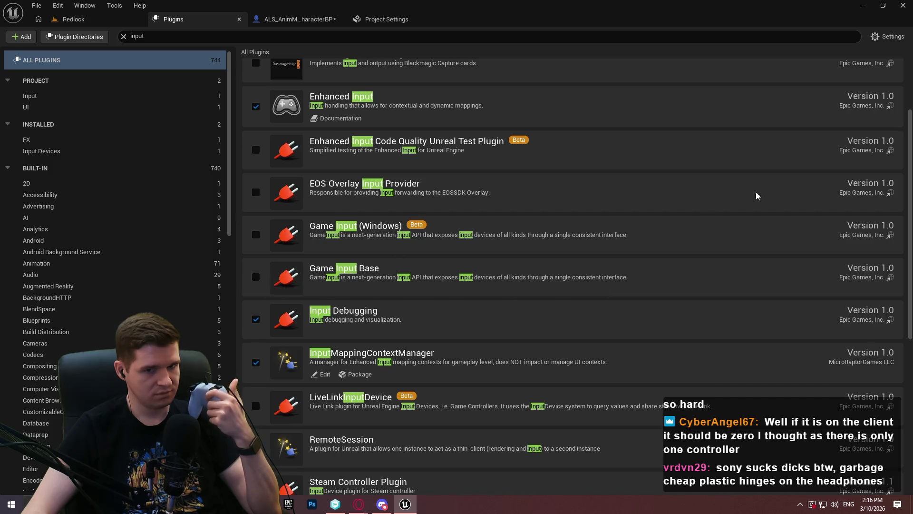
pyautogui.moveTo(910, 145); pyautogui.dragTo(910, 299)
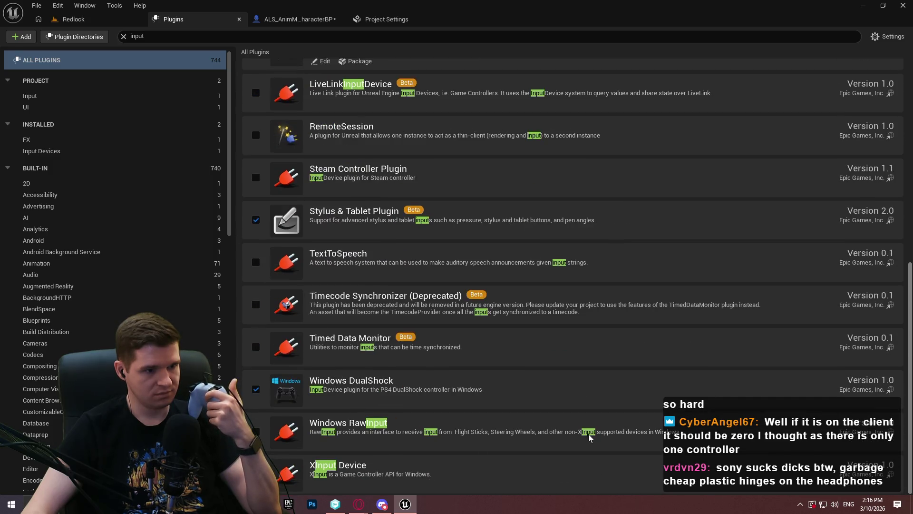
pyautogui.click(256, 390)
pyautogui.scroll(-1, 259, 433)
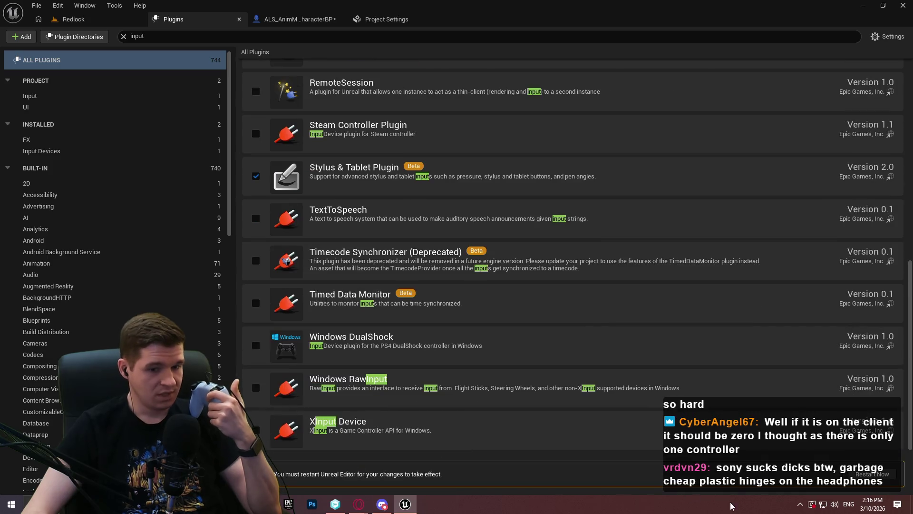
pyautogui.click(256, 430)
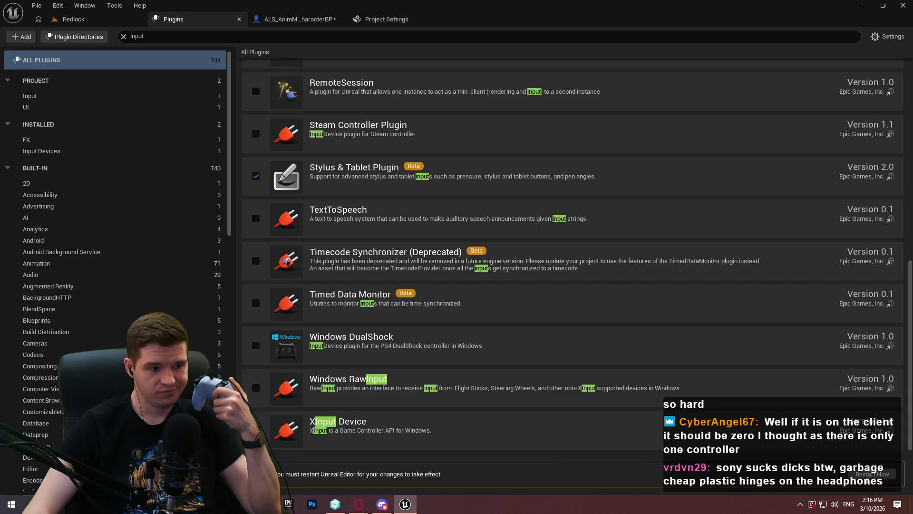
pyautogui.click(873, 474)
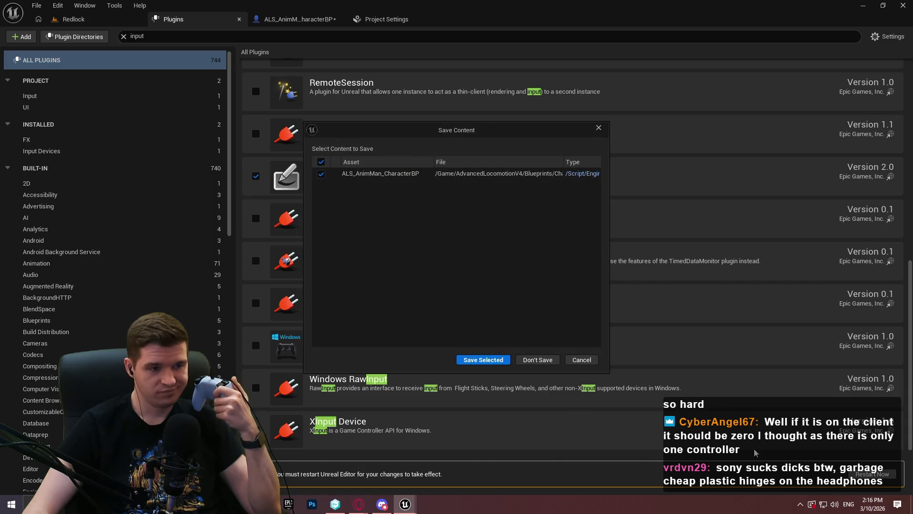
pyautogui.click(484, 362)
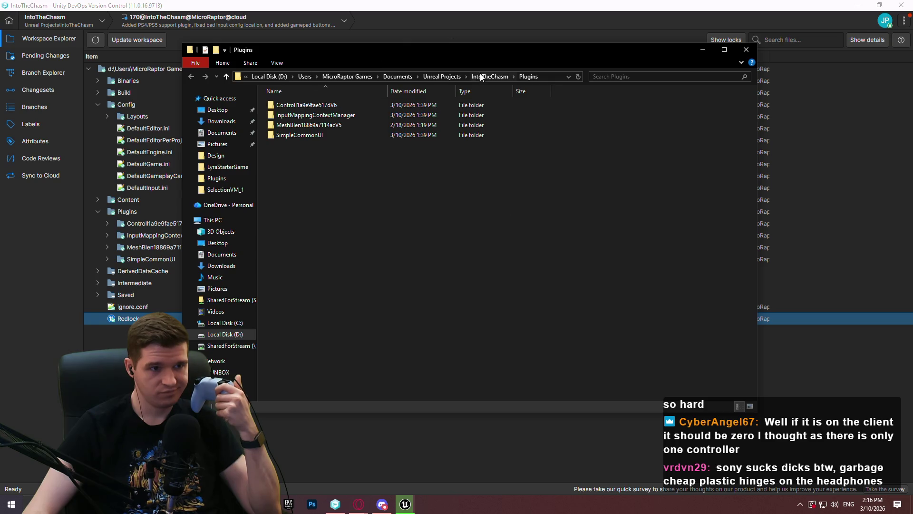
# Open arena_sample_v2.zip from Downloads in WinRAR and enter its ArenaSample_New folder
pyautogui.click(218, 110)
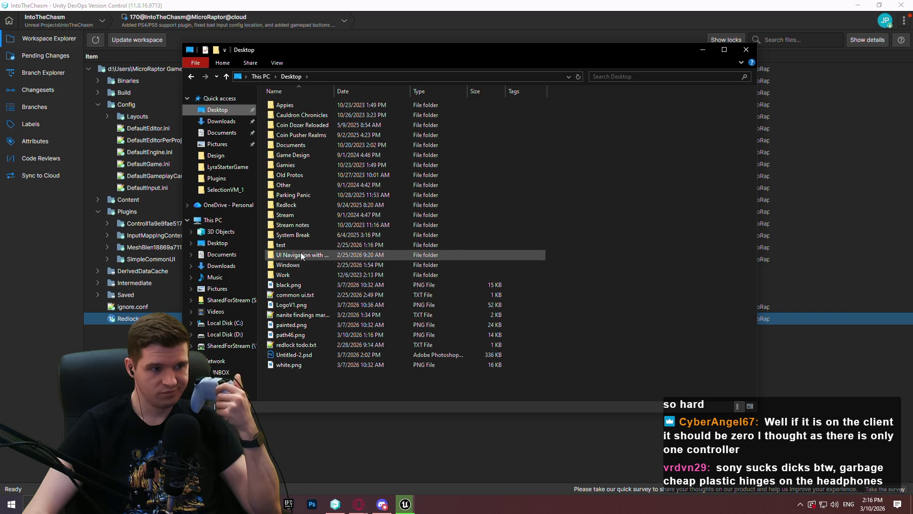
pyautogui.click(221, 121)
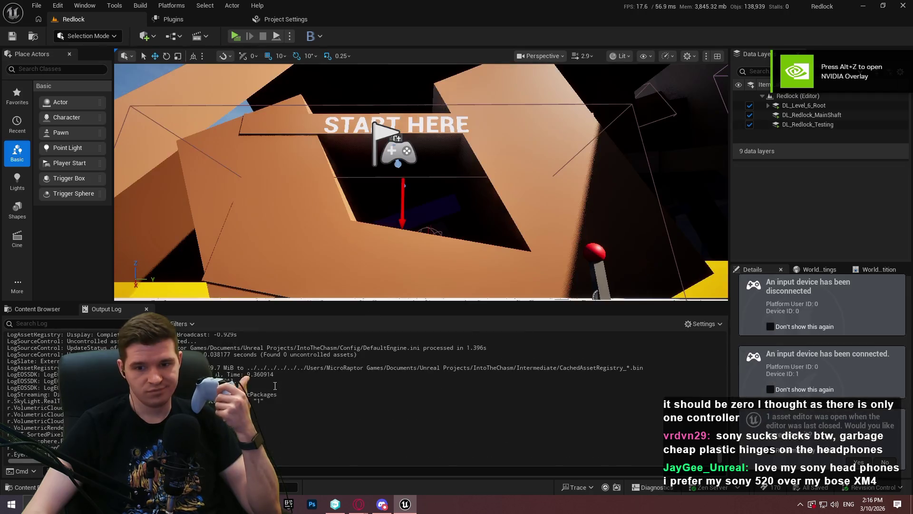
pyautogui.hotkey('alt', 'Tab')
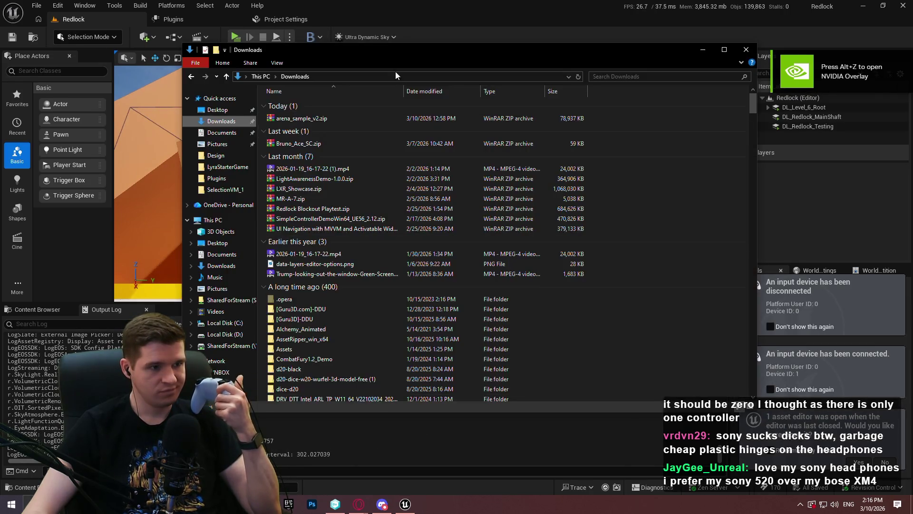
pyautogui.doubleClick(359, 118)
pyautogui.doubleClick(280, 134)
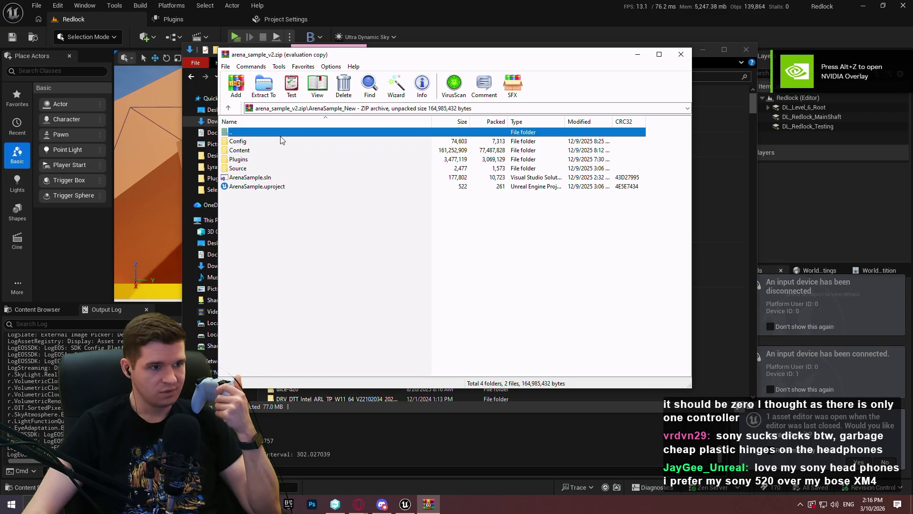
# View the contents of ArenaSample.uproject inside the archive, then close the viewer
pyautogui.press('Escape')
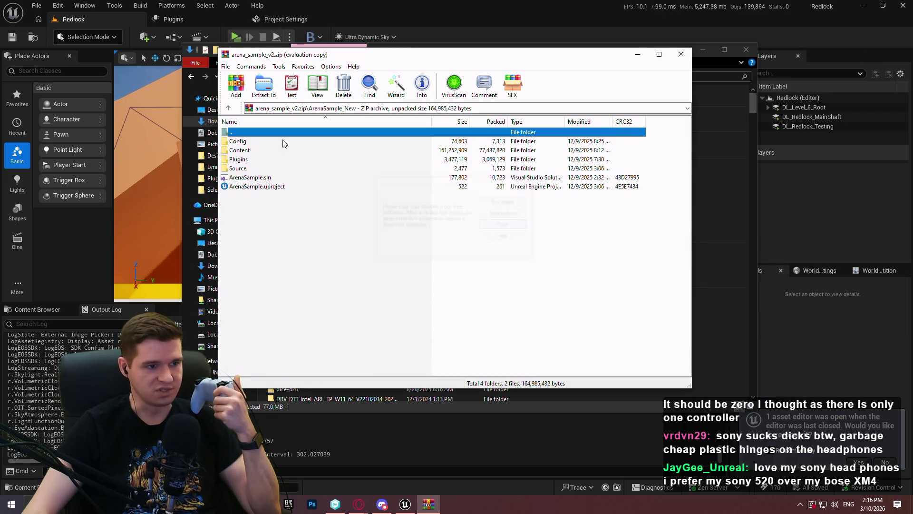
pyautogui.click(250, 152)
pyautogui.doubleClick(249, 151)
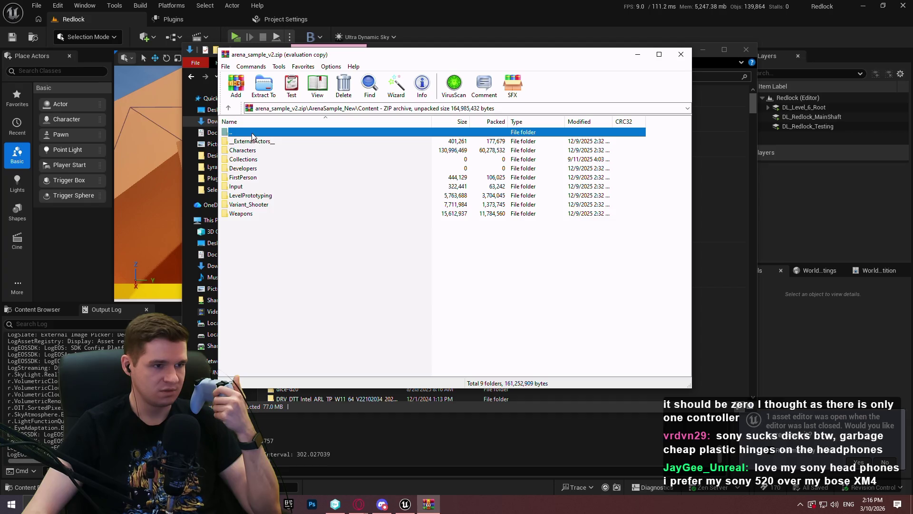
pyautogui.doubleClick(253, 134)
pyautogui.rightClick(254, 186)
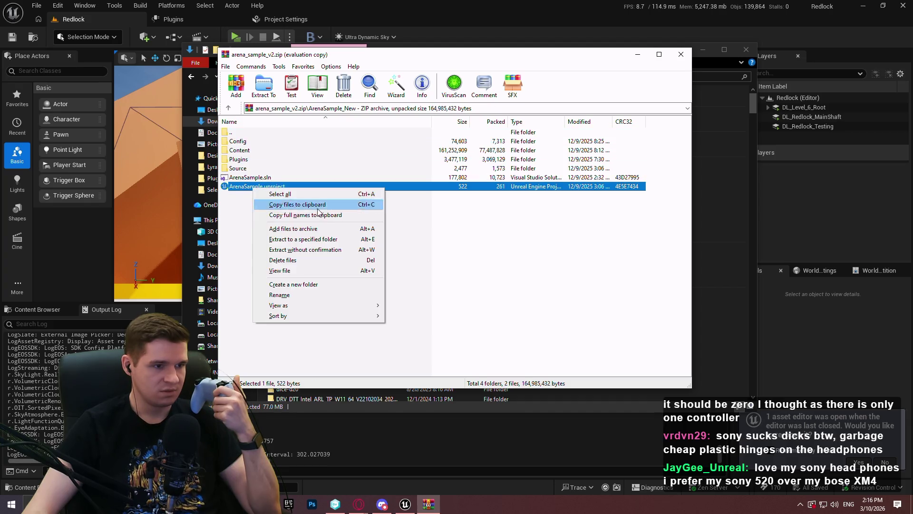
pyautogui.click(310, 271)
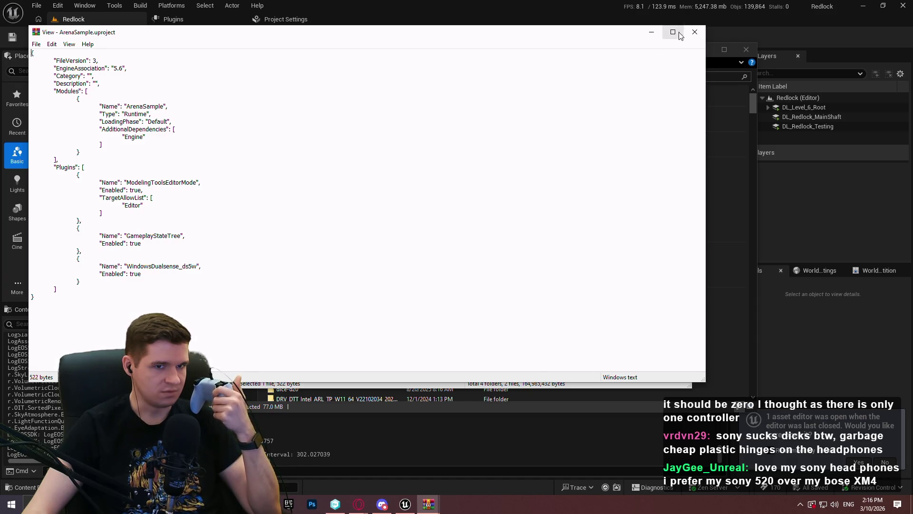
pyautogui.click(695, 32)
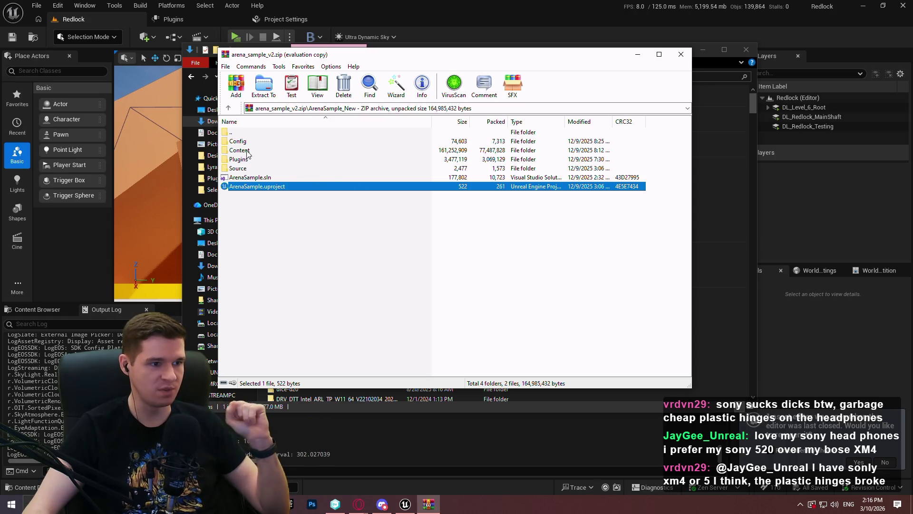
# Browse to the archive's Content\Input folder, then close WinRAR and the Downloads windows
pyautogui.doubleClick(239, 150)
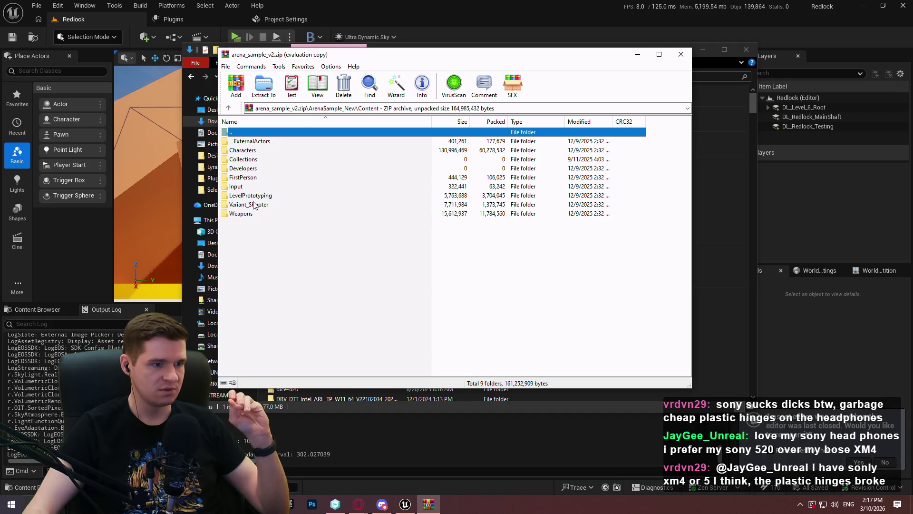
pyautogui.doubleClick(246, 187)
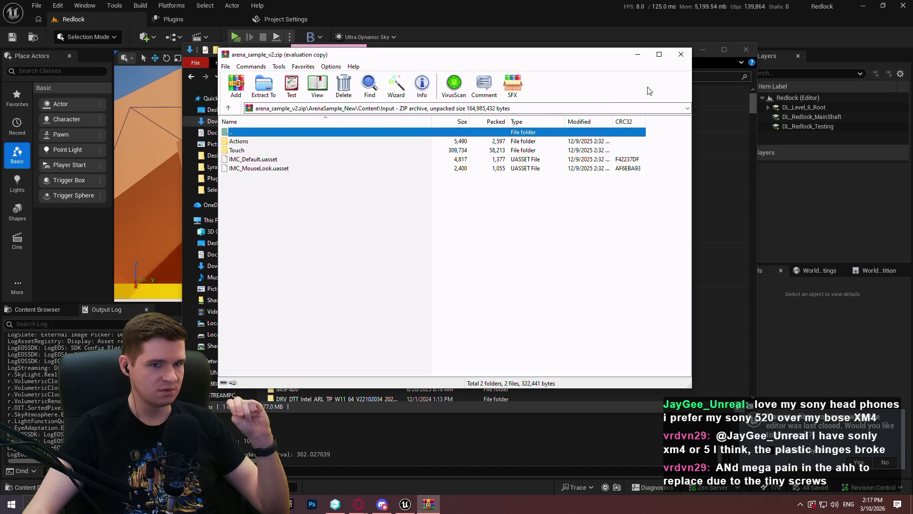
pyautogui.click(681, 53)
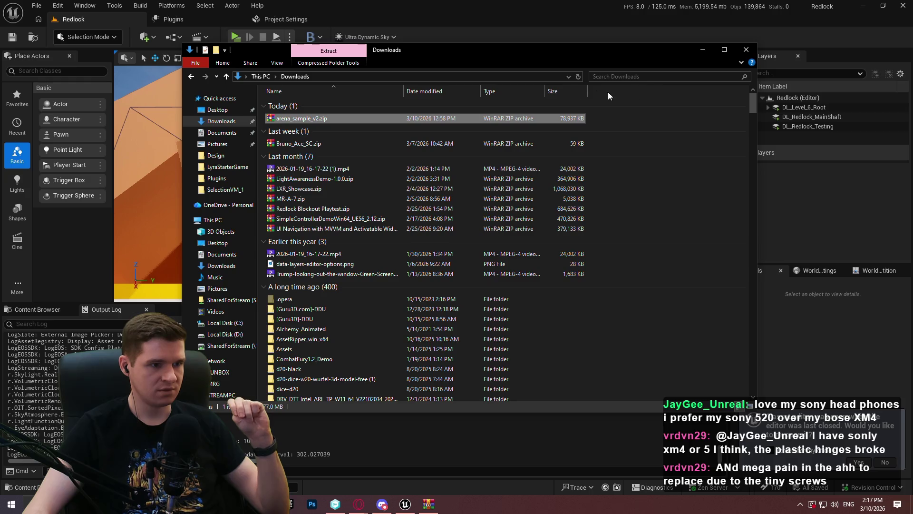
pyautogui.click(746, 50)
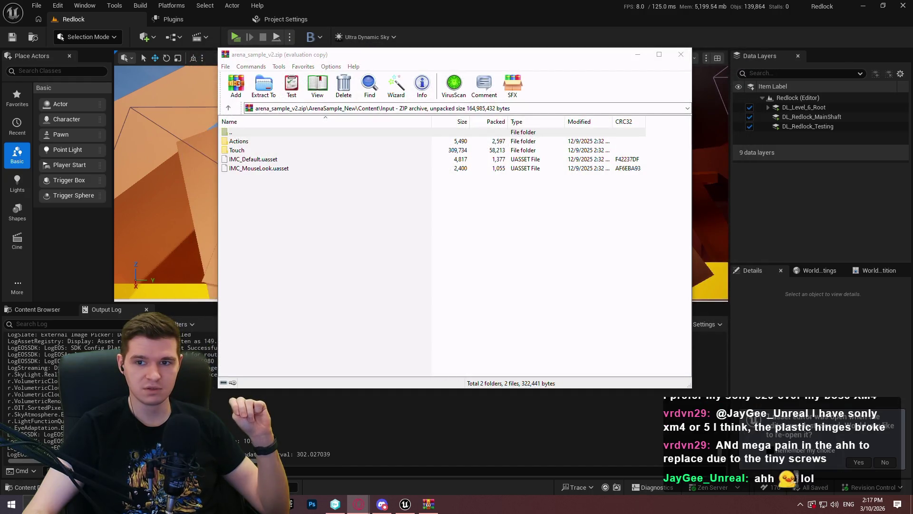
pyautogui.click(681, 54)
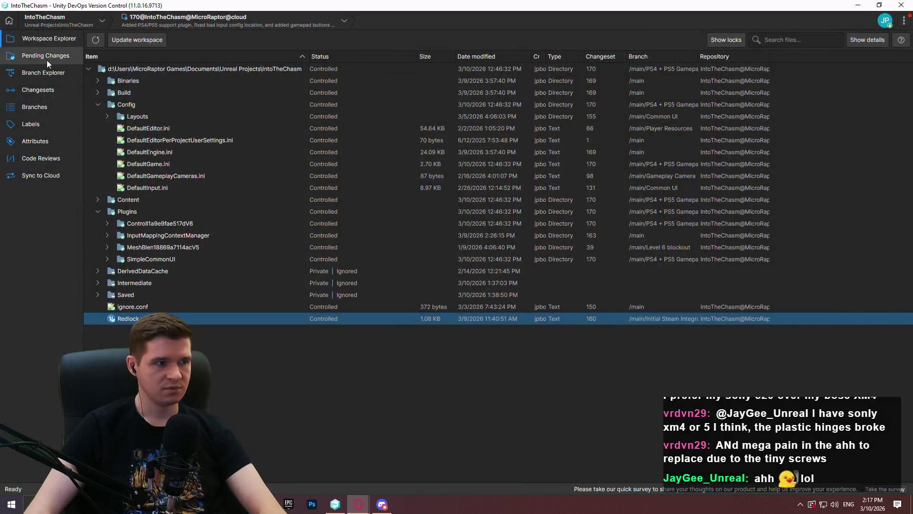
# Select every pending change and undo them all, confirming the prompt
pyautogui.click(46, 56)
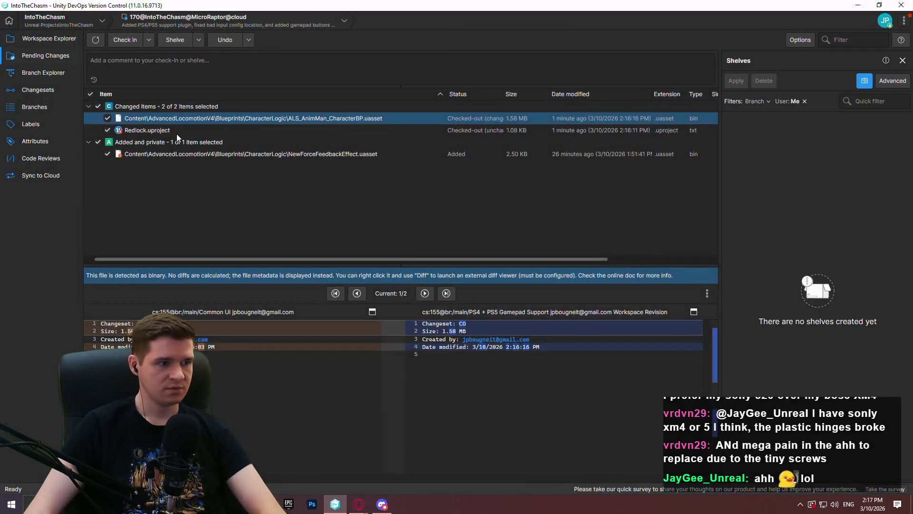
pyautogui.keyDown('ctrl'); pyautogui.click(178, 128); pyautogui.keyUp('ctrl')
pyautogui.keyDown('ctrl'); pyautogui.click(177, 152); pyautogui.keyUp('ctrl')
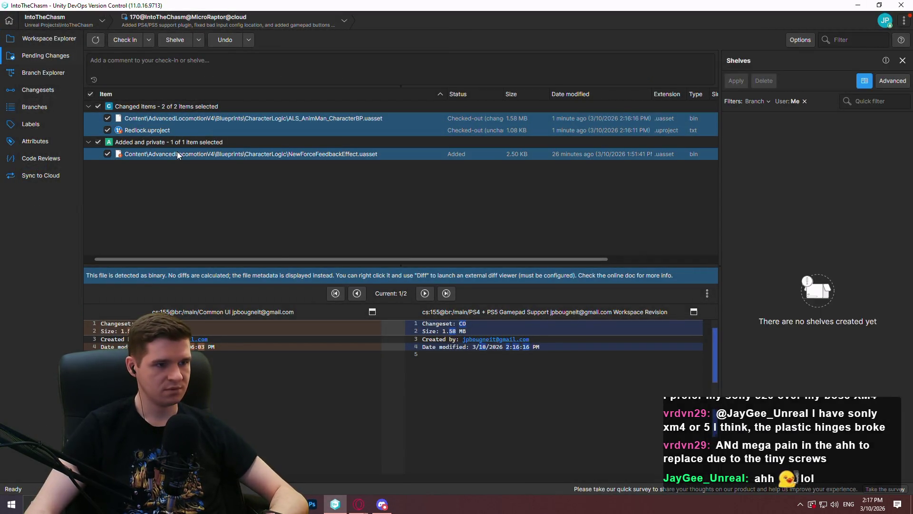
pyautogui.rightClick(177, 151)
pyautogui.click(216, 188)
pyautogui.click(515, 261)
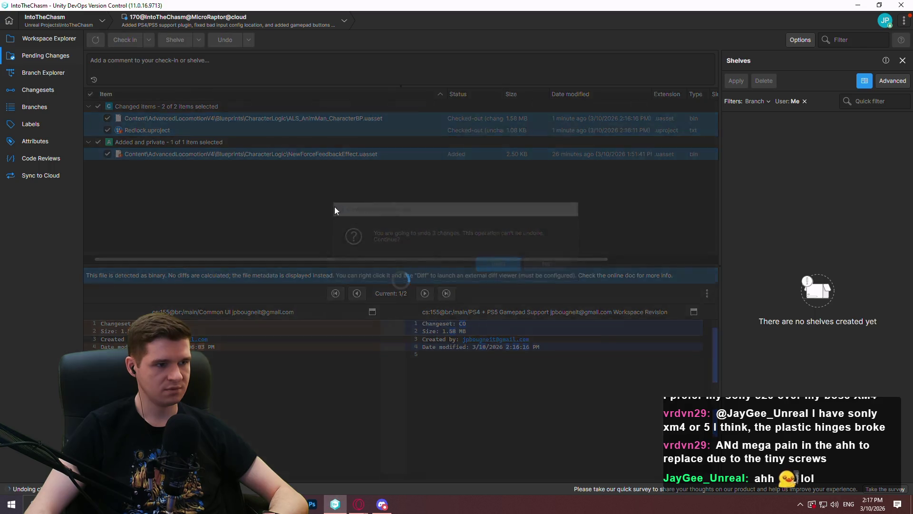
# Delete the private NewForceFeedbackEffect file and return to the workspace listing
pyautogui.rightClick(158, 118)
pyautogui.click(213, 161)
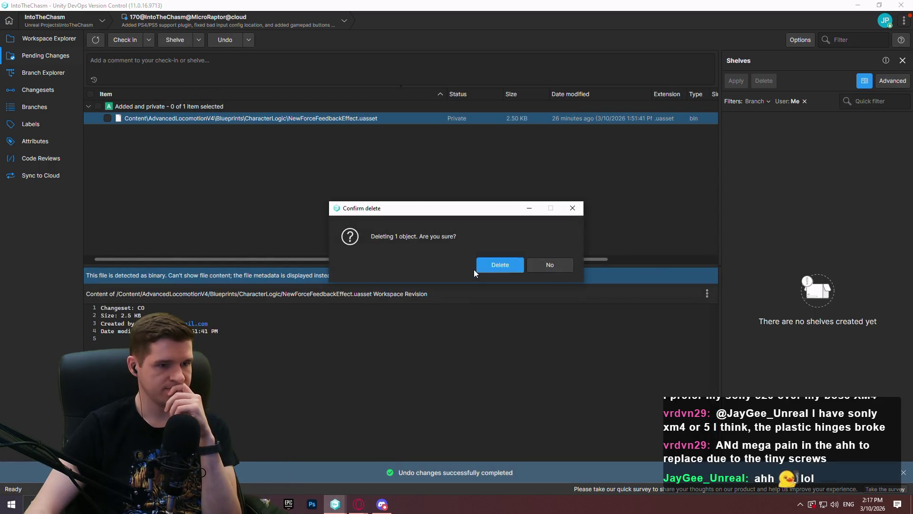
pyautogui.click(490, 268)
pyautogui.click(46, 38)
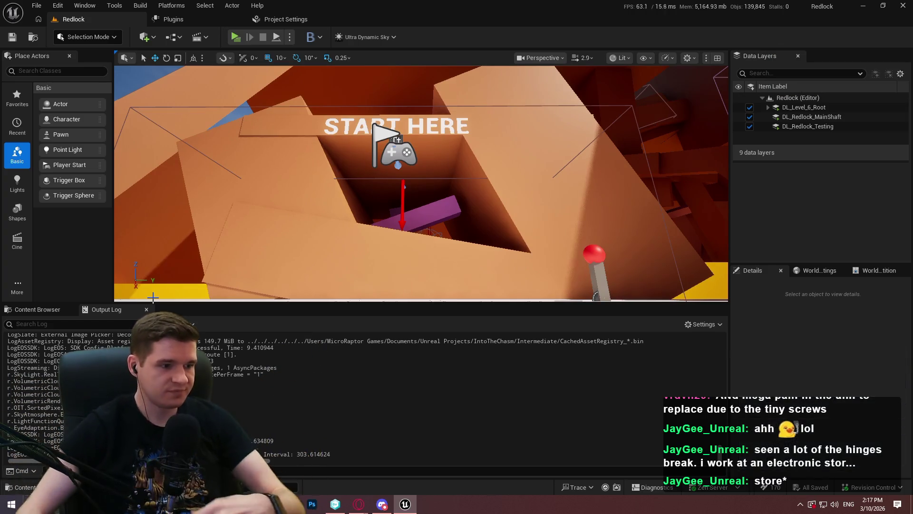
# Search the Output Log for 'device', review the matching lines, then show the Content Browser
pyautogui.click(117, 327)
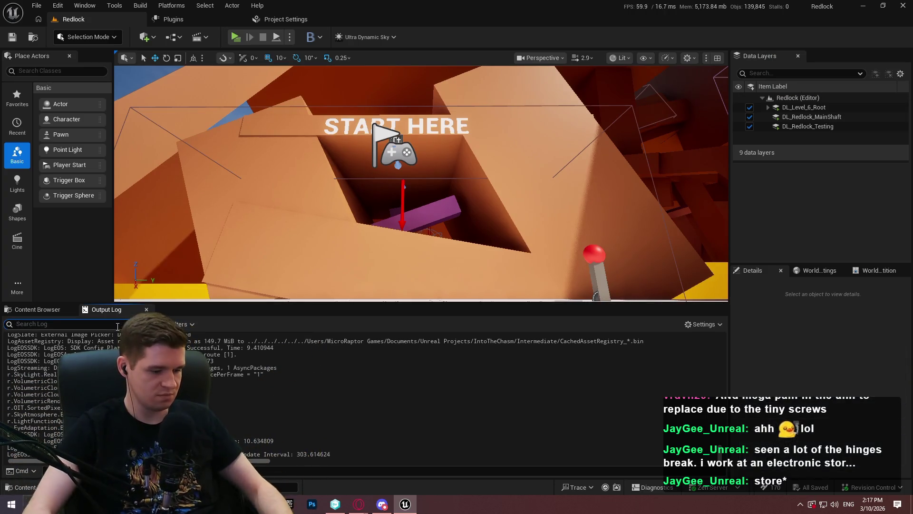
pyautogui.write('device')
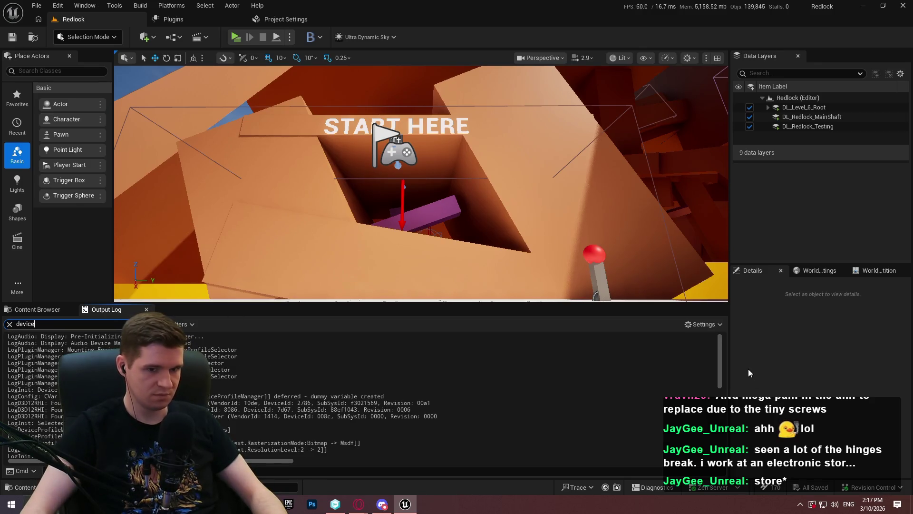
pyautogui.moveTo(721, 344); pyautogui.dragTo(720, 413)
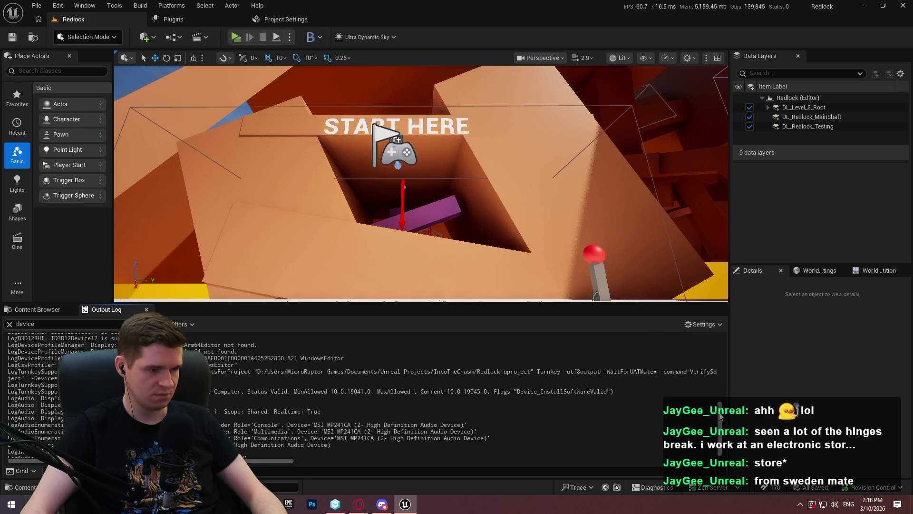
pyautogui.scroll(-2, 719, 415)
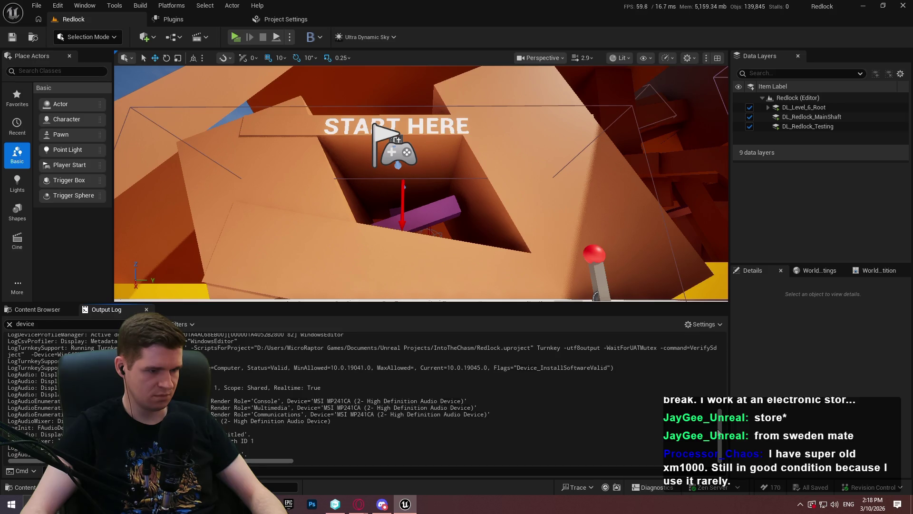
pyautogui.scroll(10, 712, 374)
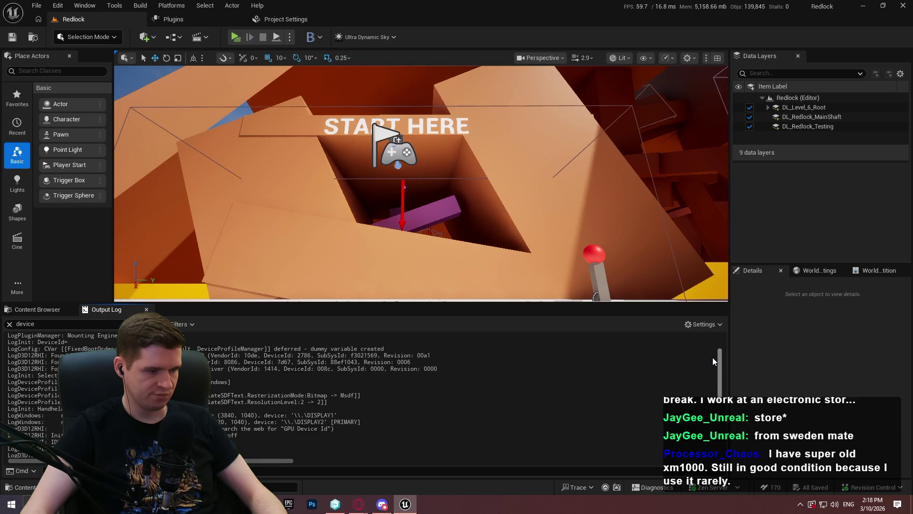
pyautogui.scroll(3, 713, 358)
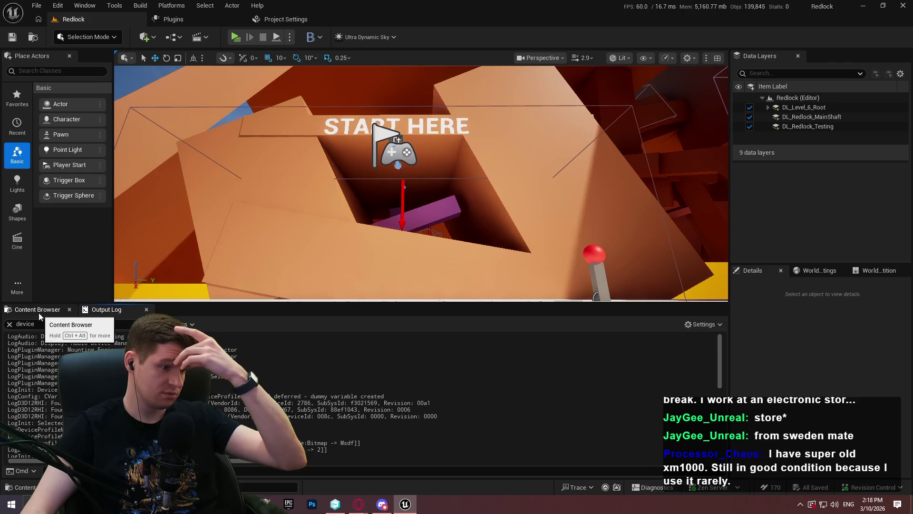
pyautogui.click(39, 312)
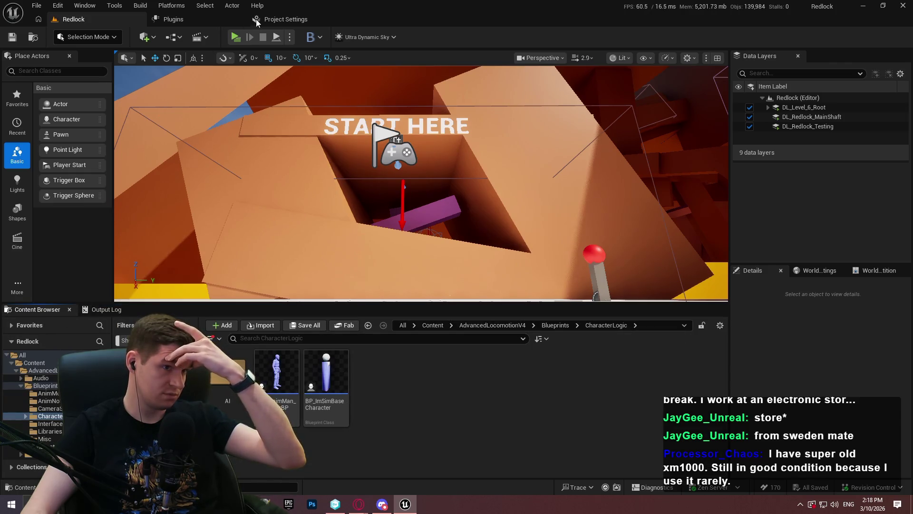
# Open Project Settings, then bring up the Unreal-Dualsense README in Opera
pyautogui.click(273, 20)
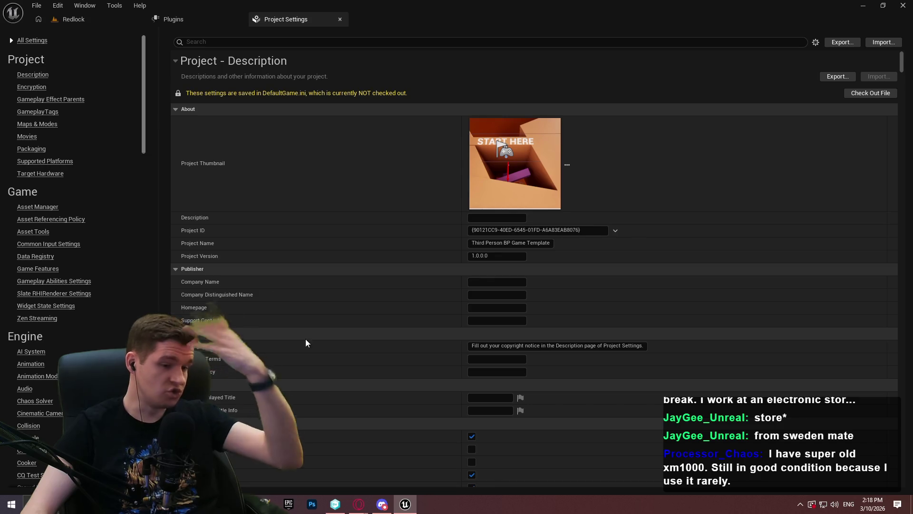
pyautogui.moveTo(360, 505)
pyautogui.click(409, 476)
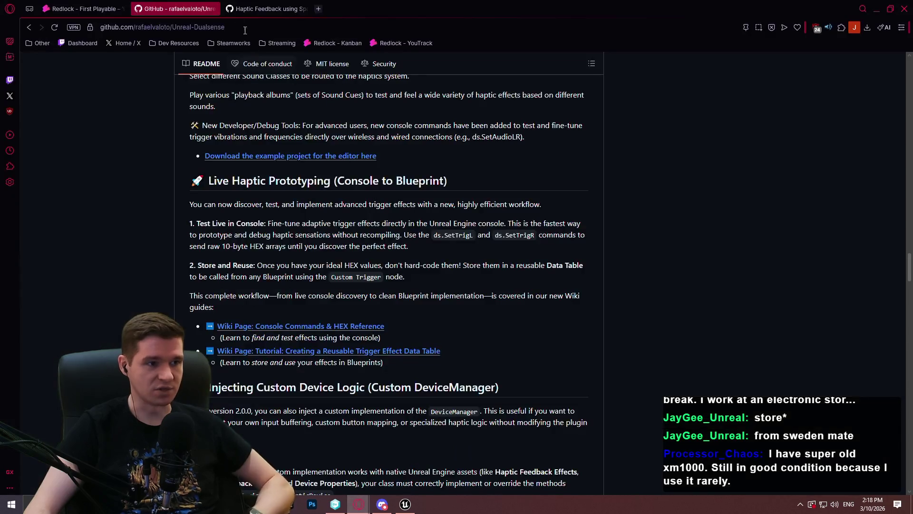
pyautogui.click(256, 9)
pyautogui.click(176, 8)
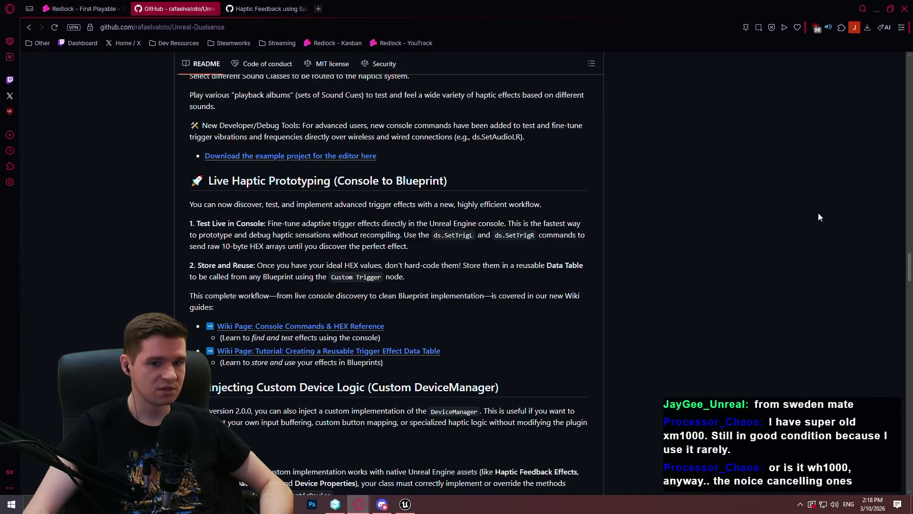
# Highlight the README's Important note requiring Update Output after controller effects, then minimize Opera
pyautogui.moveTo(910, 266)
pyautogui.mouseDown()
pyautogui.moveTo(906, 161)
pyautogui.moveTo(907, 178)
pyautogui.mouseUp()
pyautogui.scroll(-1, 907, 179)
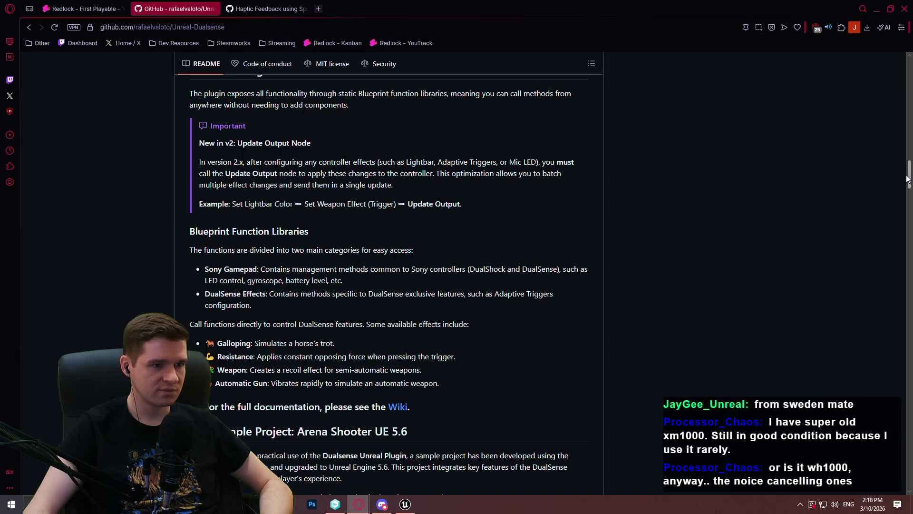
pyautogui.moveTo(250, 164); pyautogui.dragTo(378, 164)
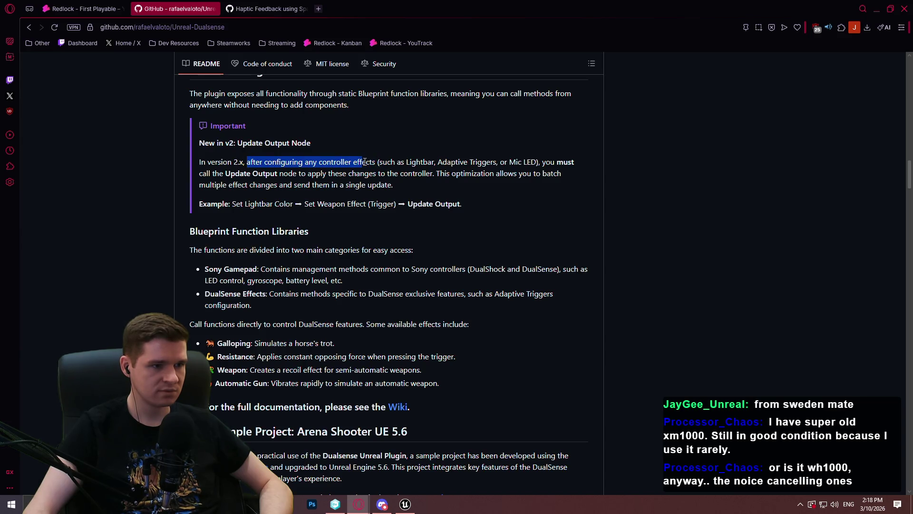
pyautogui.moveTo(364, 162)
pyautogui.mouseDown()
pyautogui.moveTo(432, 173)
pyautogui.moveTo(194, 163)
pyautogui.mouseUp()
pyautogui.click(431, 173)
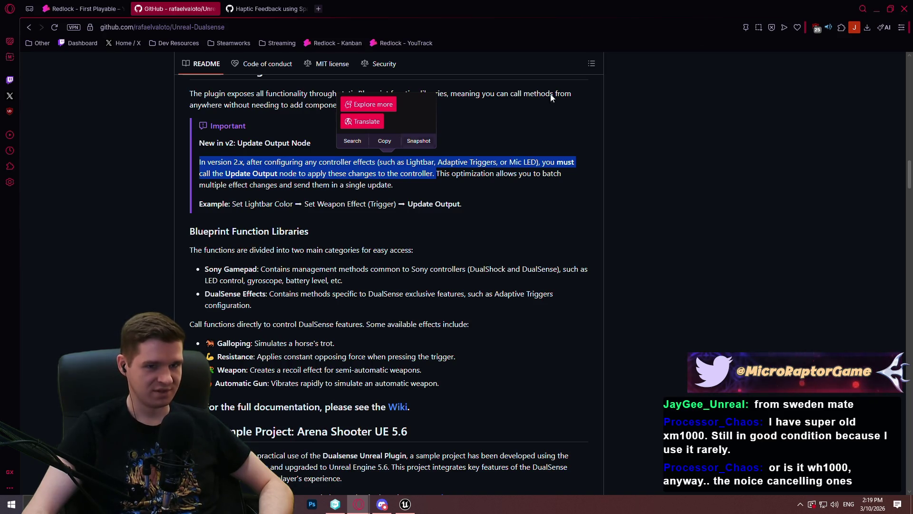
pyautogui.click(878, 7)
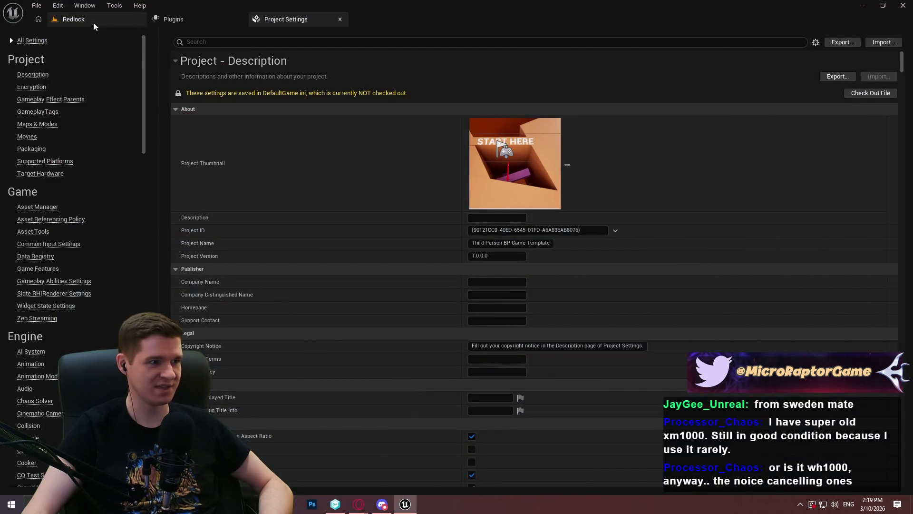
# Open ALS_AnimMan_CharacterBP and place a Lightbar node in the graph
pyautogui.click(93, 22)
pyautogui.click(280, 417)
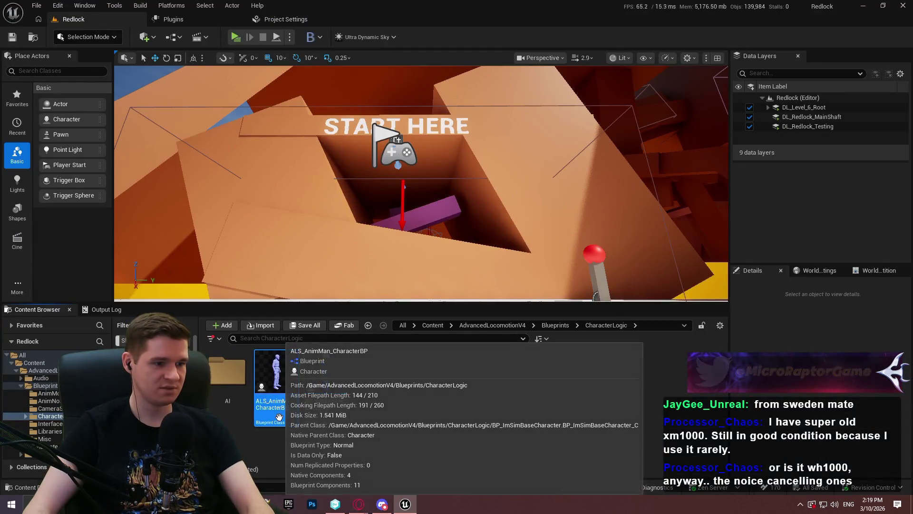
pyautogui.doubleClick(280, 417)
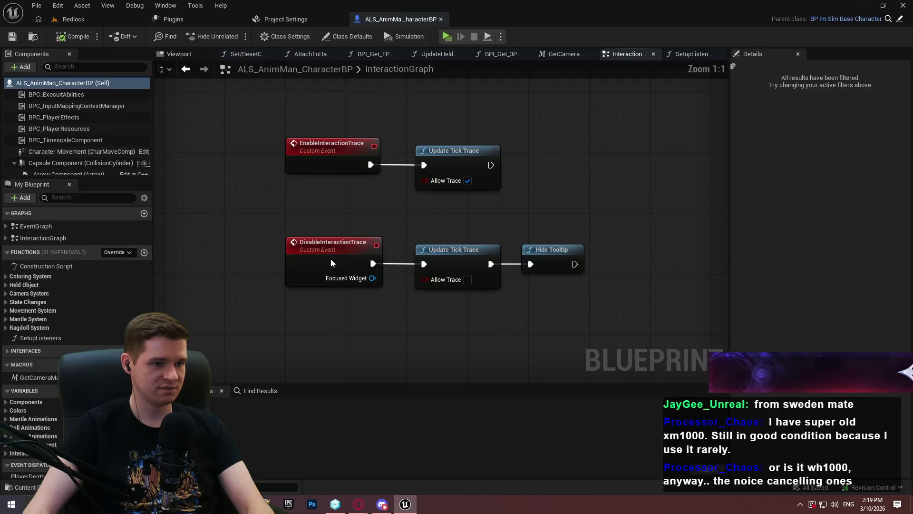
pyautogui.rightClick(255, 206)
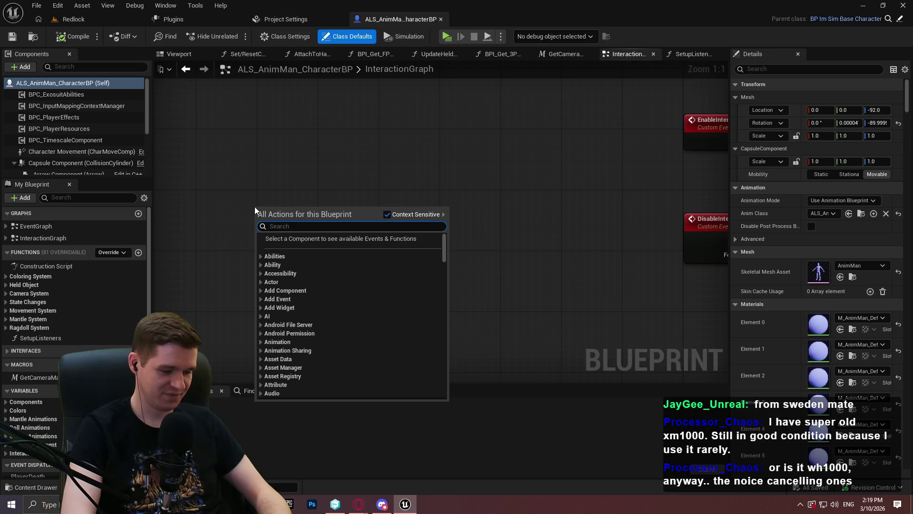
pyautogui.write('update')
pyautogui.write(' light')
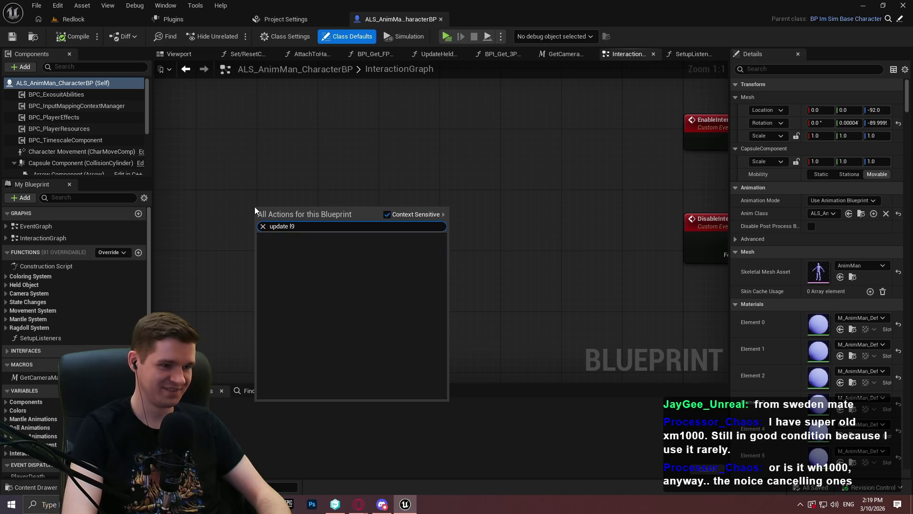
pyautogui.press('Escape')
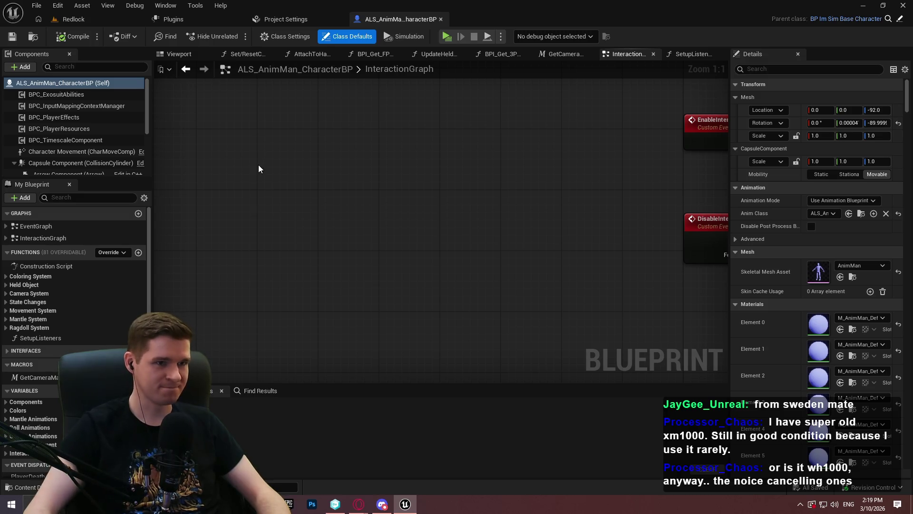
pyautogui.rightClick(279, 204)
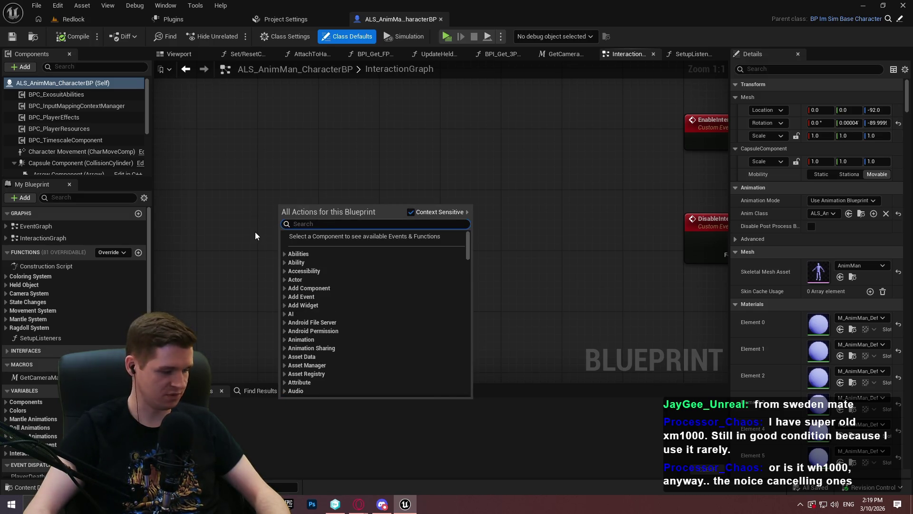
pyautogui.write('lightbar')
pyautogui.press('Return')
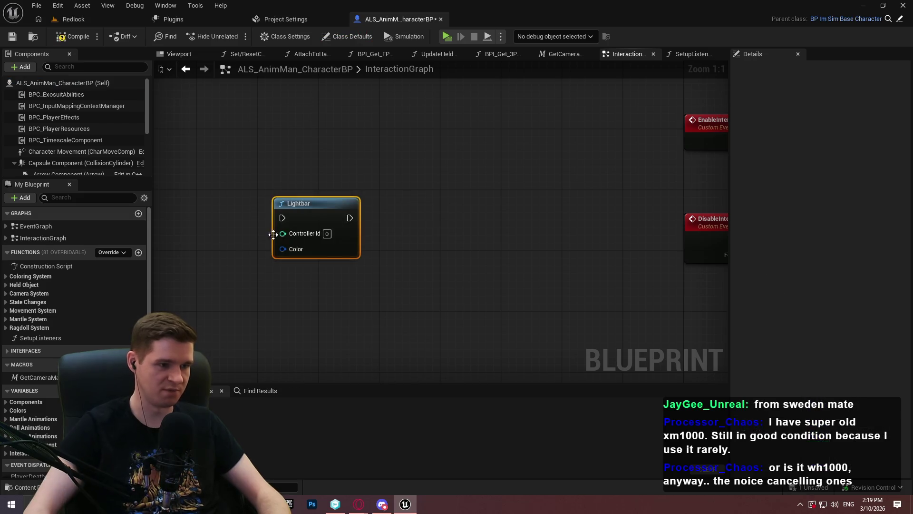
# After rechecking the plugin README, add an Update Output node
pyautogui.rightClick(437, 245)
pyautogui.write('update')
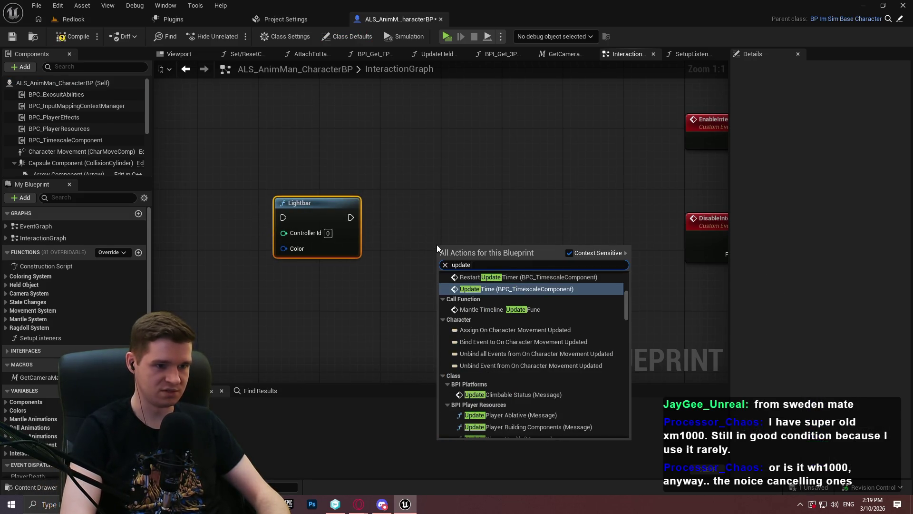
pyautogui.click(428, 247)
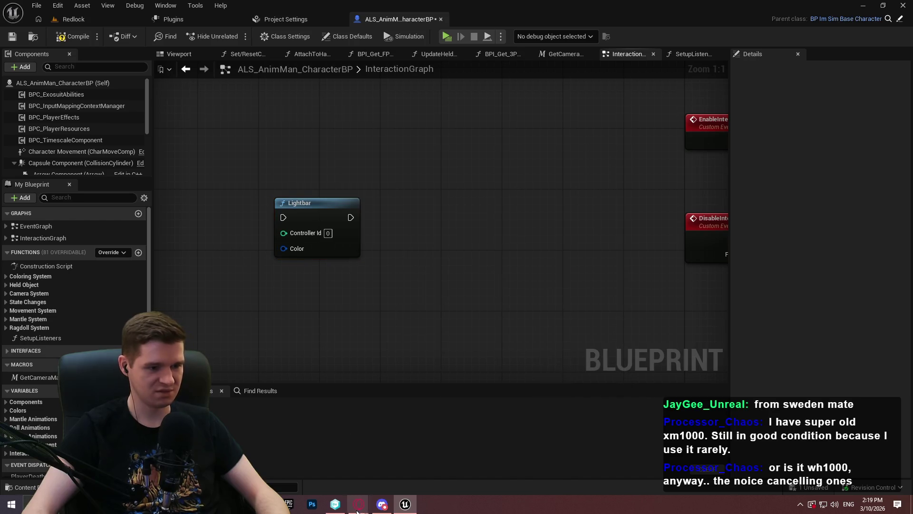
pyautogui.moveTo(358, 504)
pyautogui.click(408, 456)
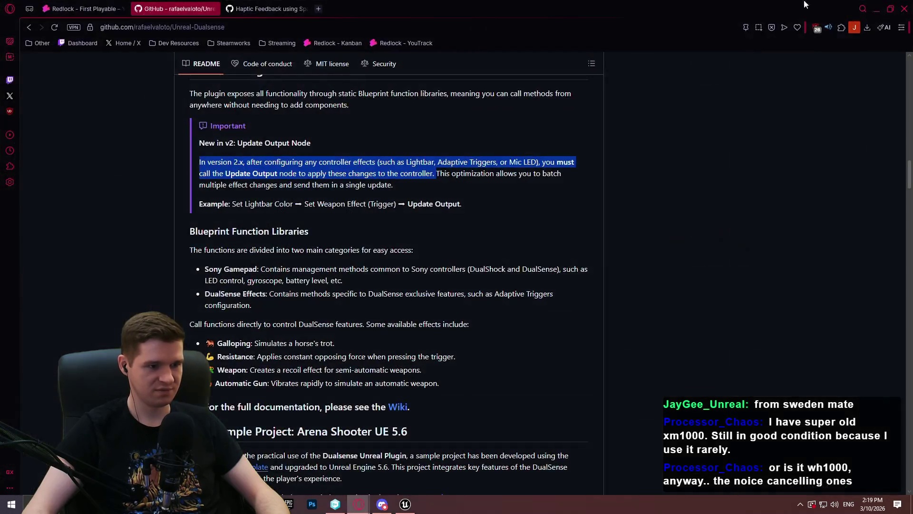
pyautogui.click(873, 10)
pyautogui.rightClick(462, 199)
pyautogui.write('upda')
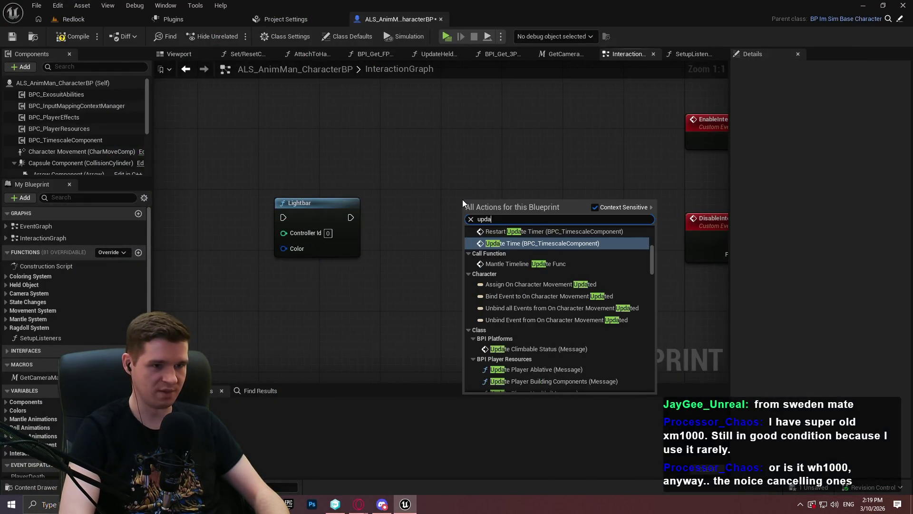
pyautogui.write('te output')
pyautogui.press('Return')
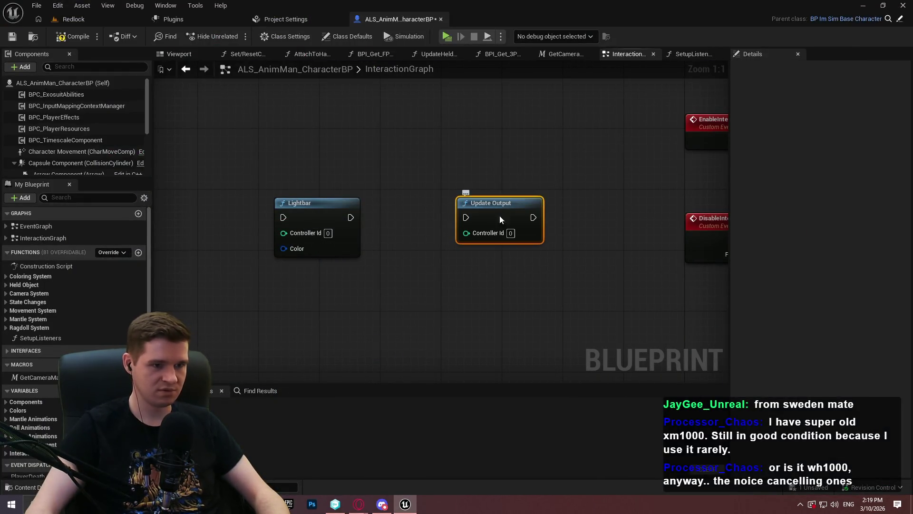
# Chain Update Output after Lightbar and feed a bright red To Color node into Color
pyautogui.moveTo(500, 219); pyautogui.dragTo(447, 220)
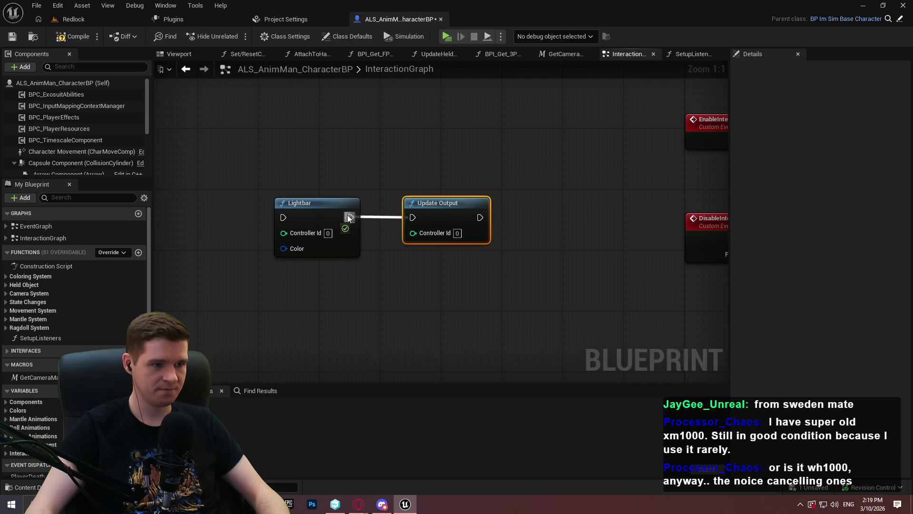
pyautogui.moveTo(349, 218); pyautogui.dragTo(324, 253)
pyautogui.write('toco')
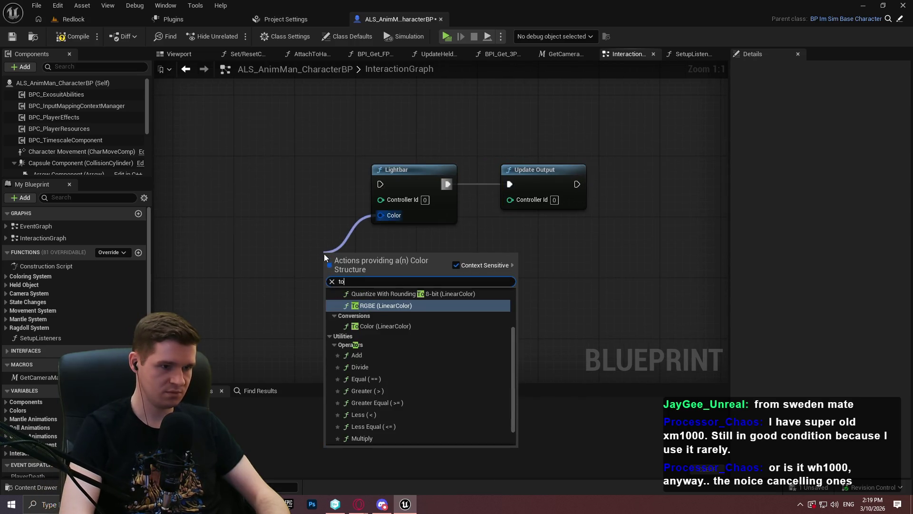
pyautogui.press('Return')
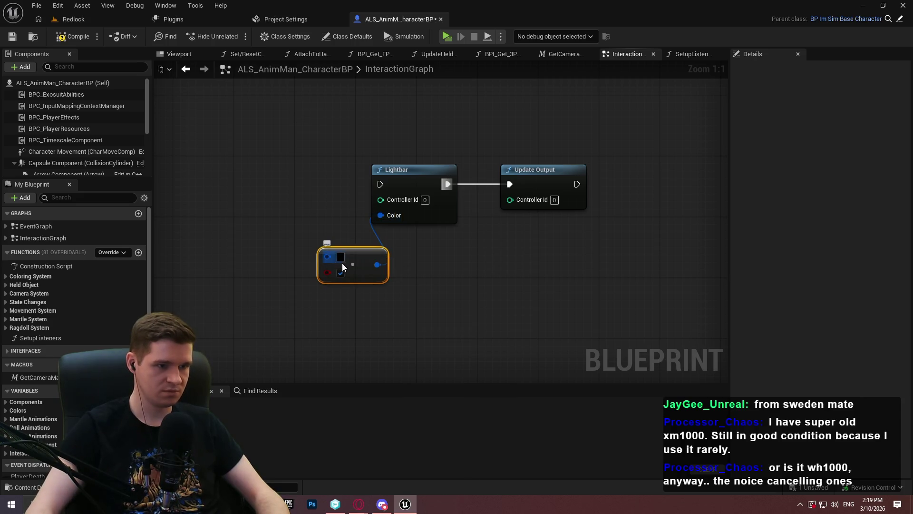
pyautogui.click(339, 256)
pyautogui.moveTo(463, 310)
pyautogui.mouseDown()
pyautogui.moveTo(459, 246)
pyautogui.moveTo(482, 247)
pyautogui.mouseUp()
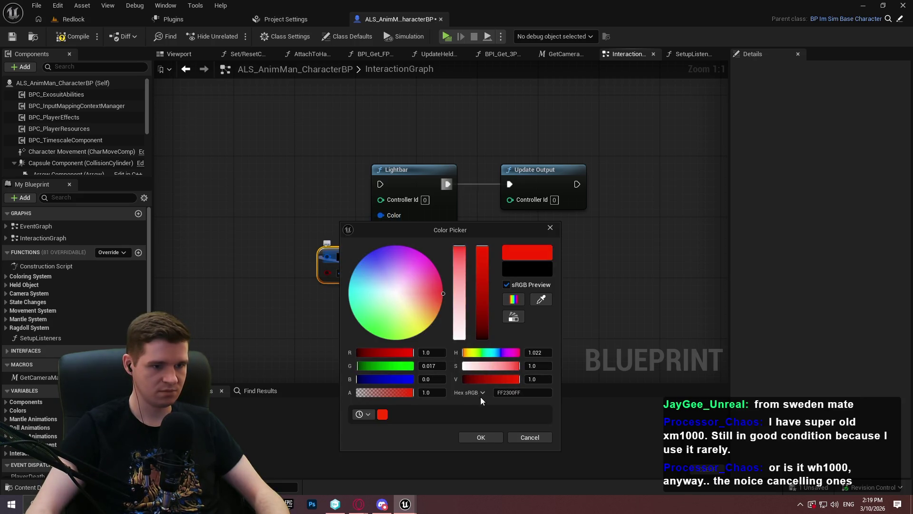
pyautogui.click(493, 436)
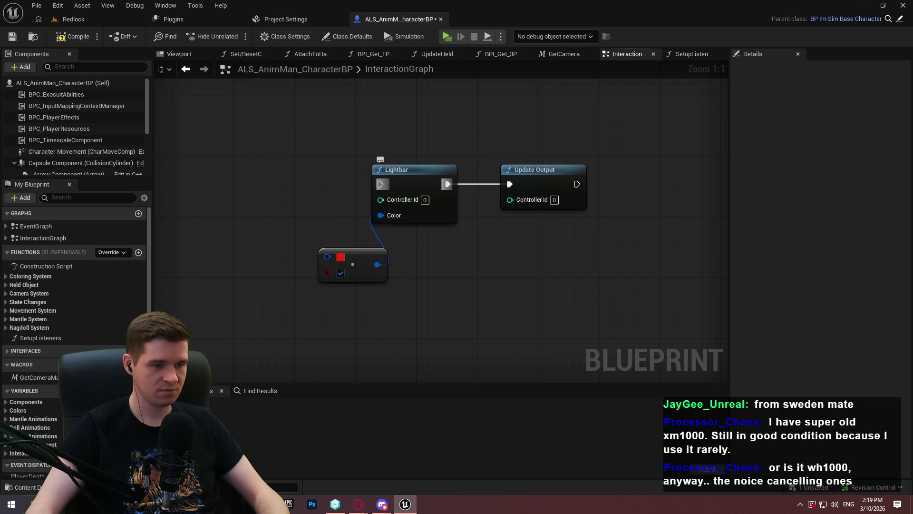
# Add a Debug Key Gamepad D-pad Up event and wire Pressed into the Lightbar node
pyautogui.rightClick(290, 192)
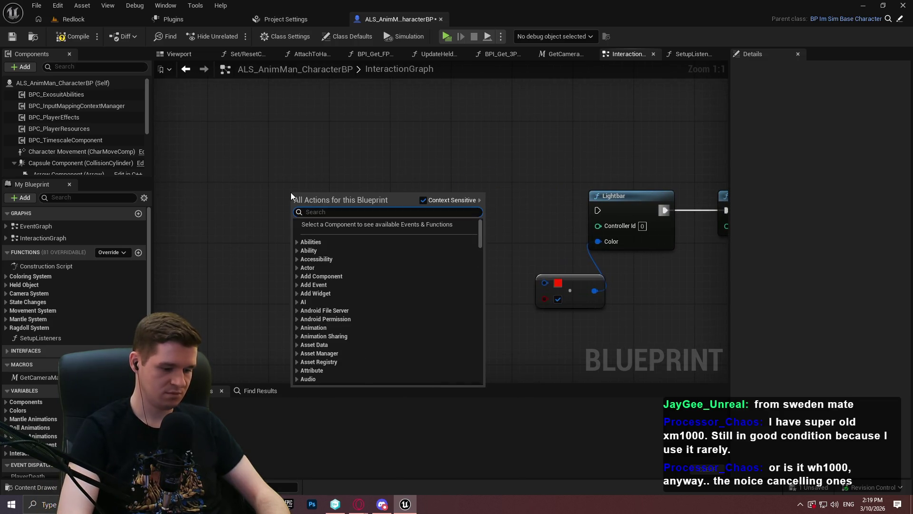
pyautogui.write('debug key g')
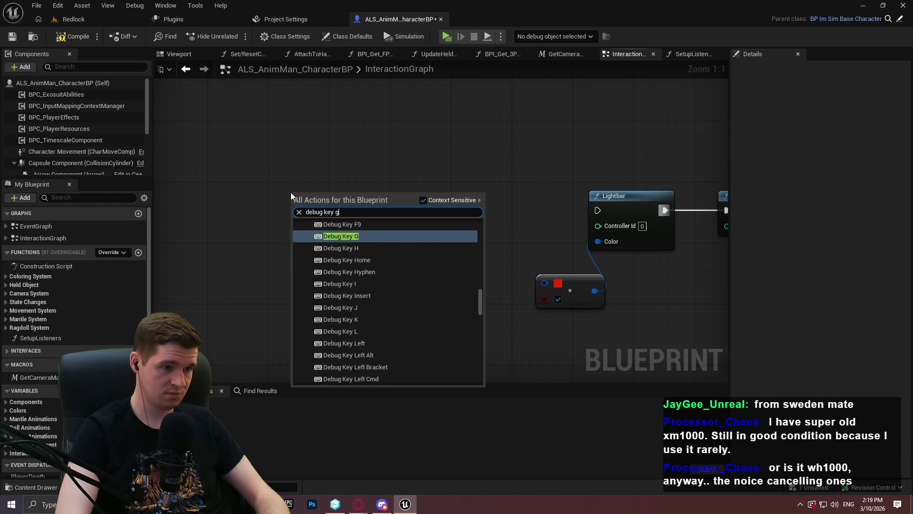
pyautogui.write('amepad')
pyautogui.press('Return')
pyautogui.moveTo(390, 209); pyautogui.dragTo(606, 220)
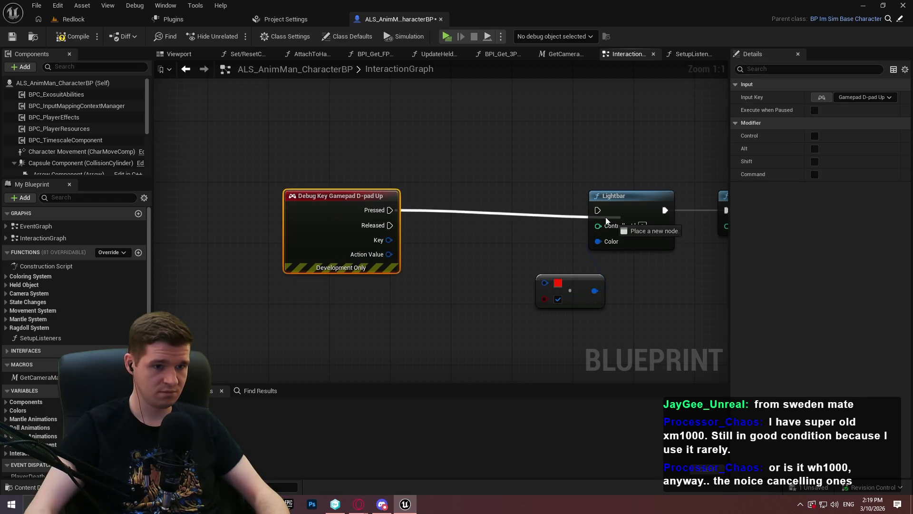
pyautogui.moveTo(678, 300); pyautogui.dragTo(552, 297)
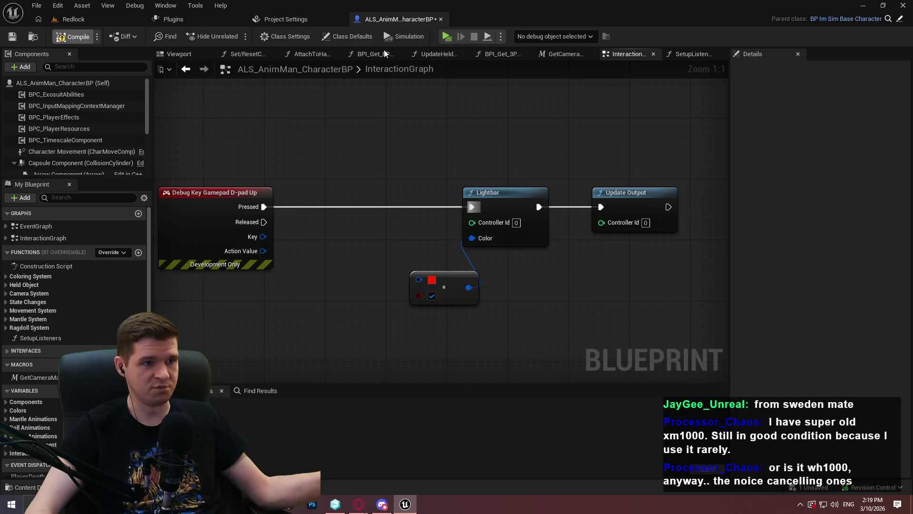
# Compile the blueprint and test it in a game preview
pyautogui.press('F7')
pyautogui.click(450, 39)
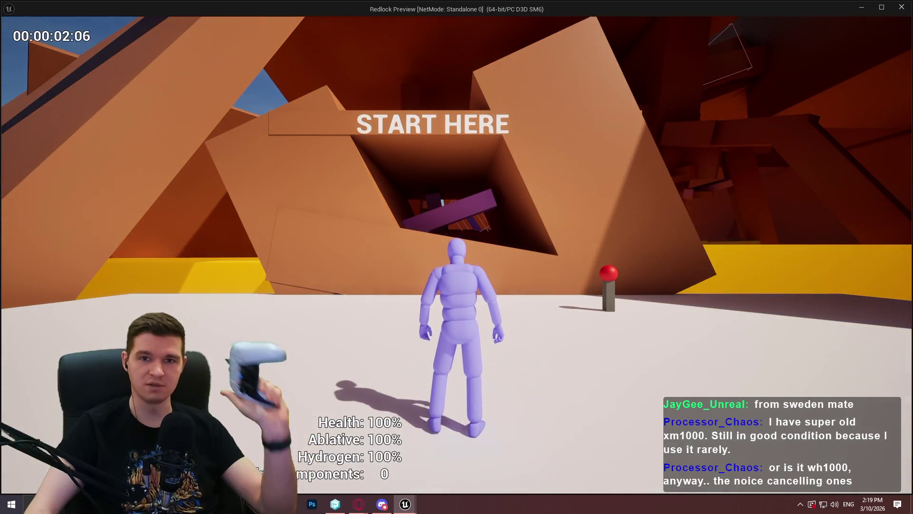
pyautogui.press('Escape')
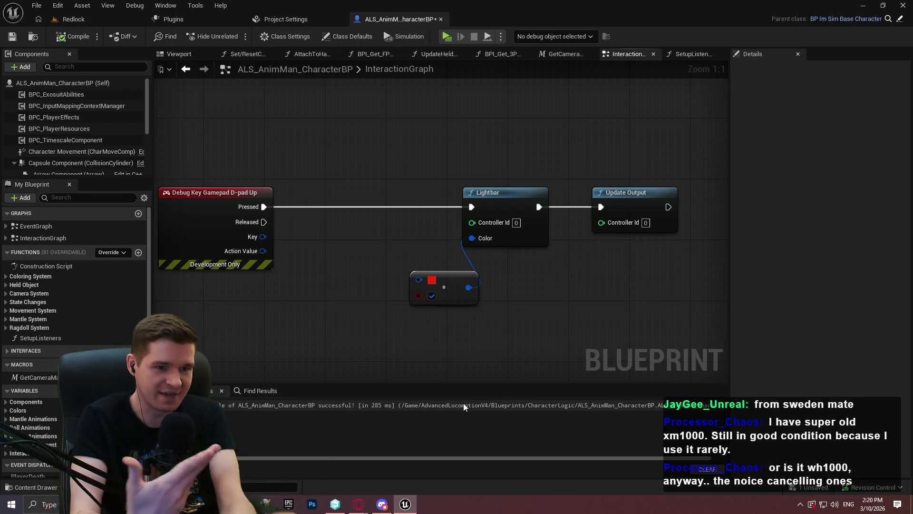
# Add a Spawn Force Feedback at Location node to the character graph
pyautogui.rightClick(506, 270)
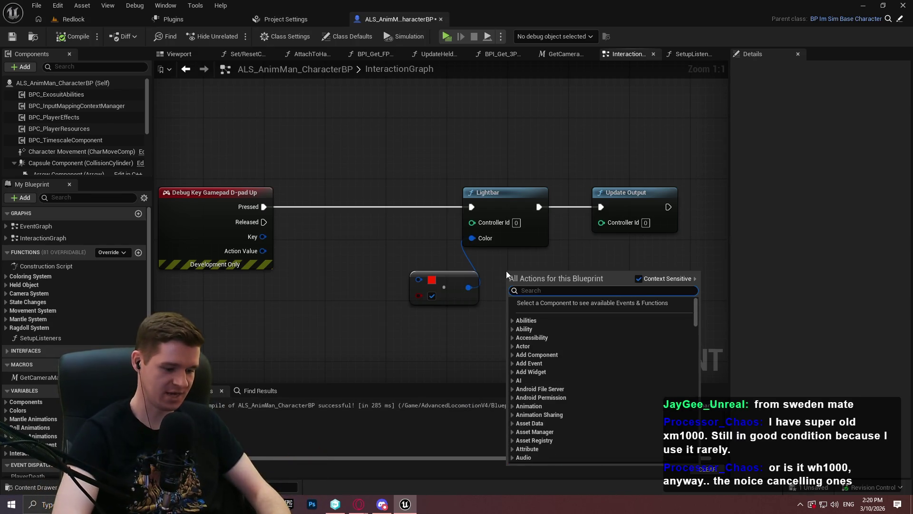
pyautogui.write('feedb')
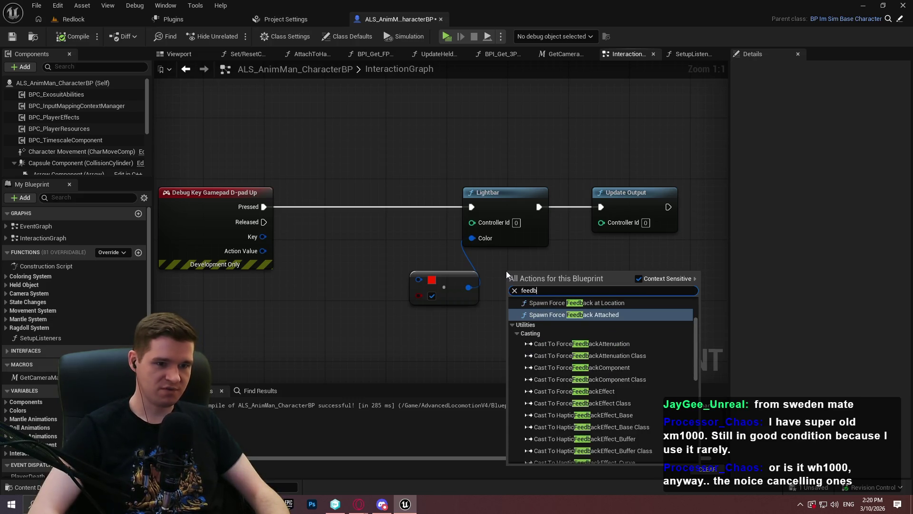
pyautogui.moveTo(462, 236); pyautogui.dragTo(346, 192)
pyautogui.rightClick(462, 236)
pyautogui.write('for')
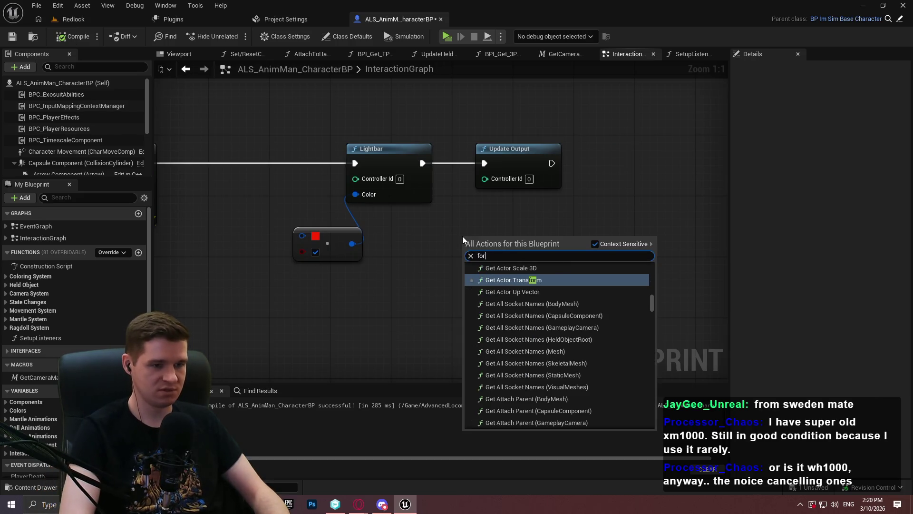
pyautogui.write('ce feed')
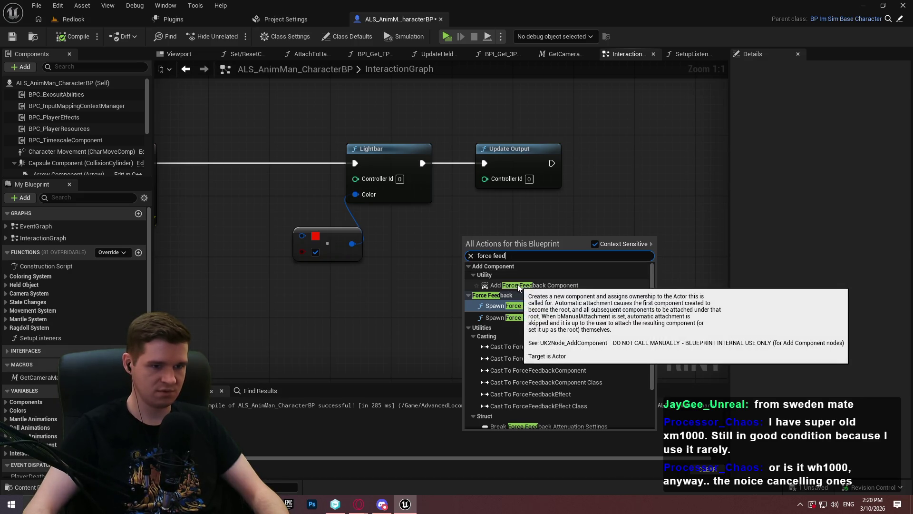
pyautogui.click(524, 307)
# Add a Force Feedback component using a new effect asset named NewForceFeedbackEffect
pyautogui.click(27, 69)
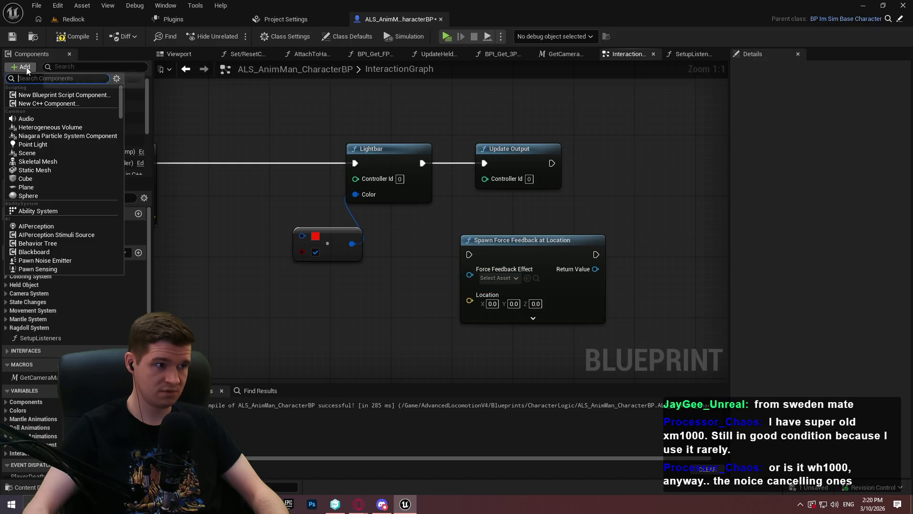
pyautogui.write('force')
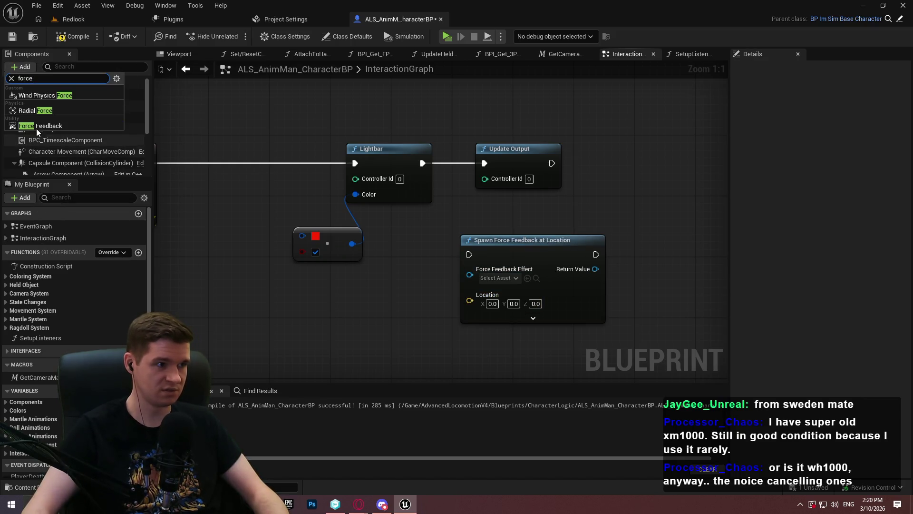
pyautogui.click(40, 126)
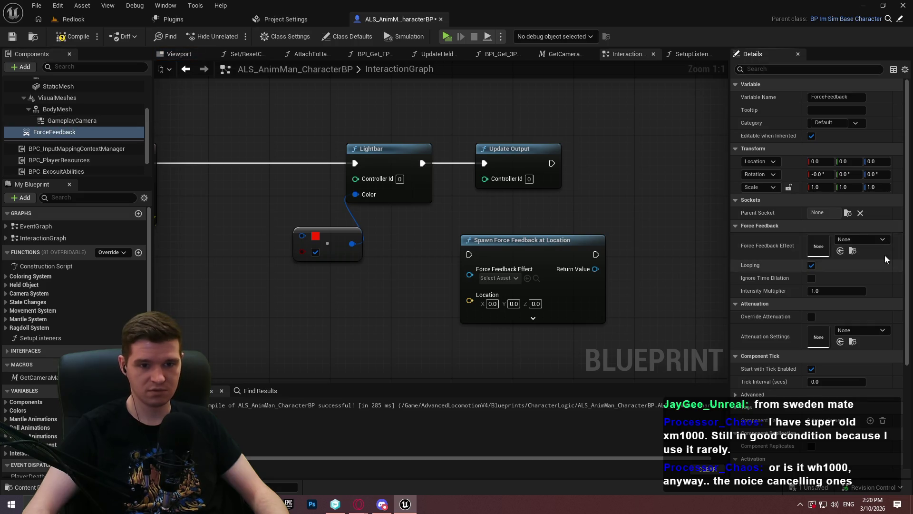
pyautogui.click(867, 238)
pyautogui.click(834, 262)
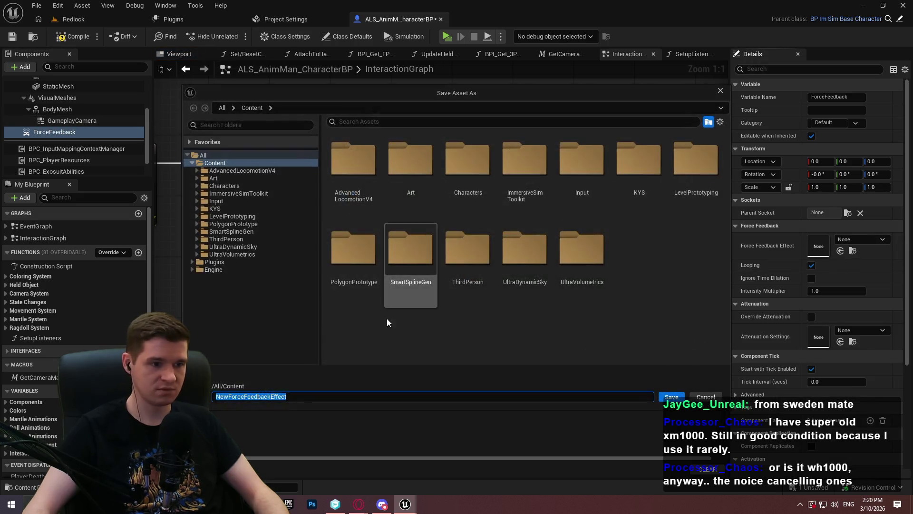
pyautogui.click(671, 396)
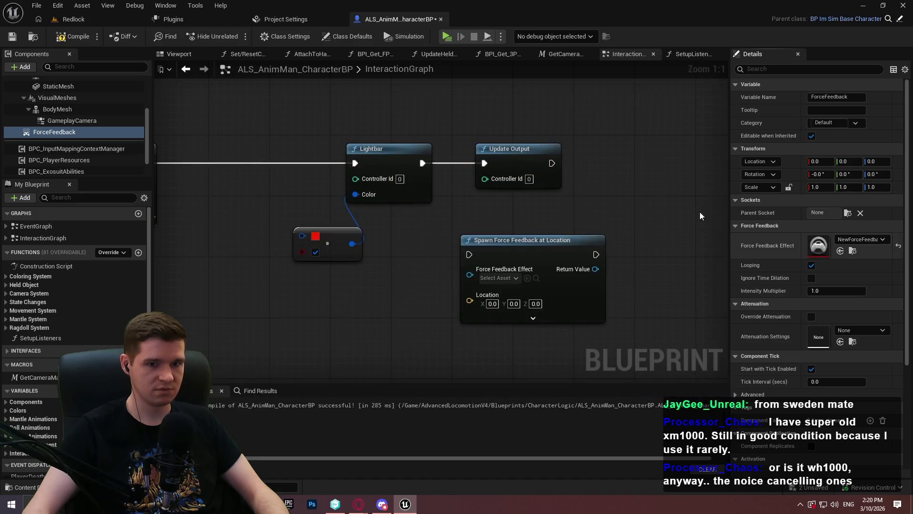
# Open NewForceFeedbackEffect and set its External Curve to AimingOutCurve
pyautogui.click(853, 251)
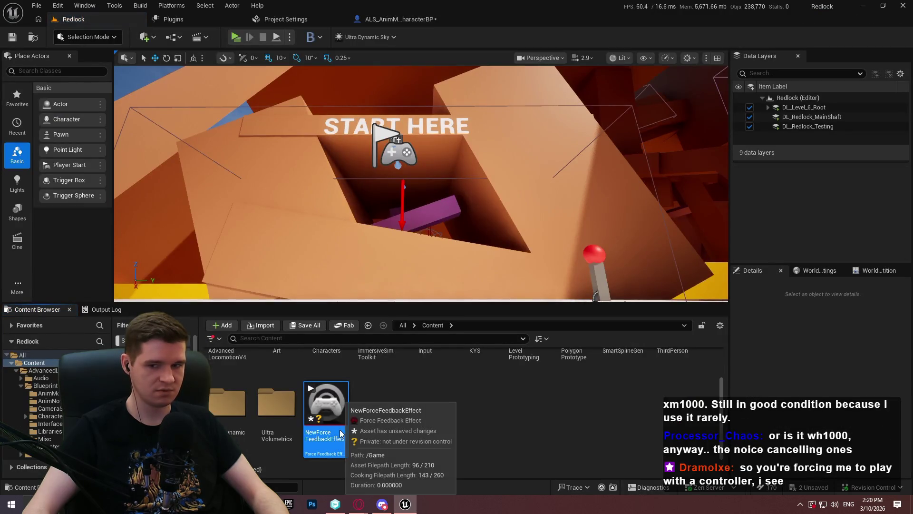
pyautogui.doubleClick(333, 411)
pyautogui.moveTo(293, 172); pyautogui.dragTo(492, 13)
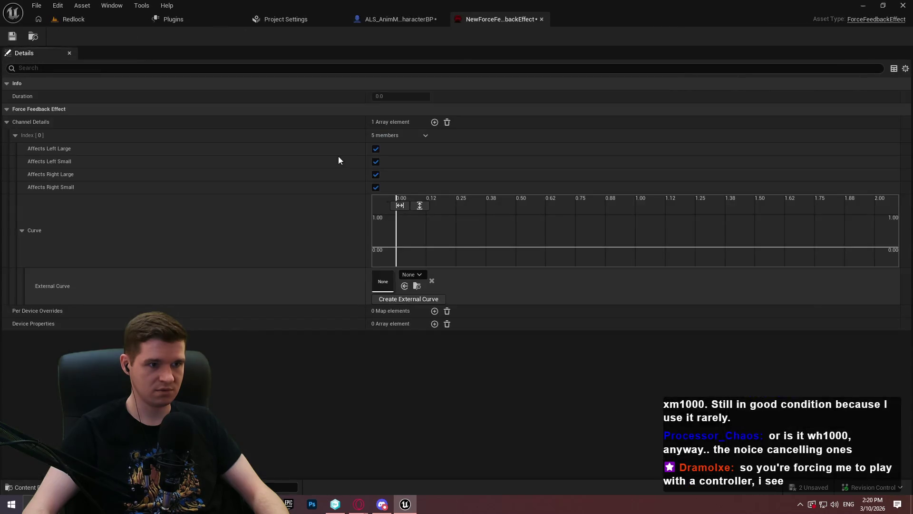
pyautogui.click(398, 274)
pyautogui.click(459, 389)
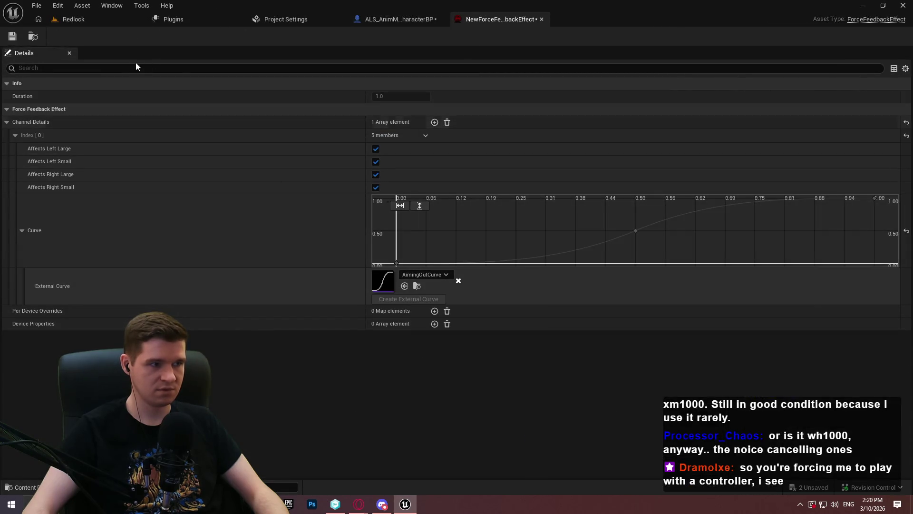
pyautogui.click(389, 19)
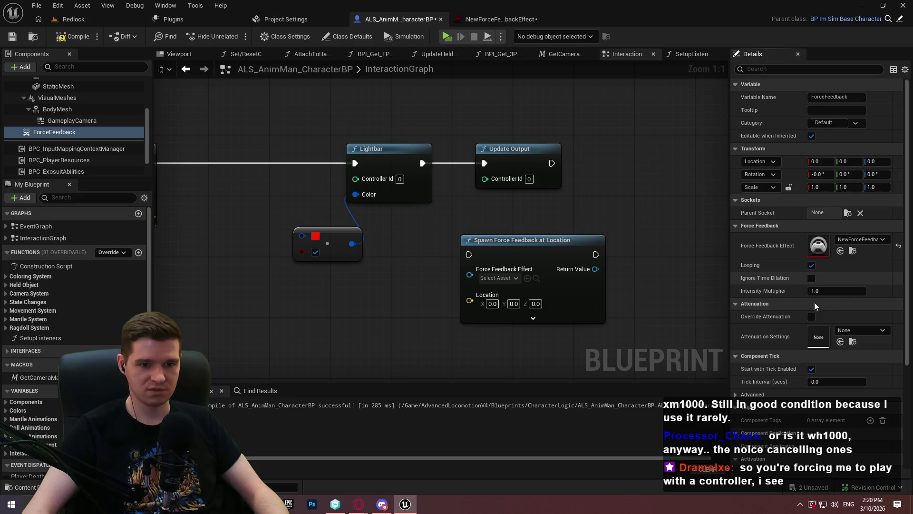
# Compile the character Blueprint and run a first play-test of the level
pyautogui.scroll(-5, 776, 318)
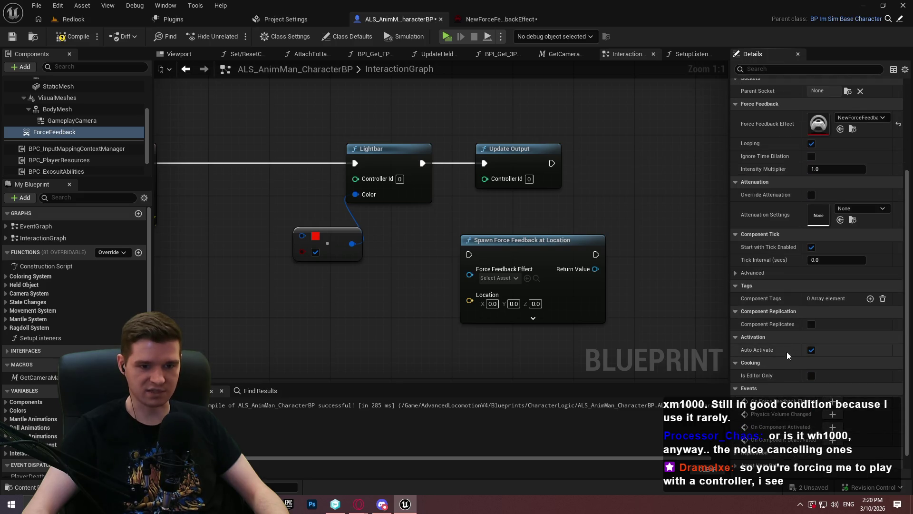
pyautogui.click(81, 42)
pyautogui.click(444, 39)
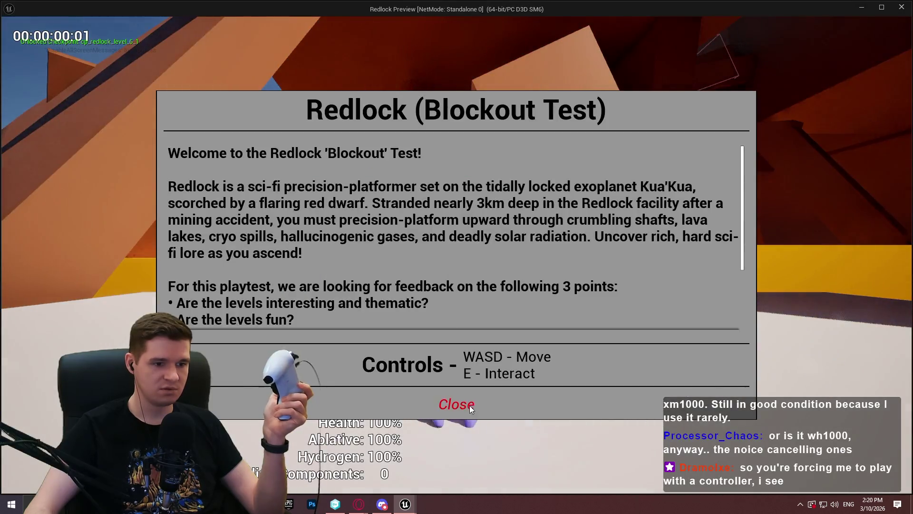
pyautogui.click(469, 405)
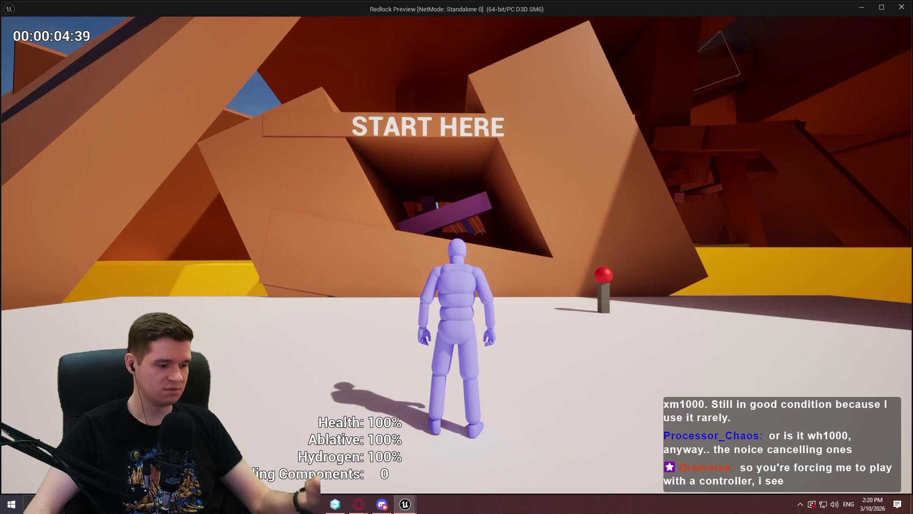
pyautogui.press('Escape')
# Check the NewForceFeedbackEffect asset, then play-test the level again
pyautogui.moveTo(440, 216); pyautogui.dragTo(668, 232)
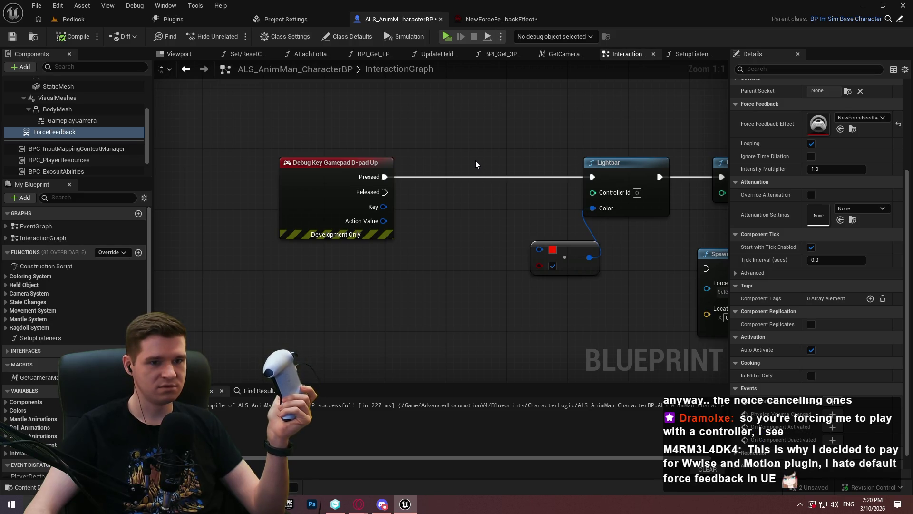
pyautogui.click(65, 21)
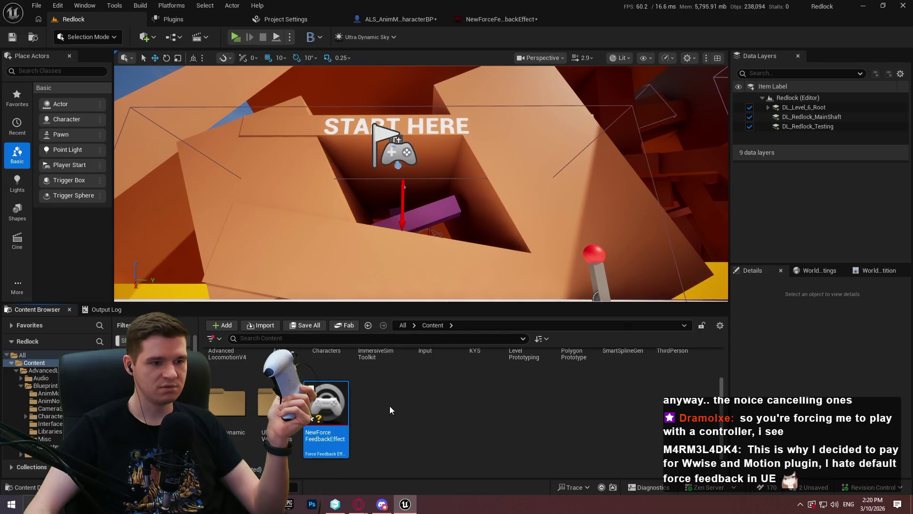
pyautogui.click(499, 19)
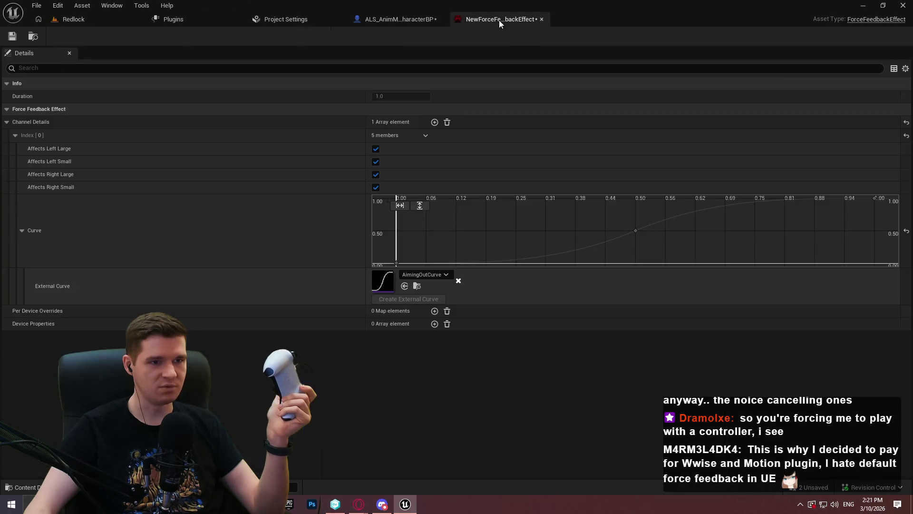
pyautogui.click(69, 20)
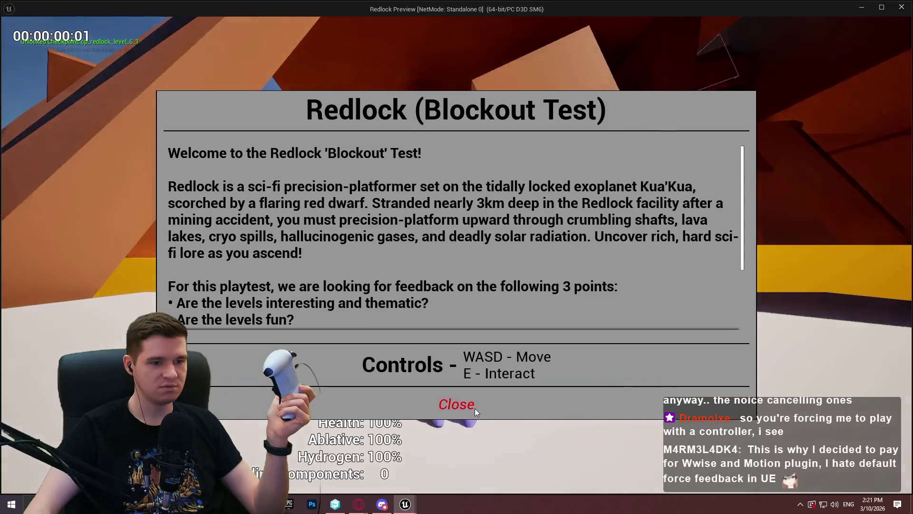
pyautogui.click(474, 408)
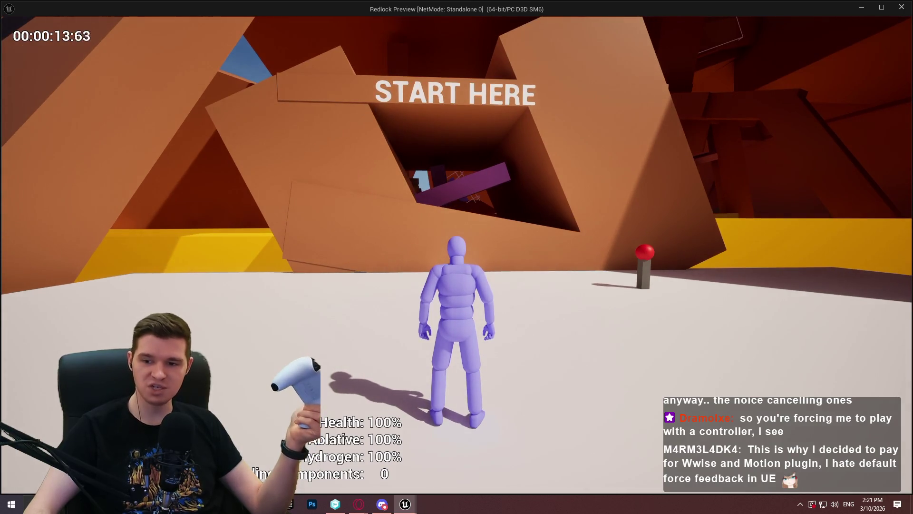
pyautogui.press('Escape')
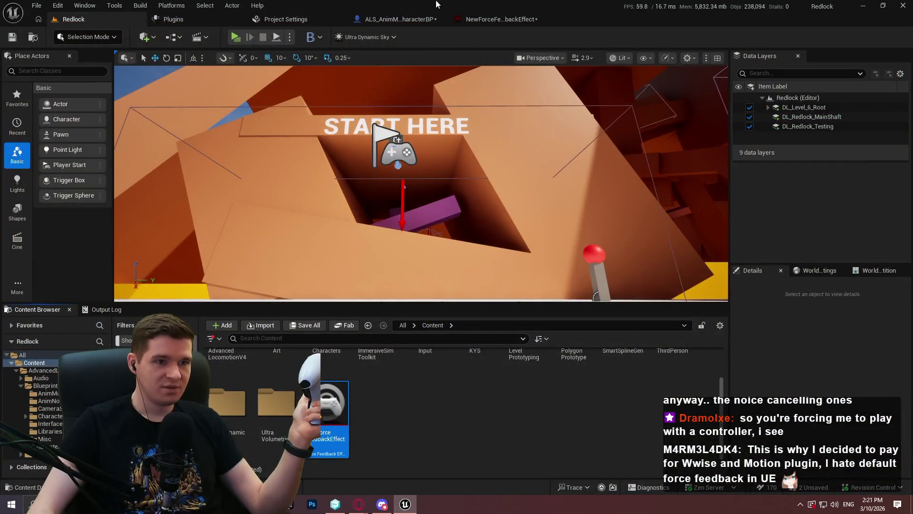
# Review the force feedback effect and recentre the graph on the Lightbar debug event chain
pyautogui.click(495, 21)
pyautogui.click(397, 21)
pyautogui.moveTo(578, 187); pyautogui.dragTo(362, 230)
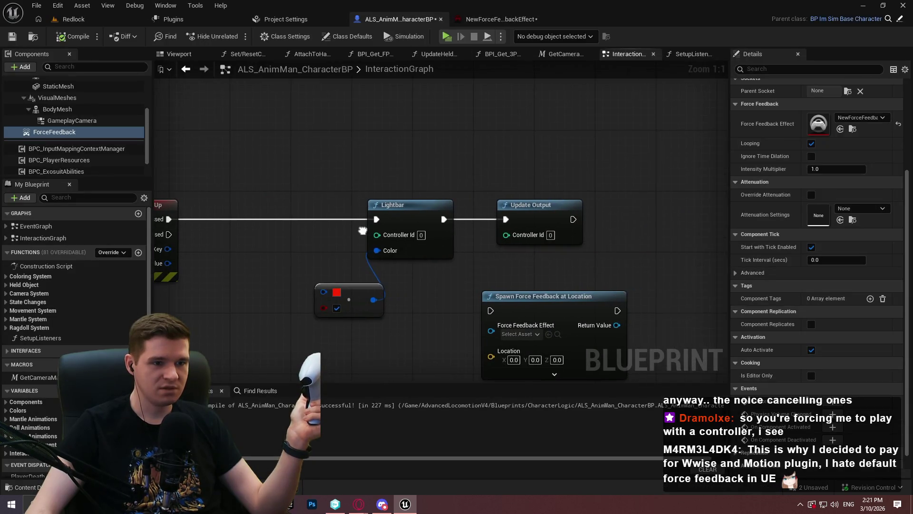
pyautogui.scroll(-3, 670, 217)
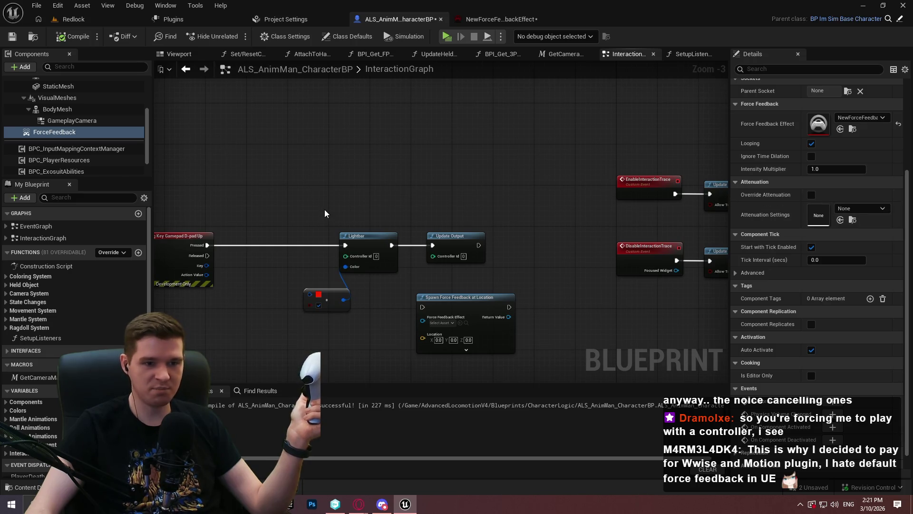
pyautogui.moveTo(340, 203); pyautogui.dragTo(458, 180)
pyautogui.scroll(3, 459, 184)
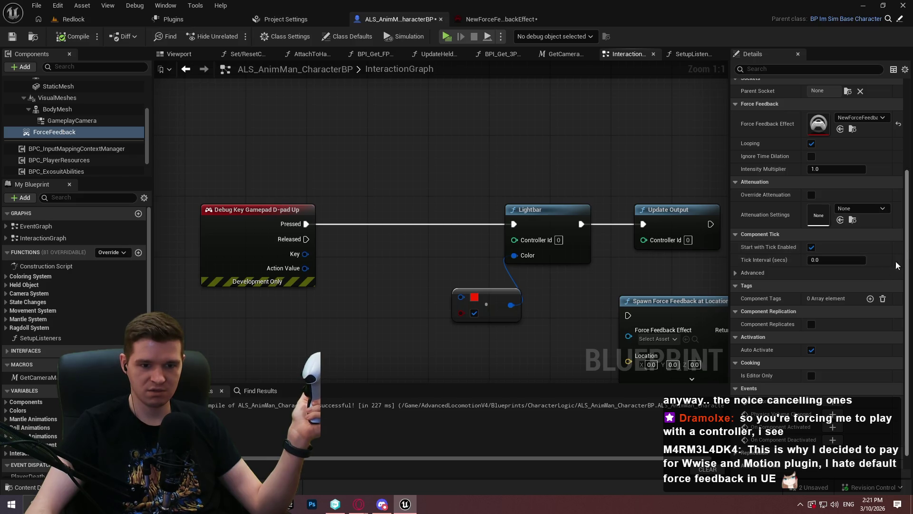
pyautogui.scroll(4, 777, 250)
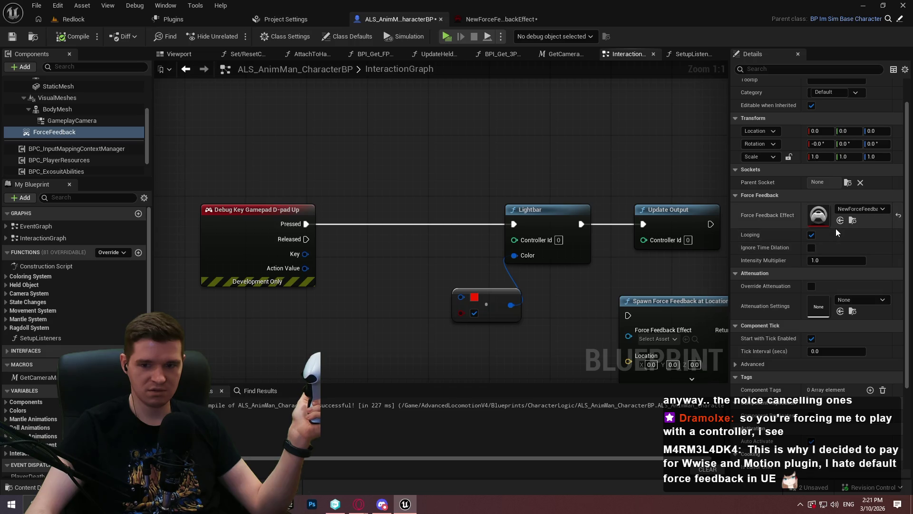
# Play-test the level once more with the controller, then stop
pyautogui.click(447, 37)
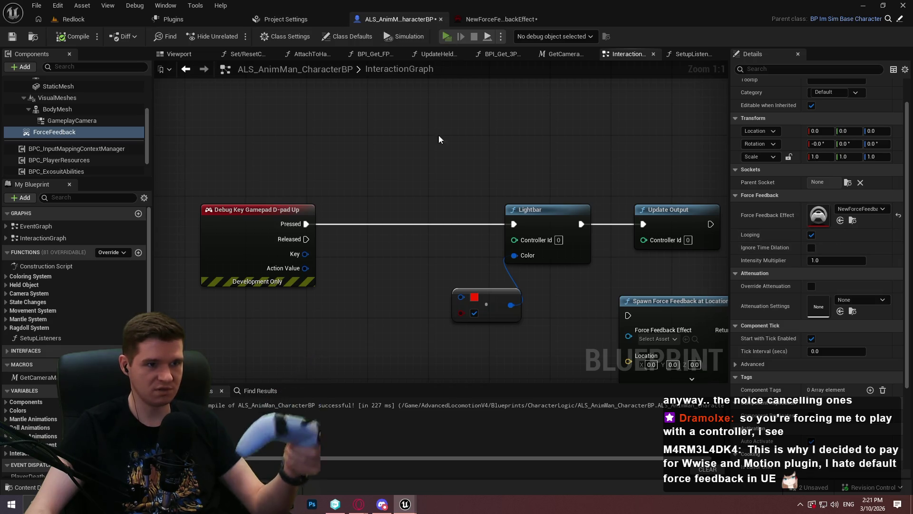
pyautogui.click(454, 401)
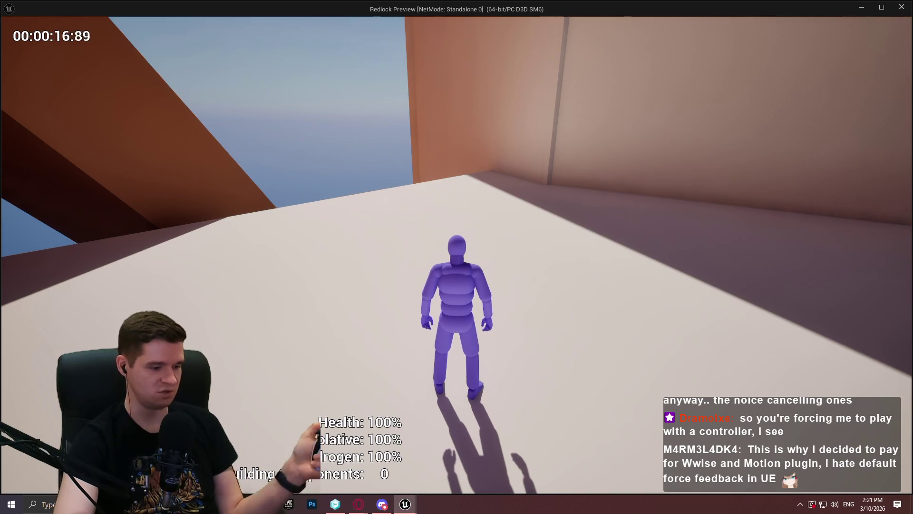
pyautogui.press('Escape')
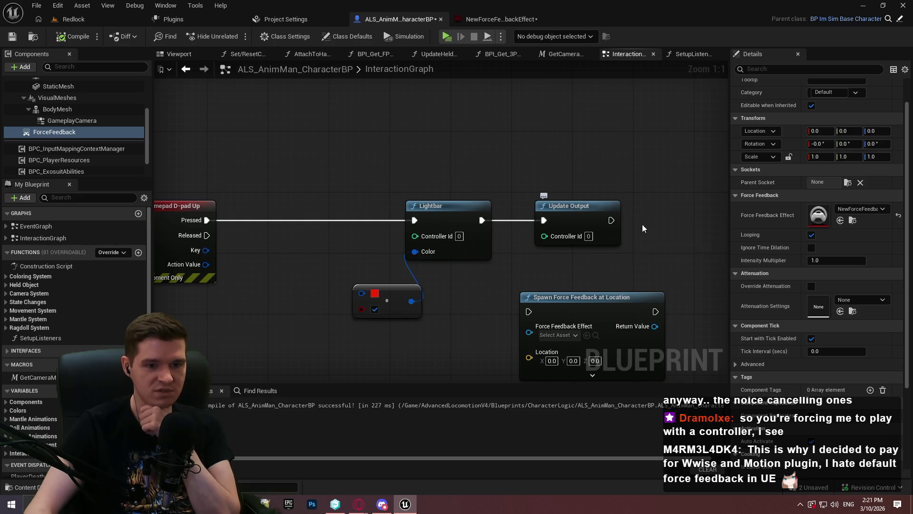
# Wire Spawn Force Feedback at Location between Lightbar and Update Output, using NewForceFeedbackEffect
pyautogui.moveTo(601, 225); pyautogui.dragTo(516, 136)
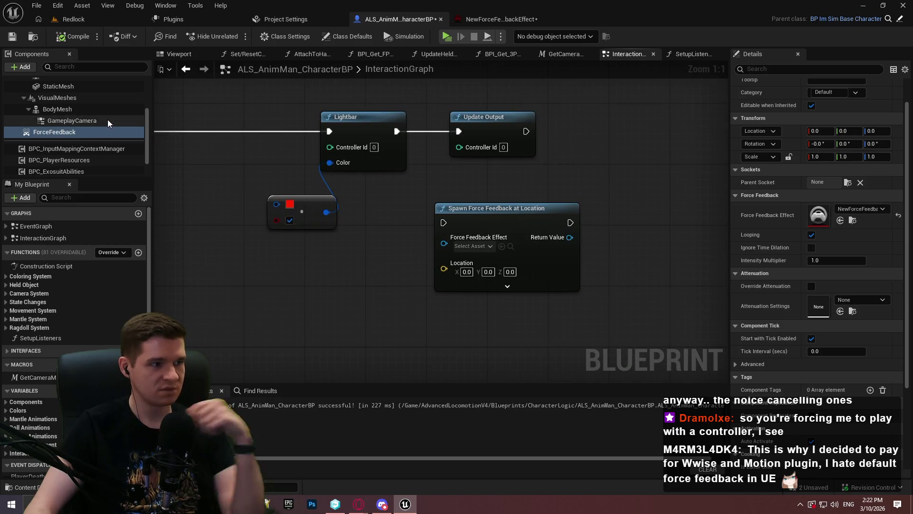
pyautogui.click(84, 136)
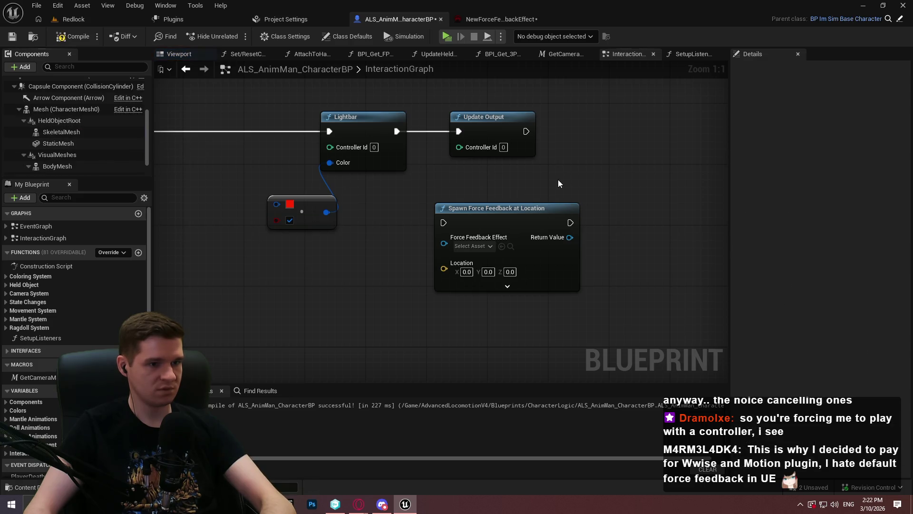
pyautogui.moveTo(438, 210)
pyautogui.mouseDown()
pyautogui.moveTo(415, 141)
pyautogui.moveTo(424, 203)
pyautogui.mouseUp()
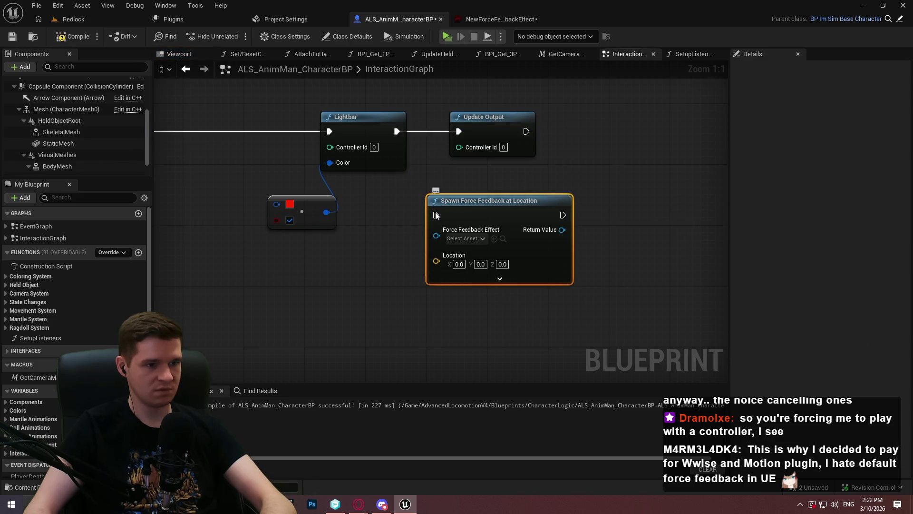
pyautogui.moveTo(395, 136); pyautogui.dragTo(396, 132)
pyautogui.moveTo(563, 215)
pyautogui.mouseDown()
pyautogui.moveTo(459, 131)
pyautogui.moveTo(655, 139)
pyautogui.mouseUp()
pyautogui.click(466, 238)
pyautogui.click(504, 299)
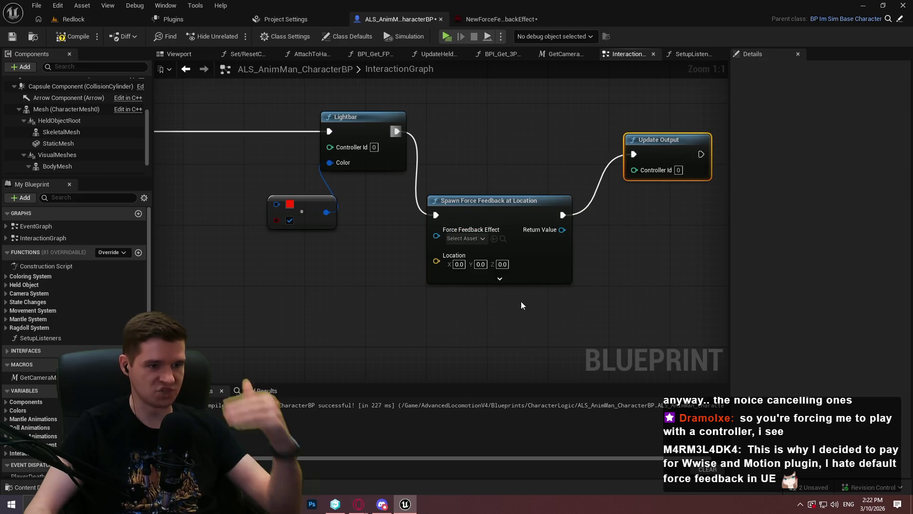
# Feed Get Actor Location into the spawn node's Location and turn Looping off
pyautogui.moveTo(436, 260); pyautogui.dragTo(393, 288)
pyautogui.write('get c')
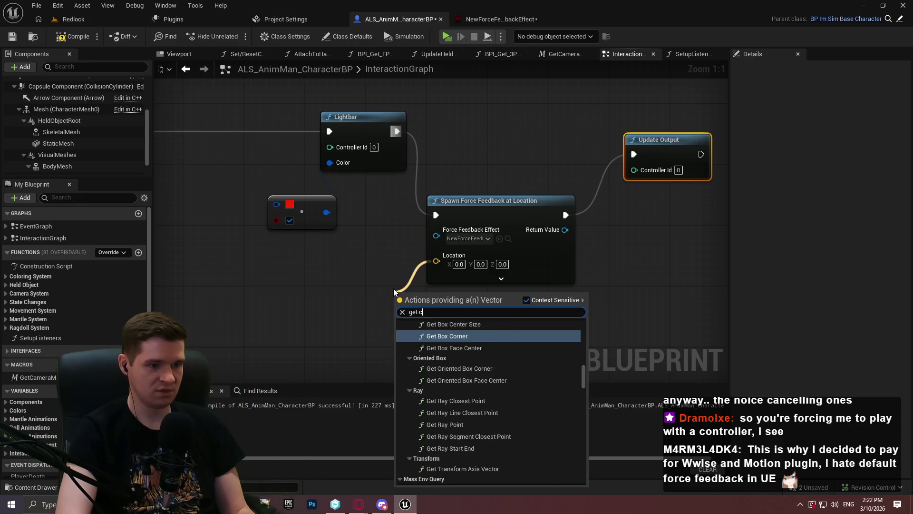
pyautogui.press('BackSpace')
pyautogui.write('actor')
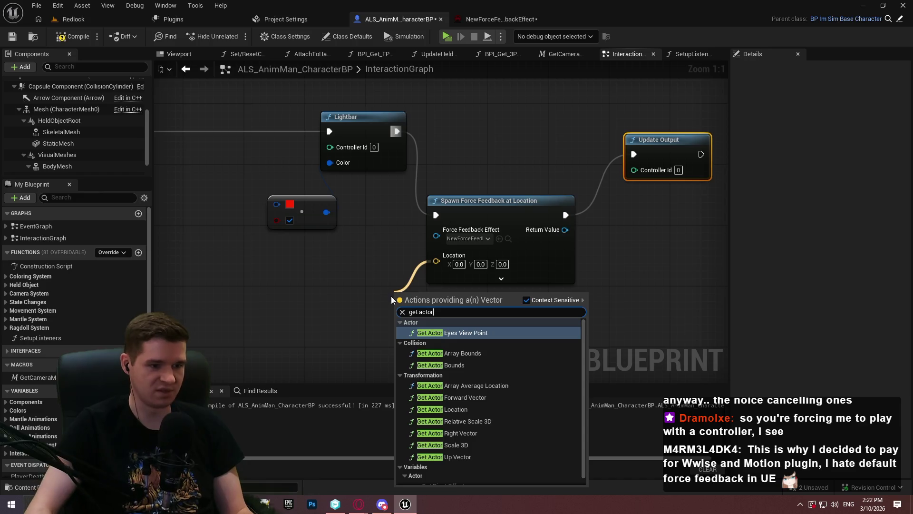
pyautogui.click(440, 409)
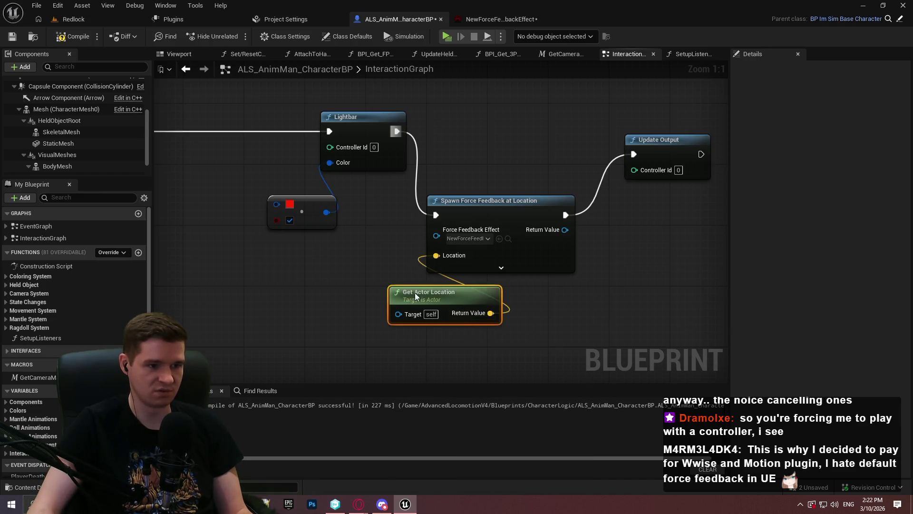
pyautogui.moveTo(415, 292); pyautogui.dragTo(370, 291)
pyautogui.click(501, 278)
pyautogui.moveTo(531, 223); pyautogui.dragTo(592, 208)
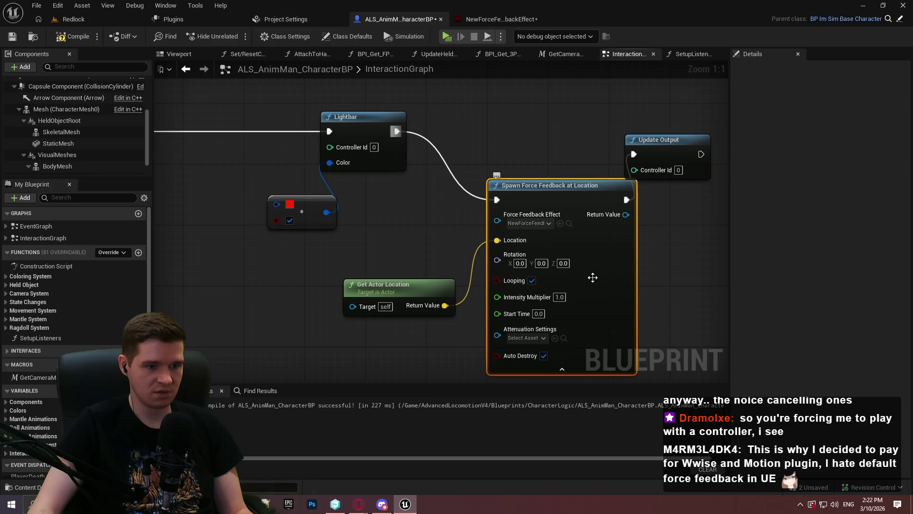
pyautogui.click(532, 281)
# Play-test the level to feel the new force feedback on the controller
pyautogui.moveTo(562, 314); pyautogui.dragTo(522, 293)
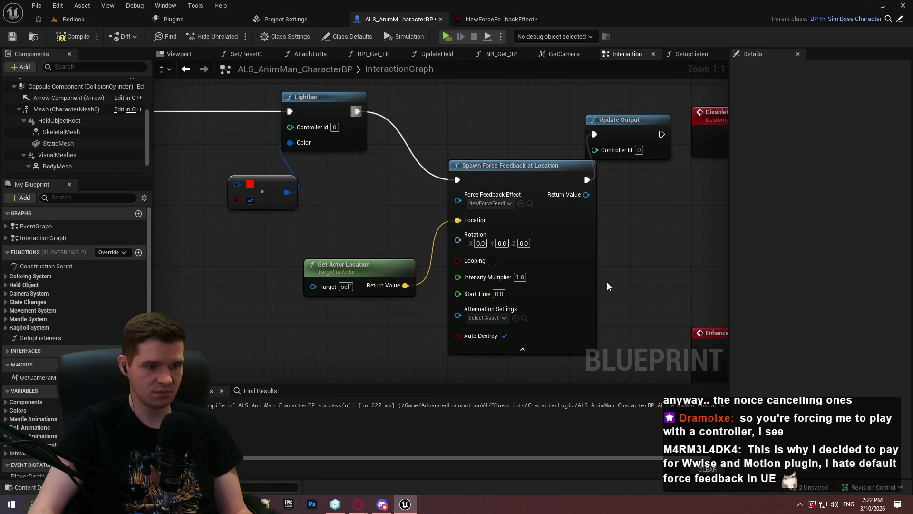
pyautogui.scroll(-1, 581, 149)
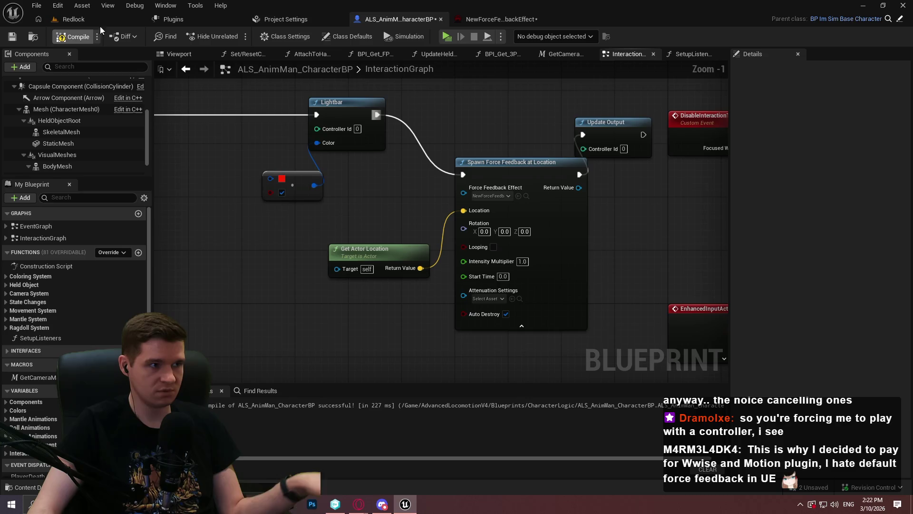
pyautogui.click(446, 37)
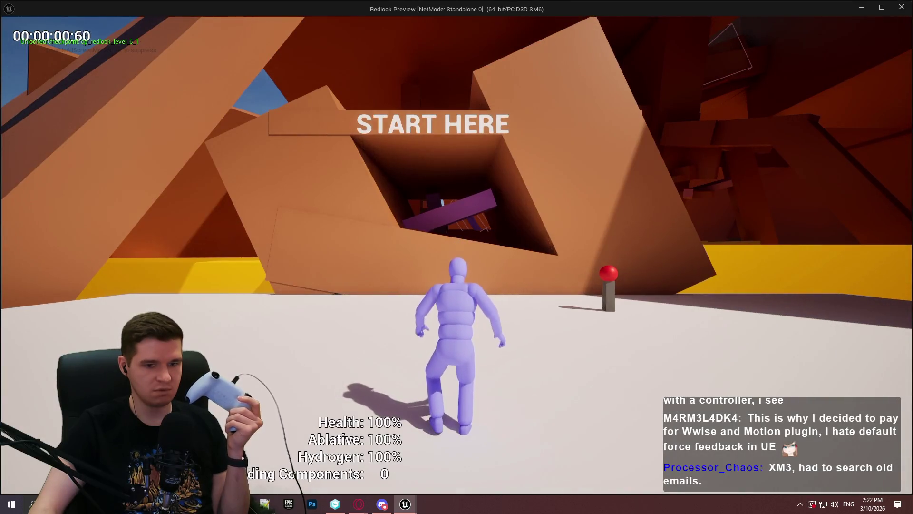
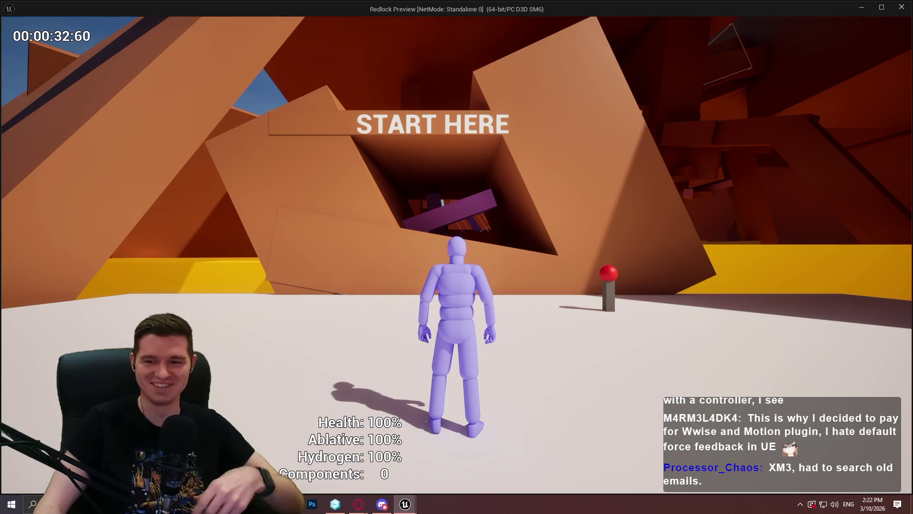
# Shift all graph nodes up and right, then compile the character blueprint
pyautogui.press('Escape')
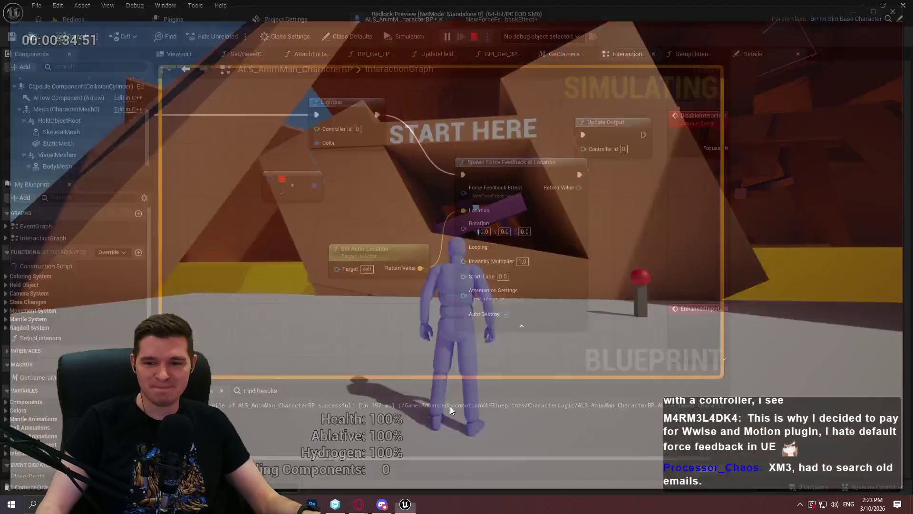
pyautogui.scroll(-1, 381, 261)
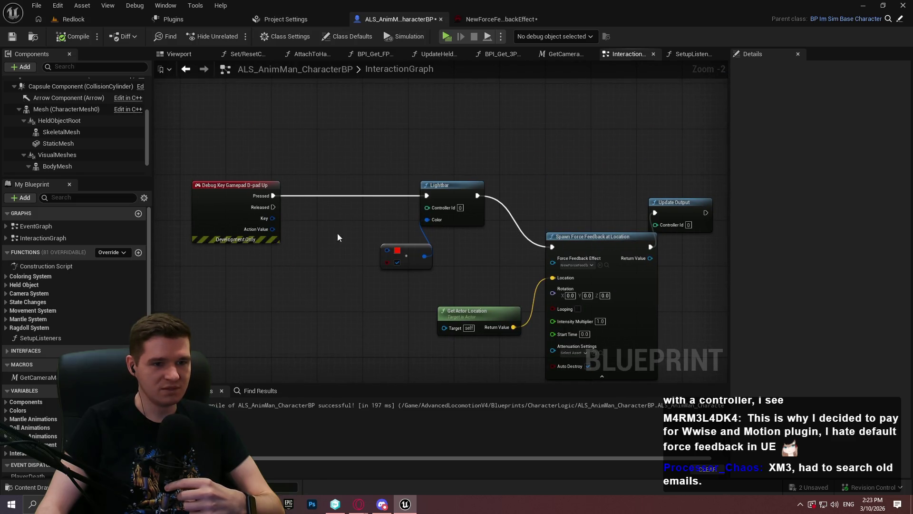
pyautogui.moveTo(179, 153)
pyautogui.mouseDown()
pyautogui.moveTo(667, 338)
pyautogui.moveTo(389, 229)
pyautogui.moveTo(661, 282)
pyautogui.mouseUp()
pyautogui.click(700, 255)
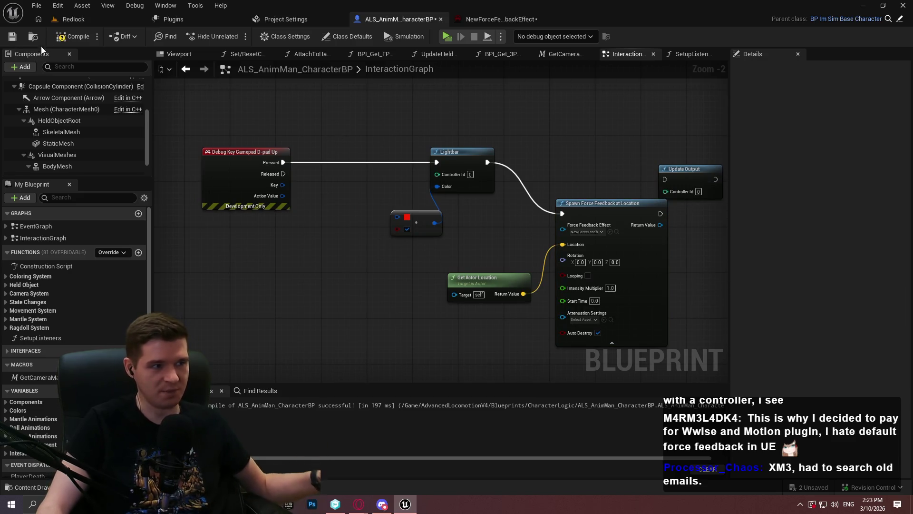
pyautogui.click(72, 40)
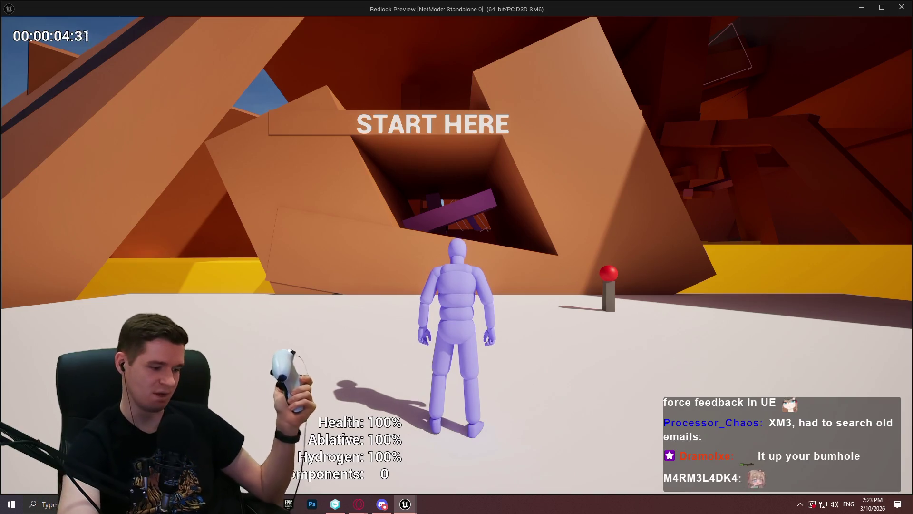
# Wire Spawn Force Feedback at Location's exec output into Update Output and line them up
pyautogui.press('Escape')
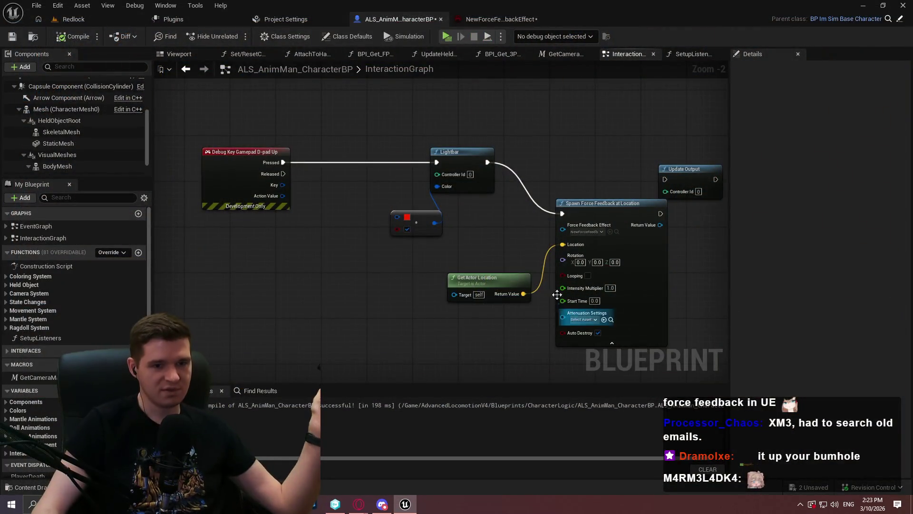
pyautogui.moveTo(641, 198); pyautogui.dragTo(618, 172)
pyautogui.moveTo(613, 204)
pyautogui.mouseDown()
pyautogui.moveTo(601, 169)
pyautogui.moveTo(669, 179)
pyautogui.moveTo(601, 155)
pyautogui.mouseUp()
pyautogui.click(687, 171)
pyautogui.keyDown('ctrl'); pyautogui.click(622, 179); pyautogui.keyUp('ctrl')
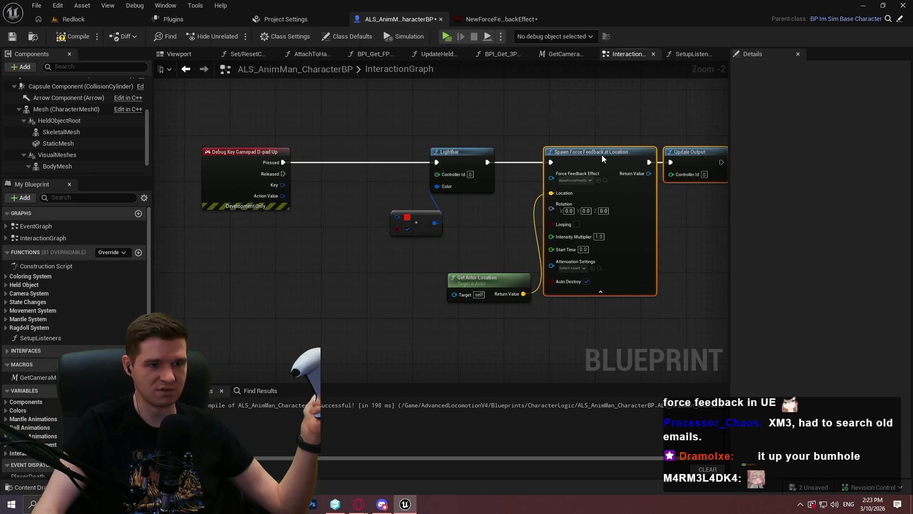
# Move Get Actor Location and the colour node left beneath the force feedback chain
pyautogui.moveTo(483, 274); pyautogui.dragTo(409, 263)
pyautogui.click(515, 316)
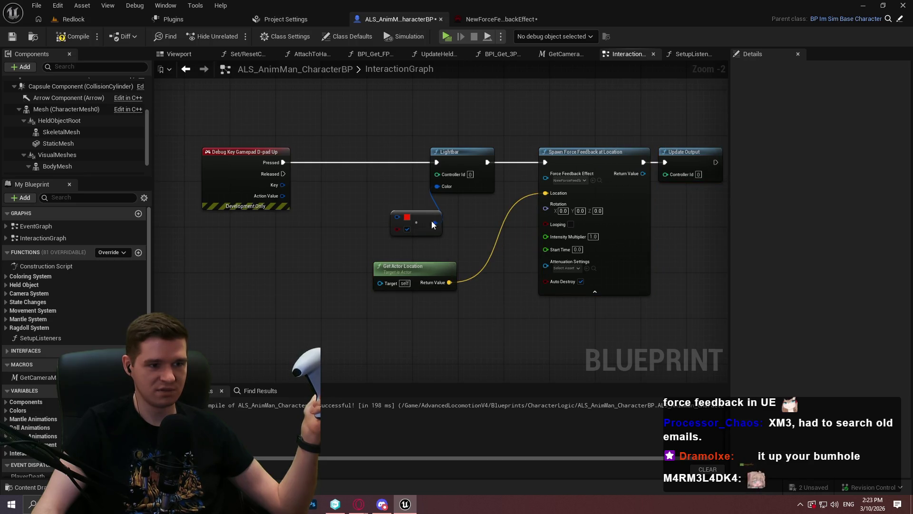
pyautogui.moveTo(432, 220); pyautogui.dragTo(376, 203)
pyautogui.scroll(2, 420, 219)
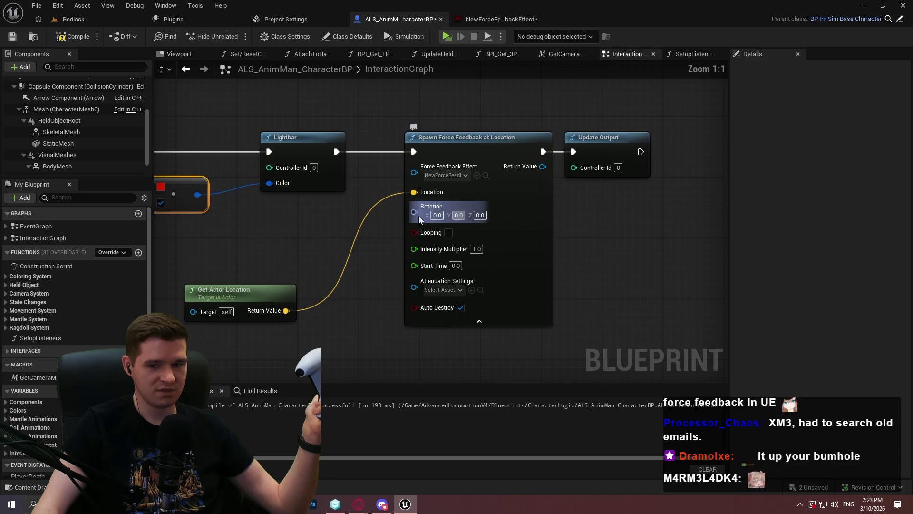
pyautogui.moveTo(325, 226); pyautogui.dragTo(399, 245)
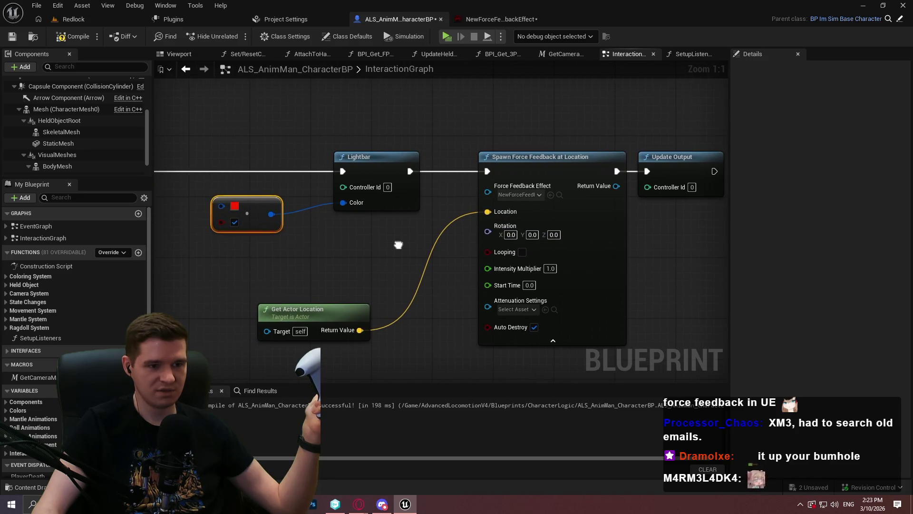
pyautogui.click(560, 195)
# Open NewForceFeedbackEffect and frame its AimingOutCurve keys in the curve view
pyautogui.doubleClick(330, 432)
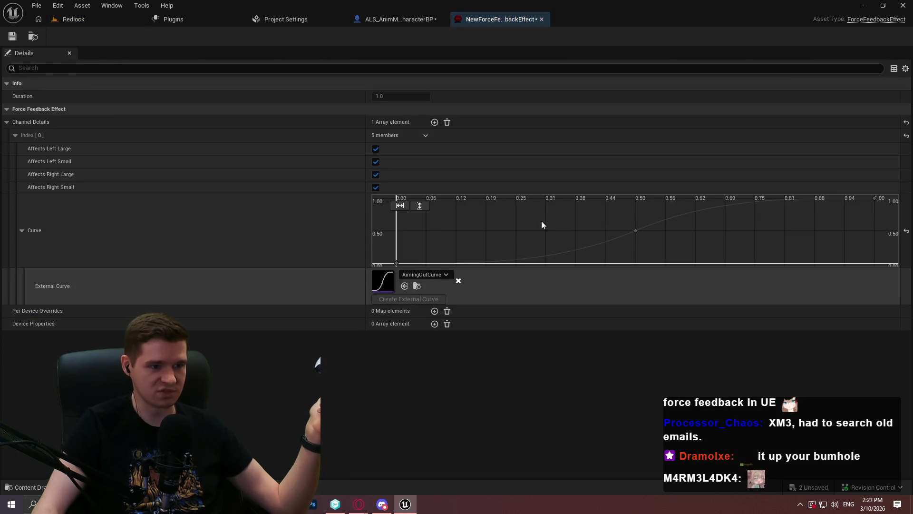
pyautogui.scroll(-4, 827, 230)
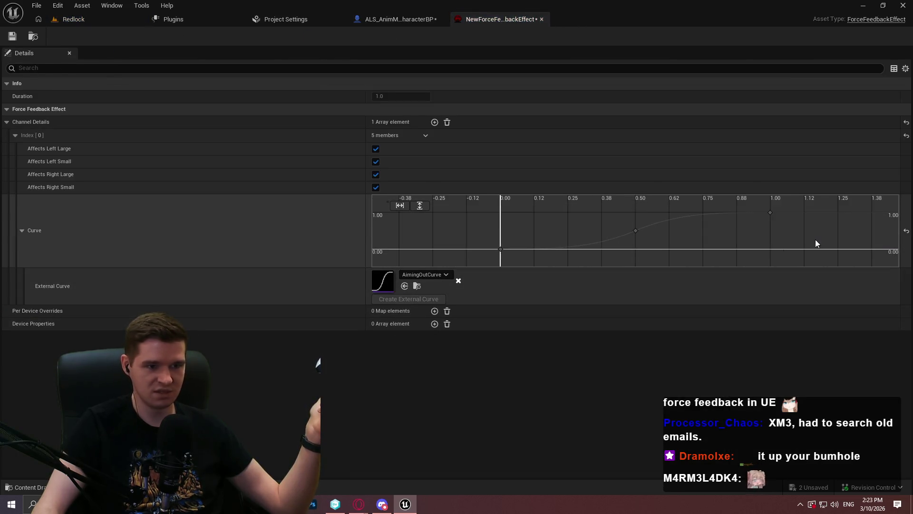
pyautogui.scroll(-5, 781, 251)
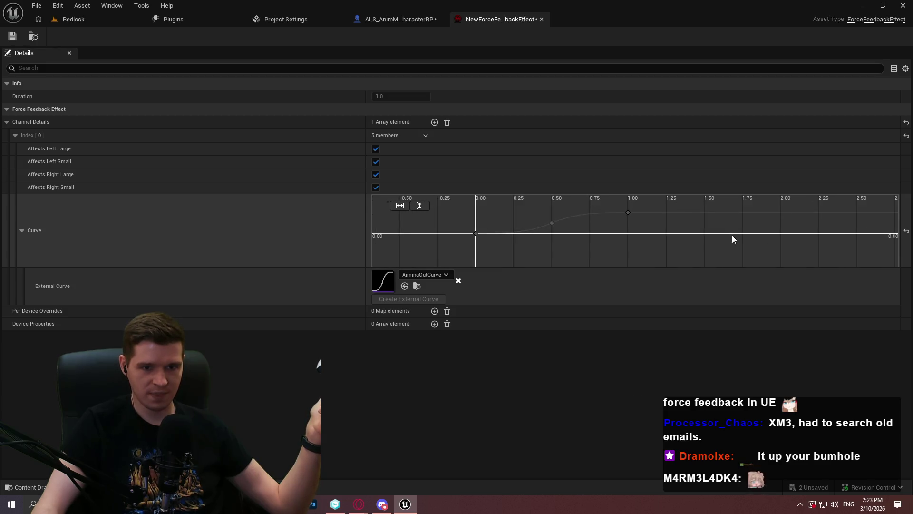
pyautogui.moveTo(655, 247)
pyautogui.mouseDown()
pyautogui.moveTo(738, 236)
pyautogui.moveTo(593, 230)
pyautogui.moveTo(866, 247)
pyautogui.moveTo(855, 227)
pyautogui.mouseUp()
pyautogui.press('f')
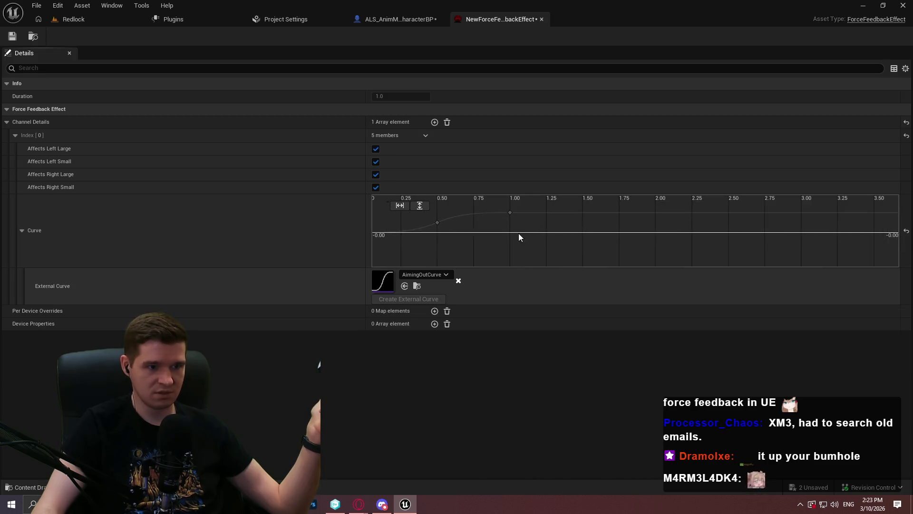
# Playtest the D-pad rumble in the Redlock level, then return to the force feedback effect
pyautogui.click(110, 18)
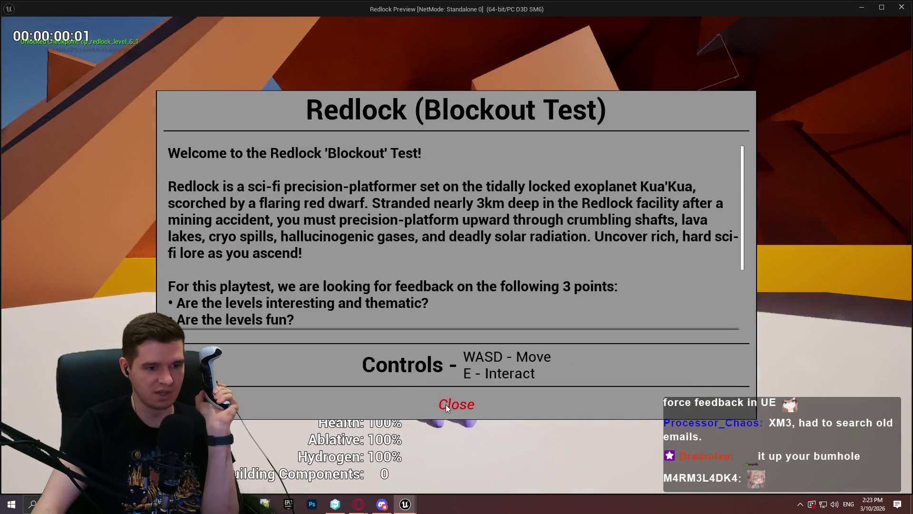
pyautogui.click(449, 403)
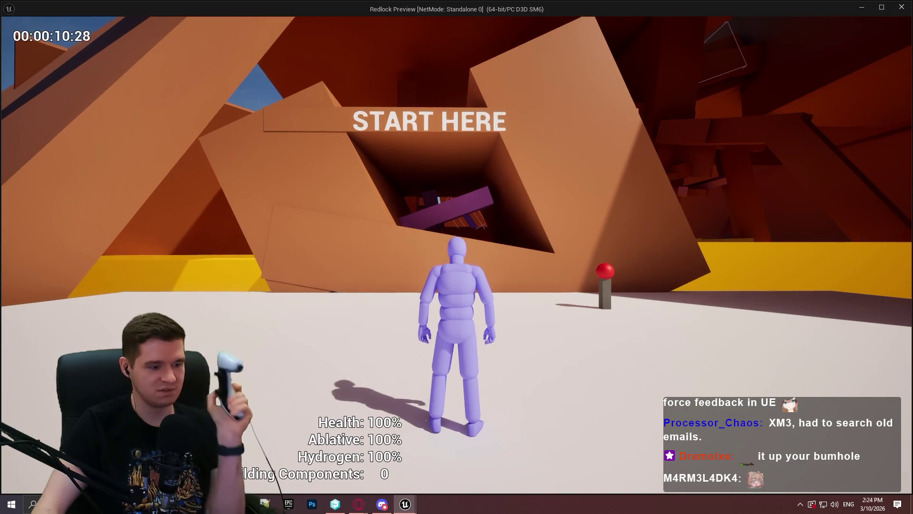
pyautogui.press('Escape')
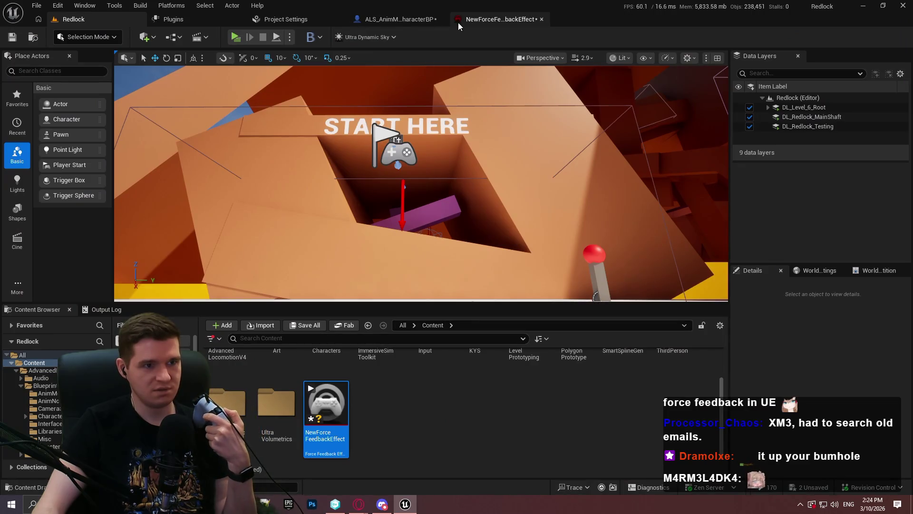
pyautogui.click(461, 21)
pyautogui.click(399, 19)
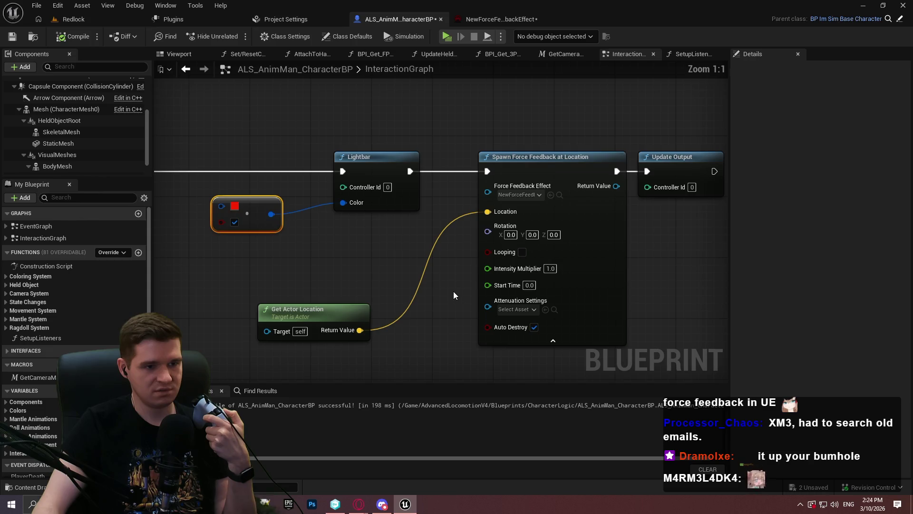
pyautogui.moveTo(453, 291); pyautogui.dragTo(435, 242)
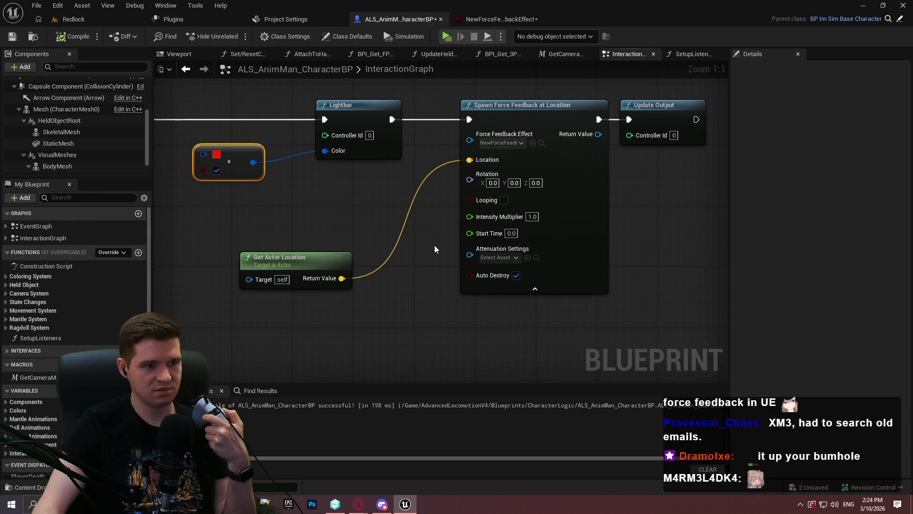
pyautogui.click(503, 18)
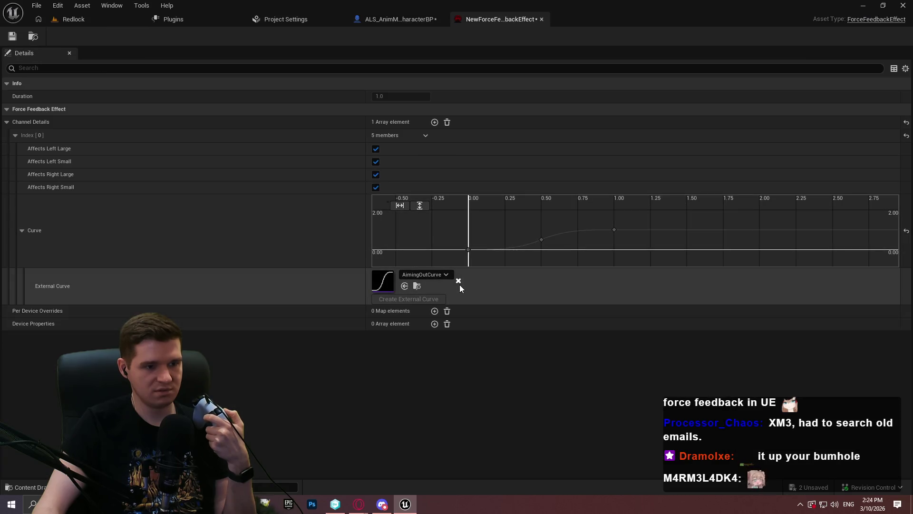
# Clear the external AimingOutCurve and add a curve key at time 0.70 with value 0
pyautogui.click(458, 283)
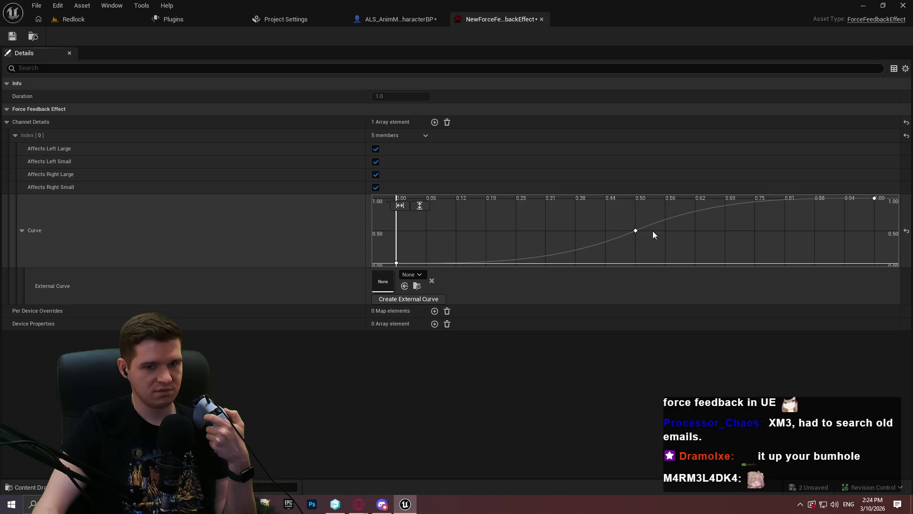
pyautogui.rightClick(733, 208)
pyautogui.click(757, 226)
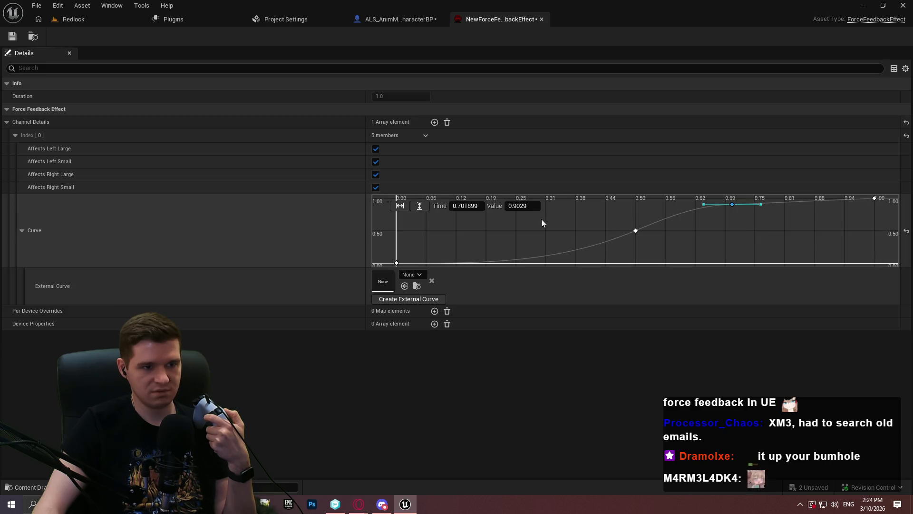
pyautogui.press('Return')
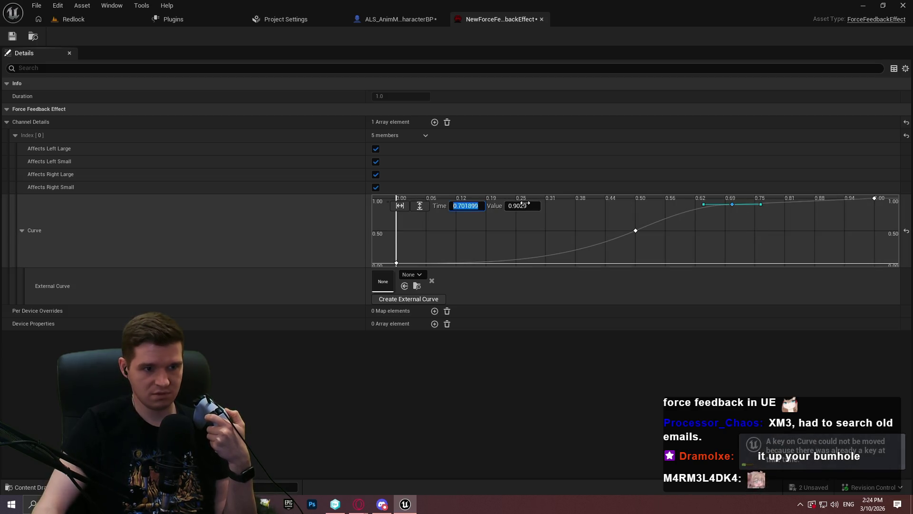
pyautogui.click(524, 205)
pyautogui.write('0')
pyautogui.press('Return')
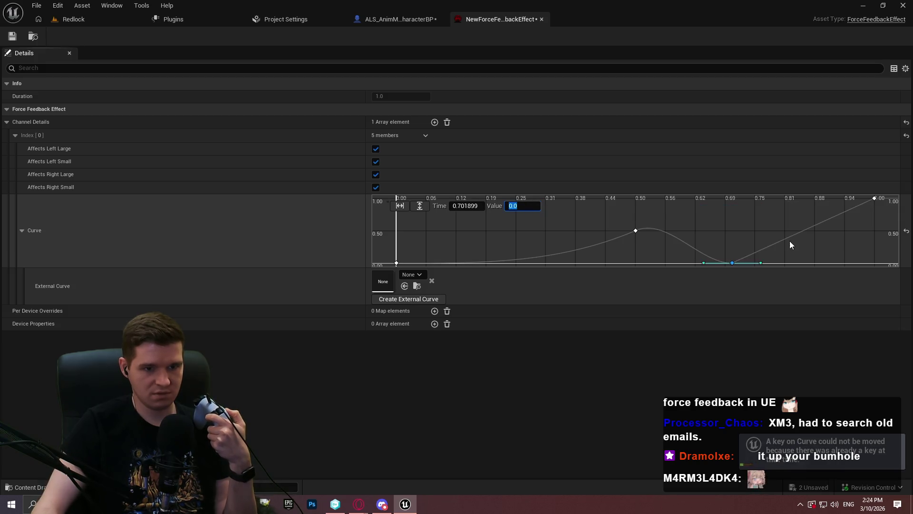
# Delete the 1.00 key, raise the middle key to about 0.73 near 0.36, and playtest
pyautogui.click(874, 198)
pyautogui.press('Delete')
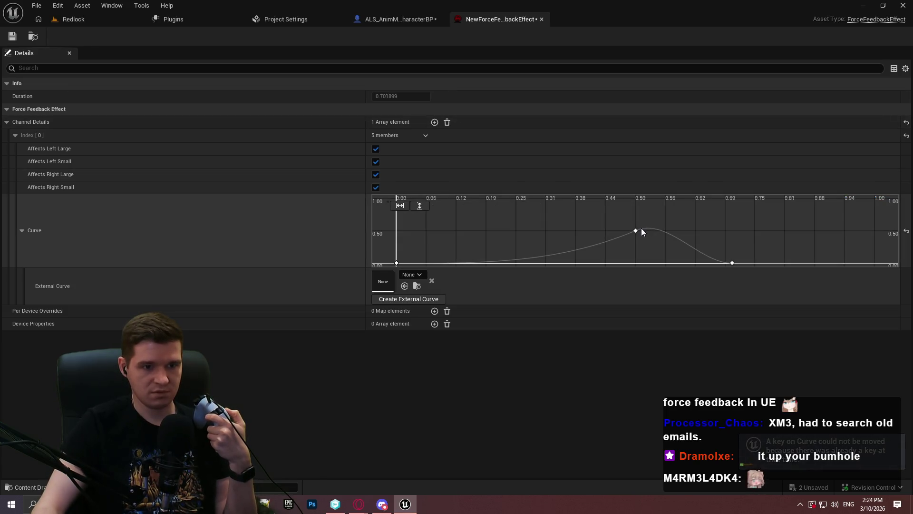
pyautogui.click(635, 231)
pyautogui.moveTo(636, 230); pyautogui.dragTo(570, 215)
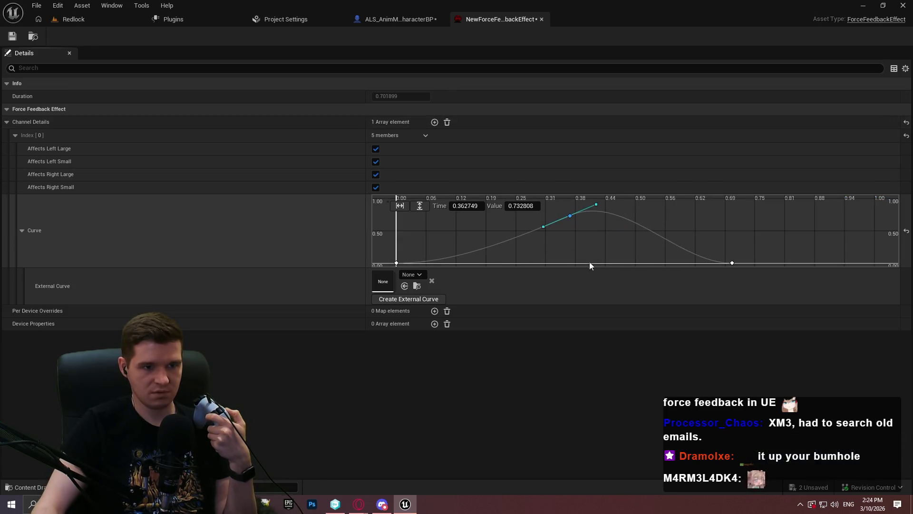
pyautogui.click(71, 19)
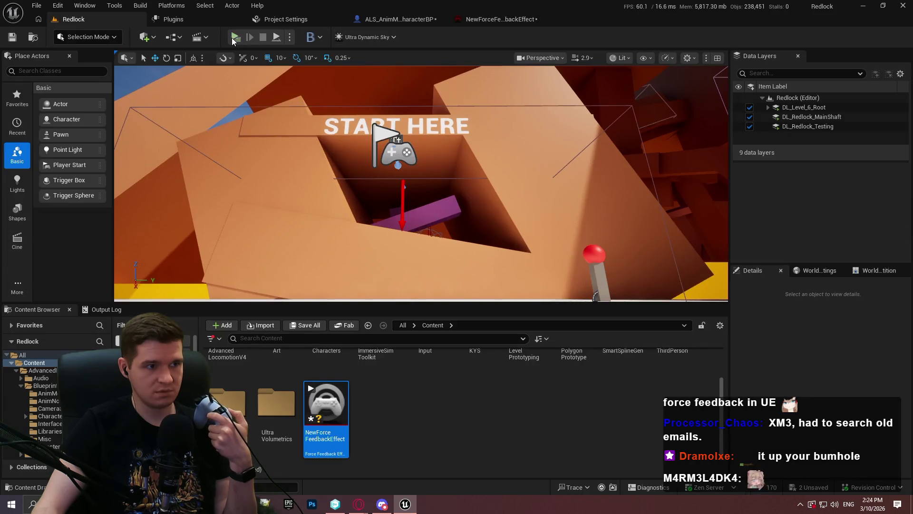
pyautogui.click(236, 36)
# Play the Redlock preview past the welcome dialog, stop it, and reopen the force feedback effect
pyautogui.press('Return')
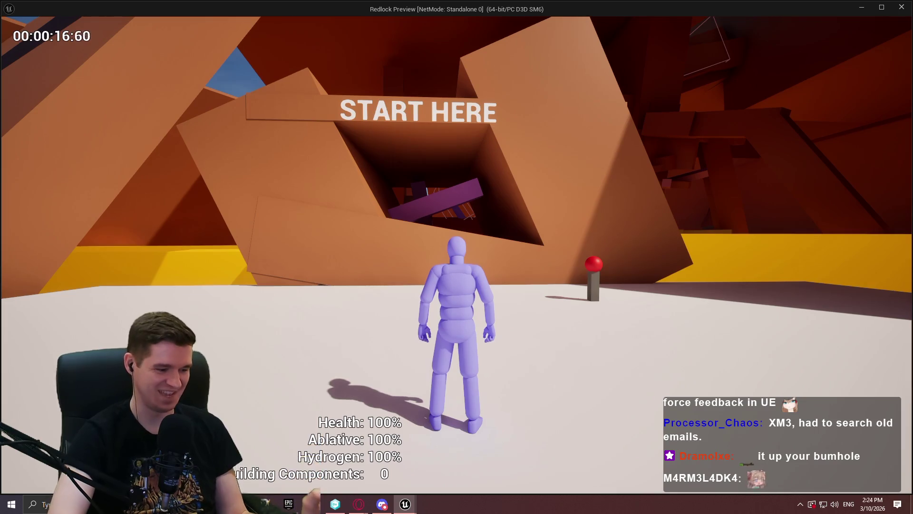
pyautogui.press('Escape')
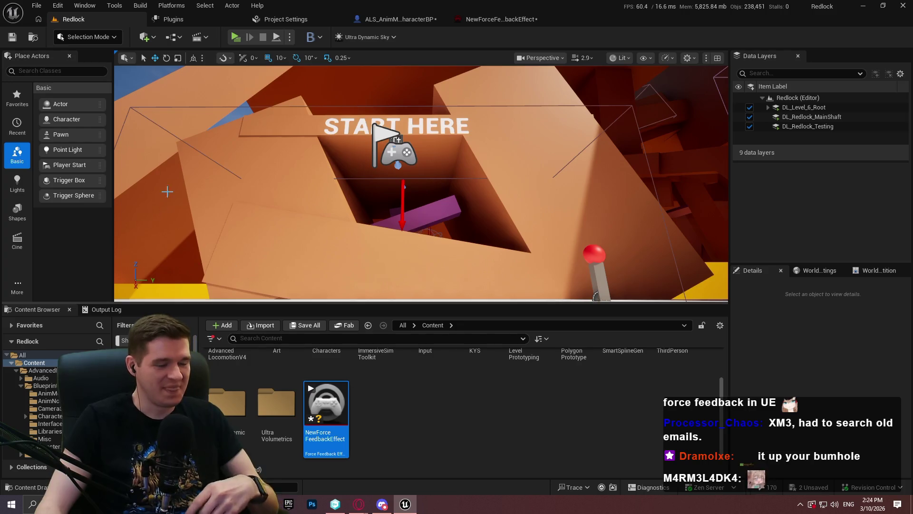
pyautogui.click(523, 20)
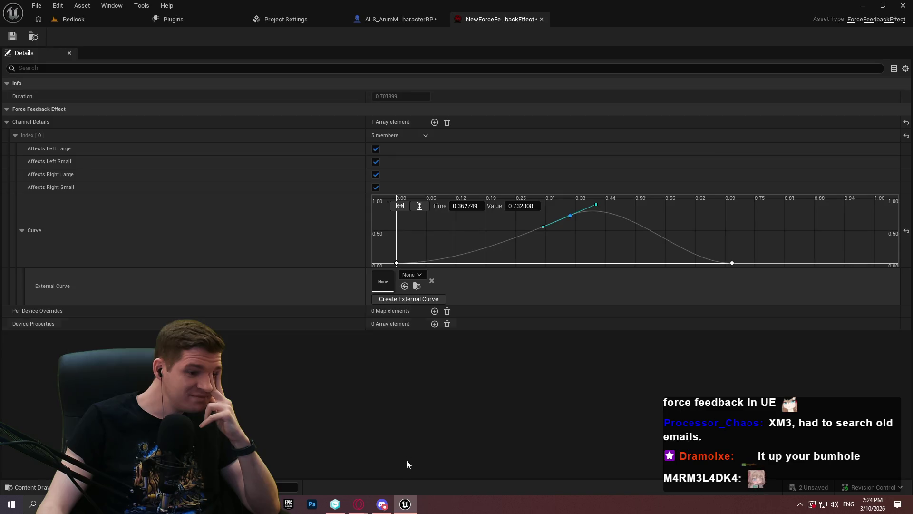
# Check the Unreal-Dualsense README in the browser, then minimize it back to the editor
pyautogui.click(359, 509)
pyautogui.click(409, 464)
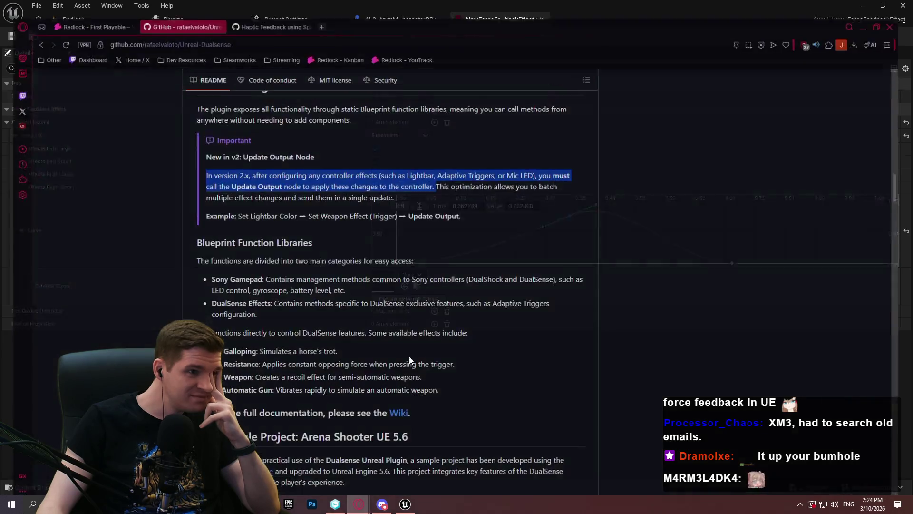
pyautogui.click(875, 10)
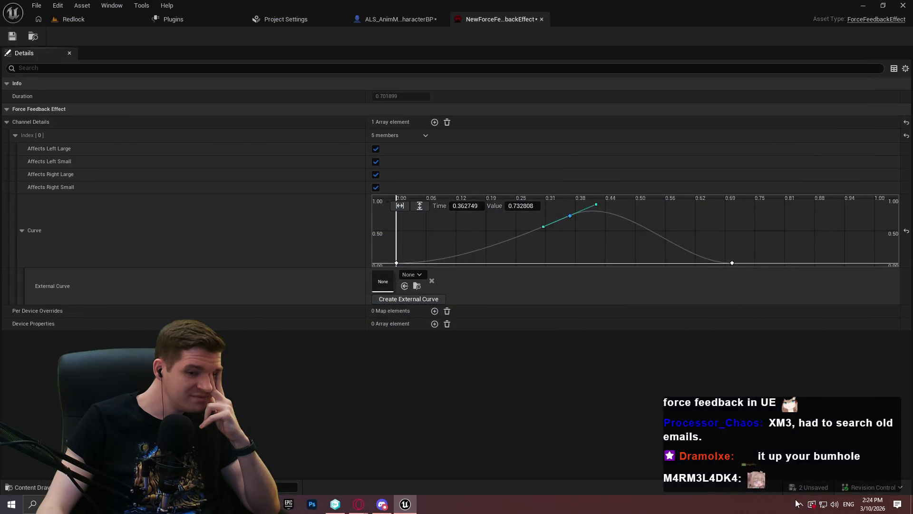
pyautogui.click(802, 505)
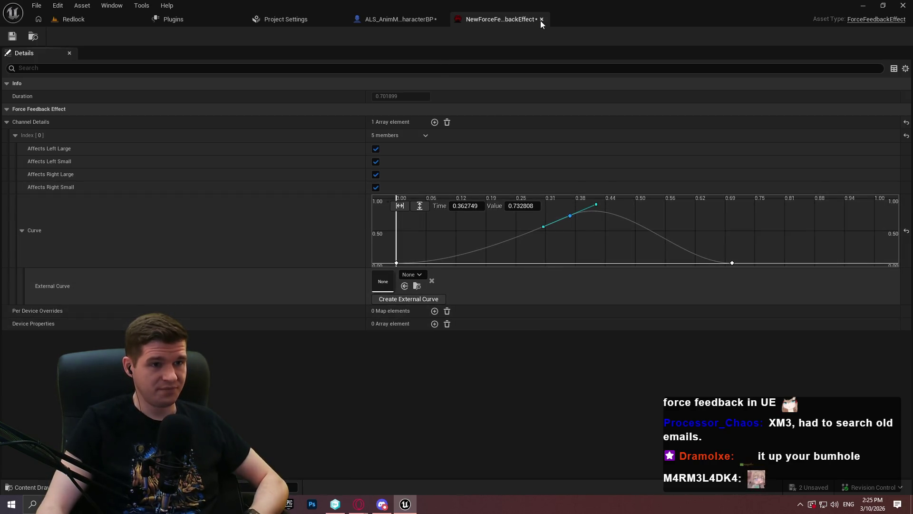
# Give the curve's middle key Auto tangents and a value of 0, then return to Redlock
pyautogui.moveTo(570, 216); pyautogui.dragTo(545, 251)
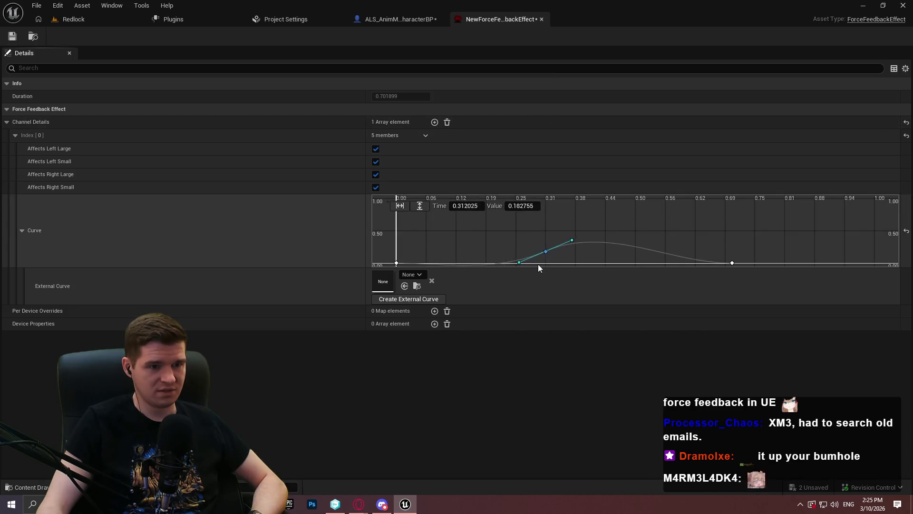
pyautogui.moveTo(607, 265)
pyautogui.mouseDown()
pyautogui.moveTo(577, 322)
pyautogui.moveTo(572, 244)
pyautogui.mouseUp()
pyautogui.rightClick(572, 245)
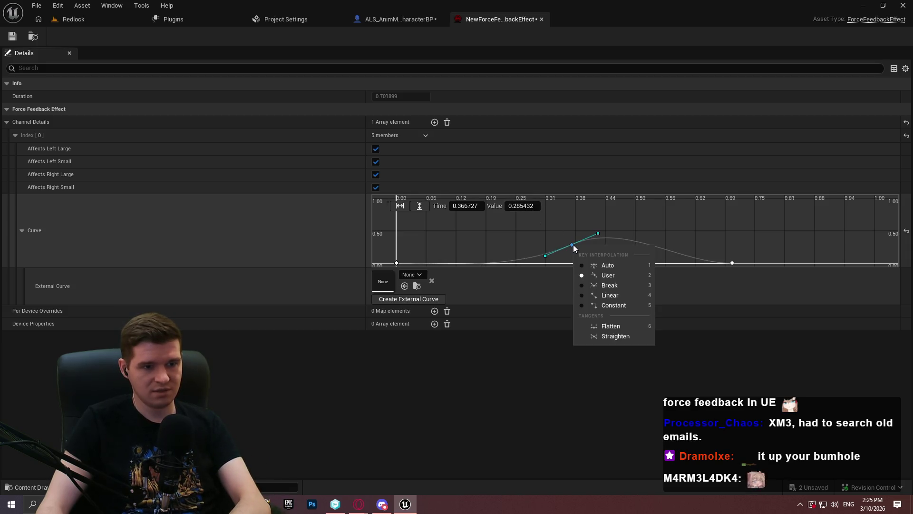
pyautogui.click(608, 265)
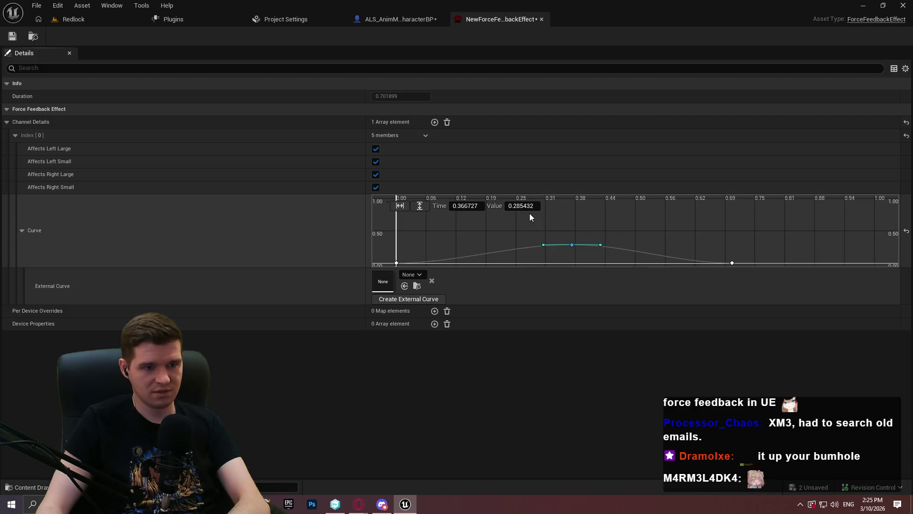
pyautogui.click(470, 205)
pyautogui.press('Tab')
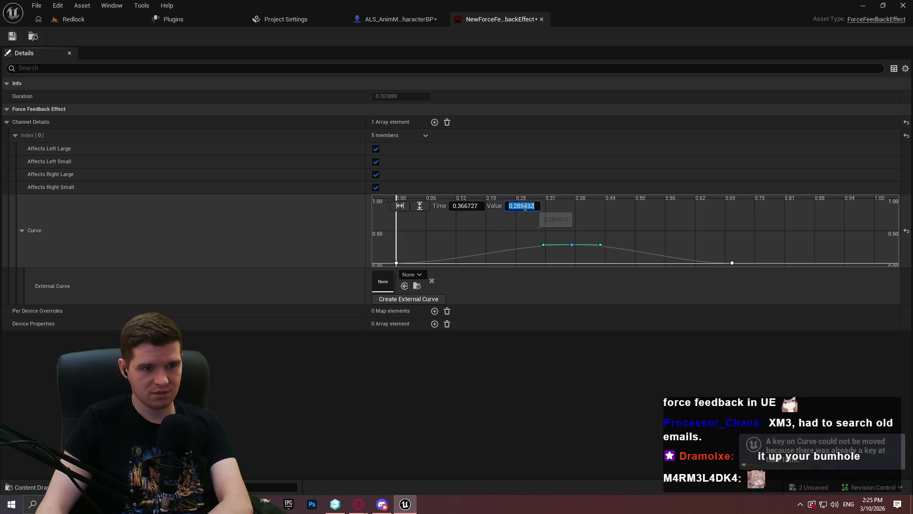
pyautogui.write('0')
pyautogui.press('Return')
pyautogui.click(595, 242)
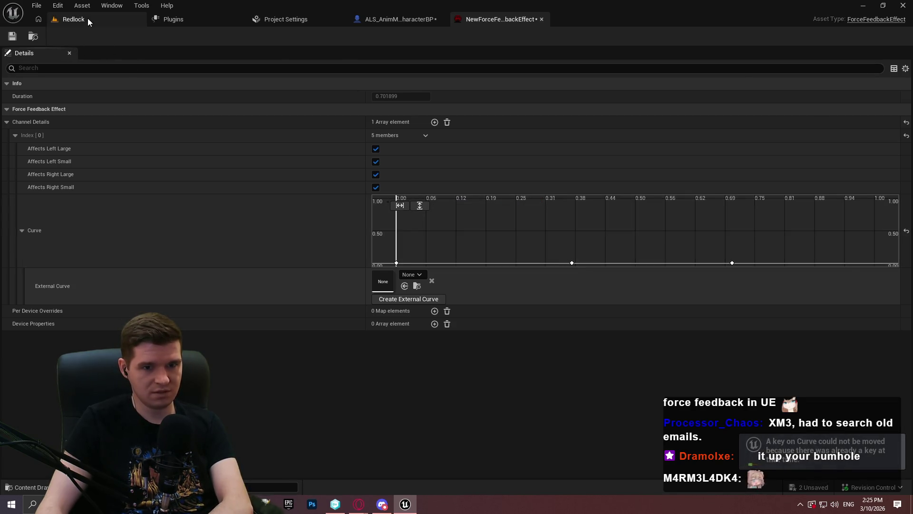
pyautogui.click(88, 18)
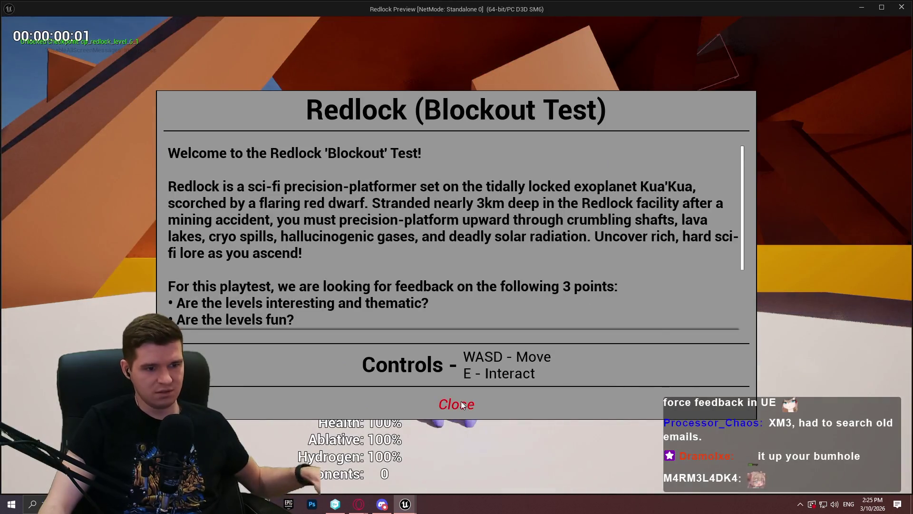
# Playtest the rumble twice, revisiting the force feedback curve's middle key between runs
pyautogui.click(457, 401)
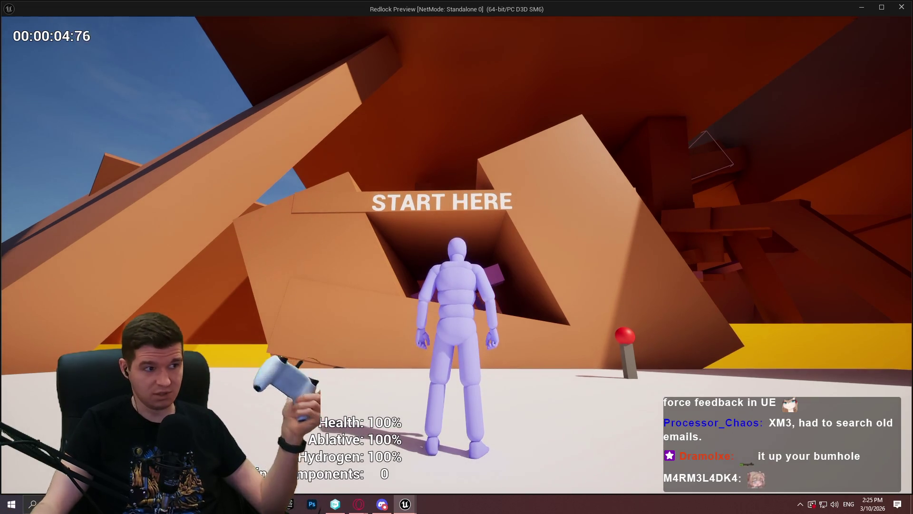
pyautogui.press('Escape')
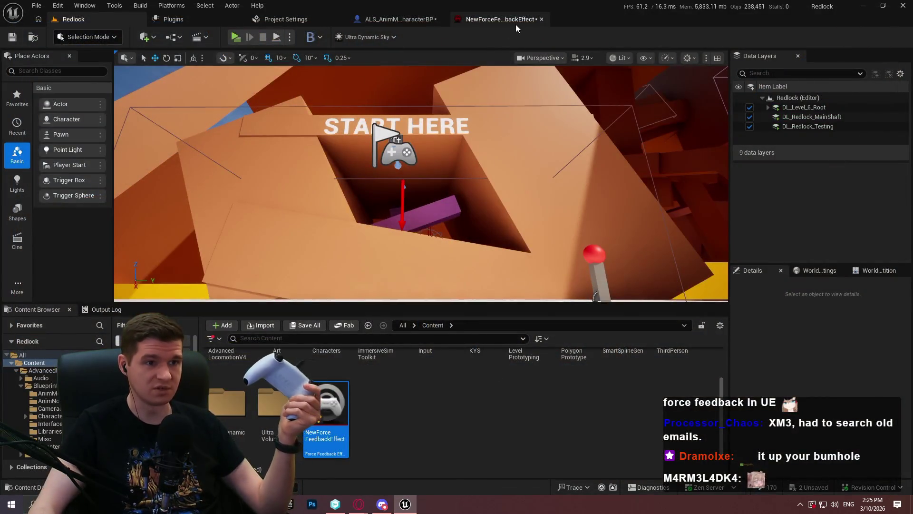
pyautogui.click(513, 20)
pyautogui.click(572, 263)
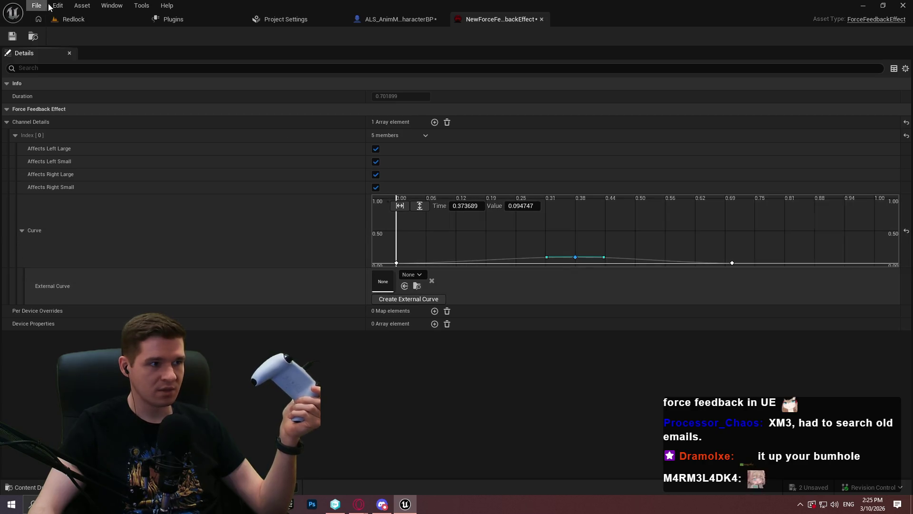
pyautogui.click(71, 19)
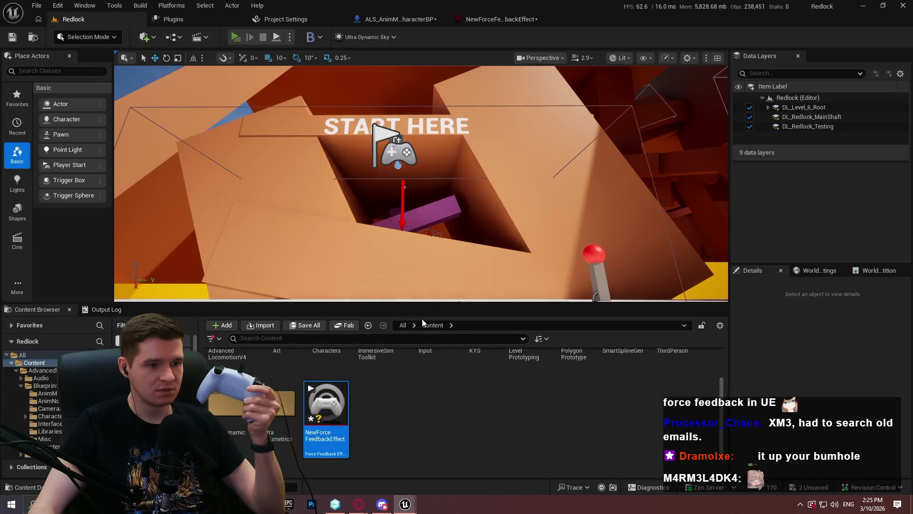
pyautogui.hotkey('alt', 'p')
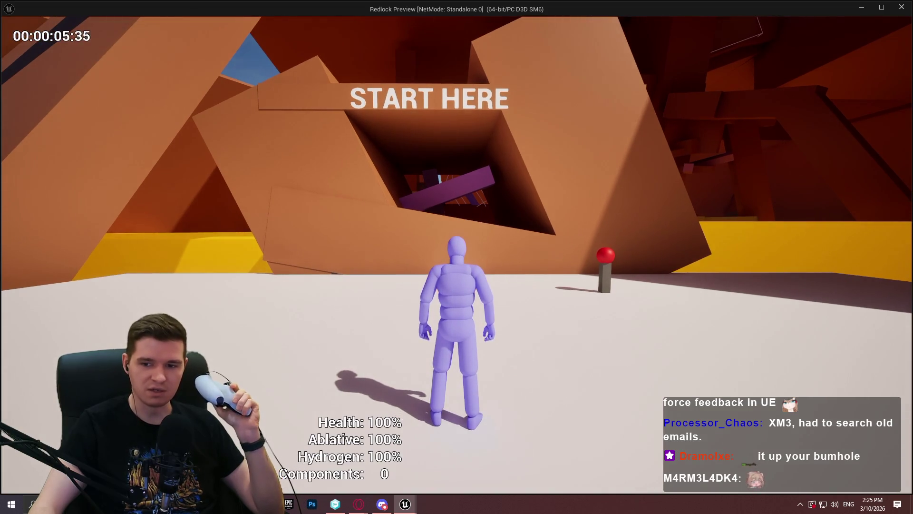
pyautogui.press('Escape')
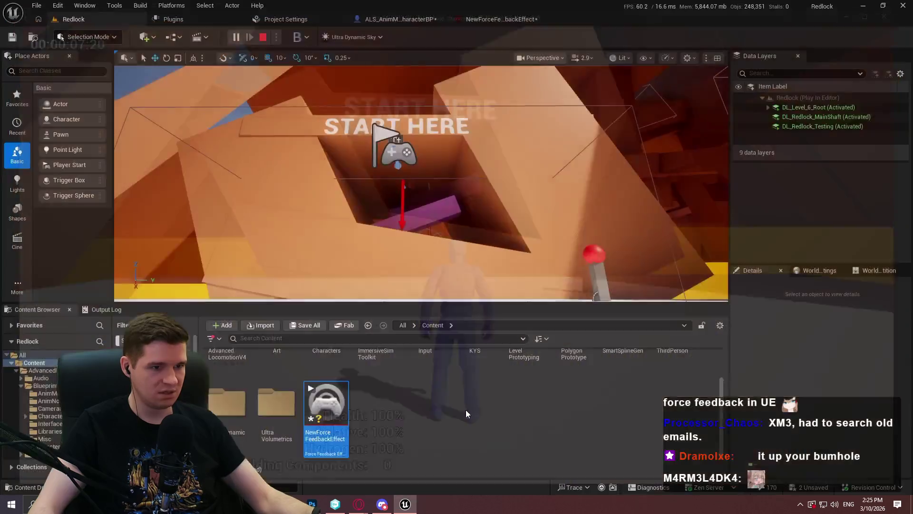
# Raise the curve's middle key to about 1.32 and playtest the stronger rumble
pyautogui.click(484, 19)
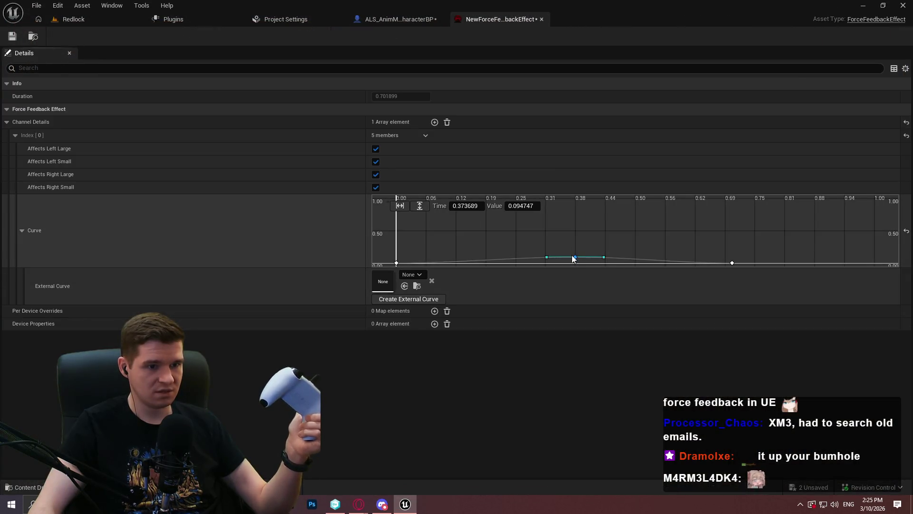
pyautogui.moveTo(574, 261); pyautogui.dragTo(575, 177)
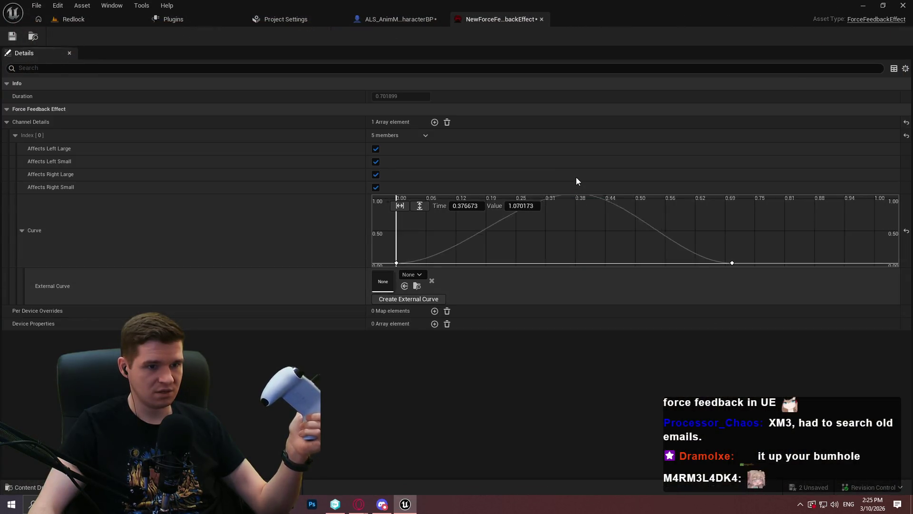
pyautogui.click(93, 21)
pyautogui.hotkey('alt', 'p')
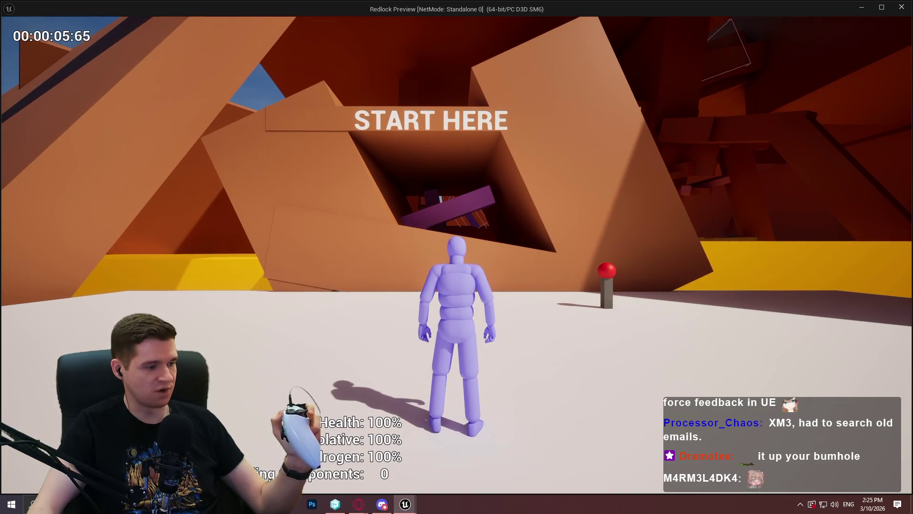
pyautogui.press('Escape')
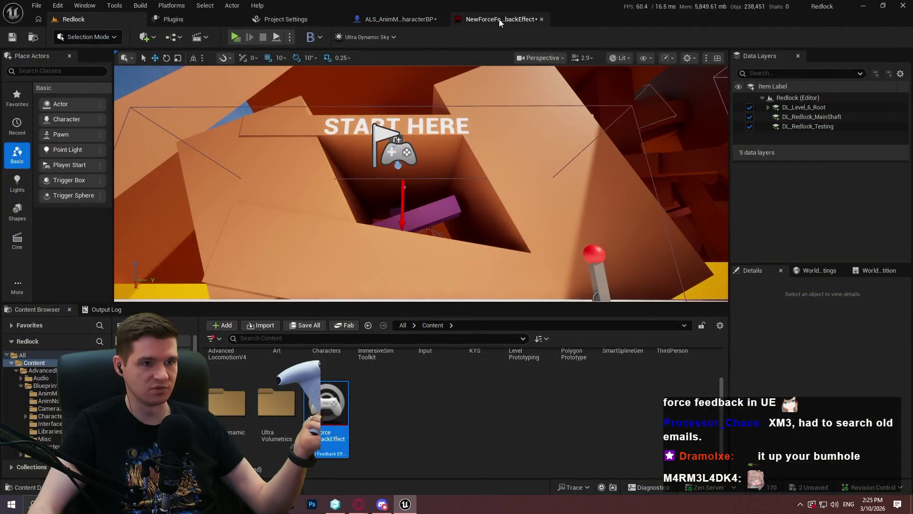
# Zoom the curve out, move the peak key to 2.238 s at value 1.64, and playtest
pyautogui.click(498, 19)
pyautogui.scroll(-6, 840, 233)
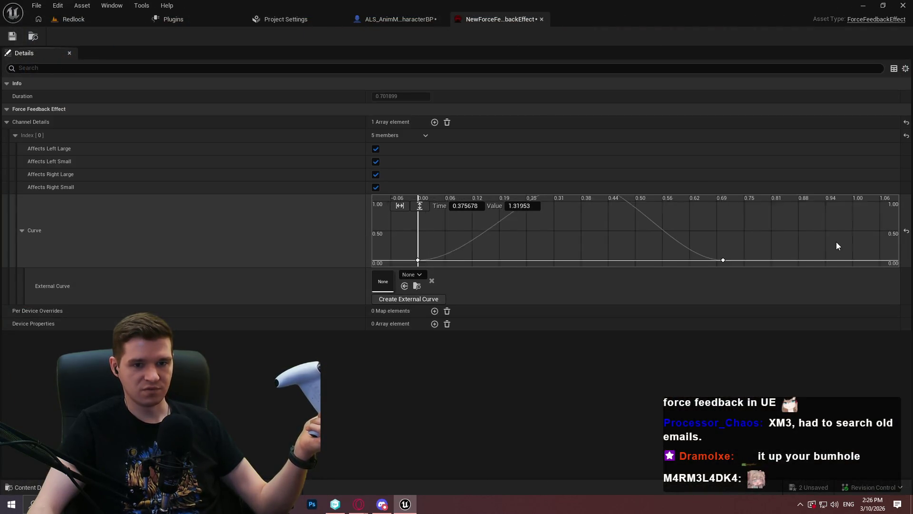
pyautogui.scroll(-5, 835, 224)
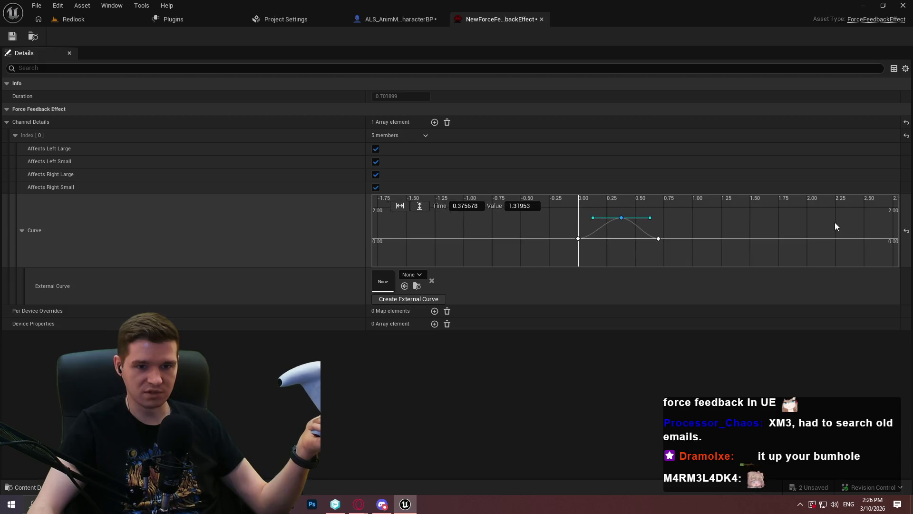
pyautogui.scroll(-1, 843, 228)
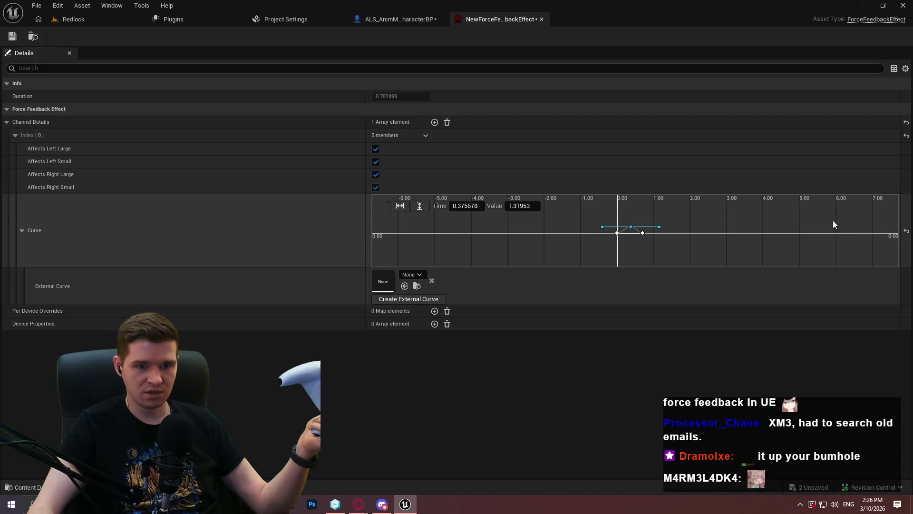
pyautogui.moveTo(832, 220)
pyautogui.mouseDown()
pyautogui.moveTo(706, 213)
pyautogui.moveTo(694, 240)
pyautogui.moveTo(712, 222)
pyautogui.mouseUp()
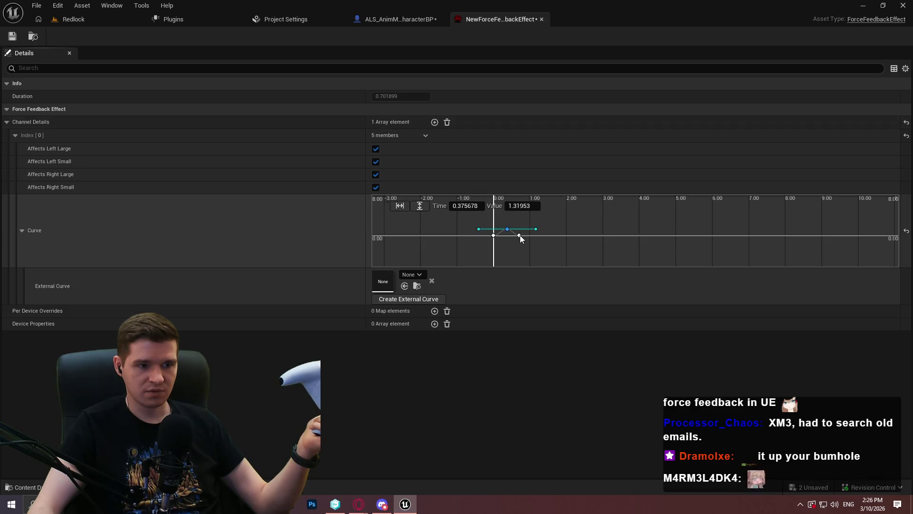
pyautogui.moveTo(520, 235)
pyautogui.mouseDown()
pyautogui.moveTo(580, 212)
pyautogui.moveTo(596, 196)
pyautogui.moveTo(571, 235)
pyautogui.moveTo(522, 227)
pyautogui.moveTo(518, 236)
pyautogui.mouseUp()
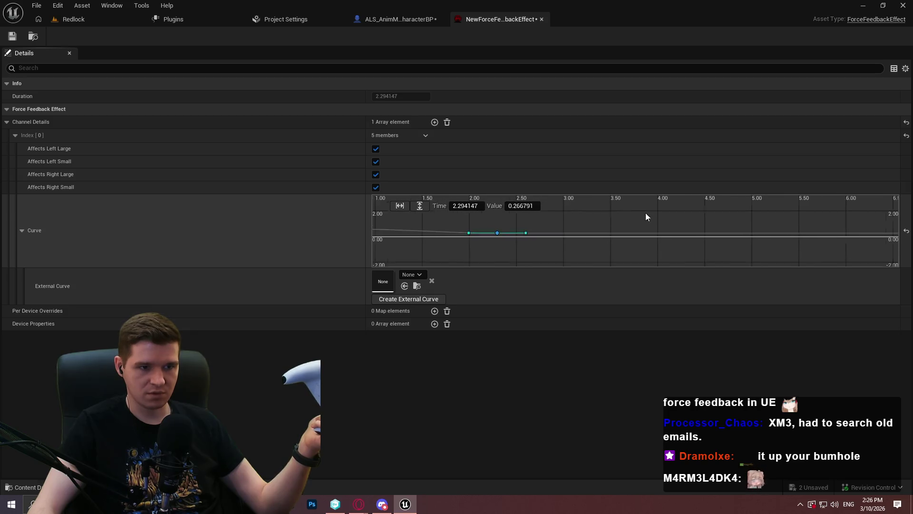
pyautogui.click(500, 215)
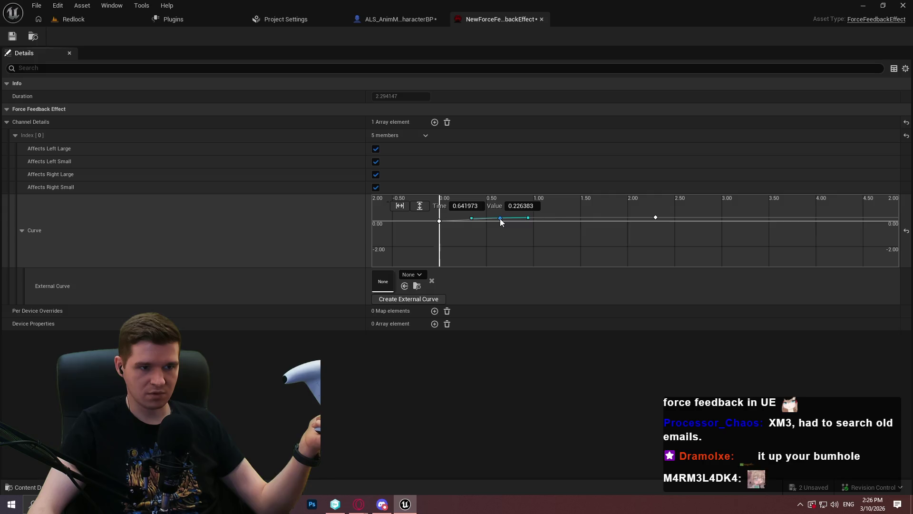
pyautogui.moveTo(655, 217); pyautogui.dragTo(650, 199)
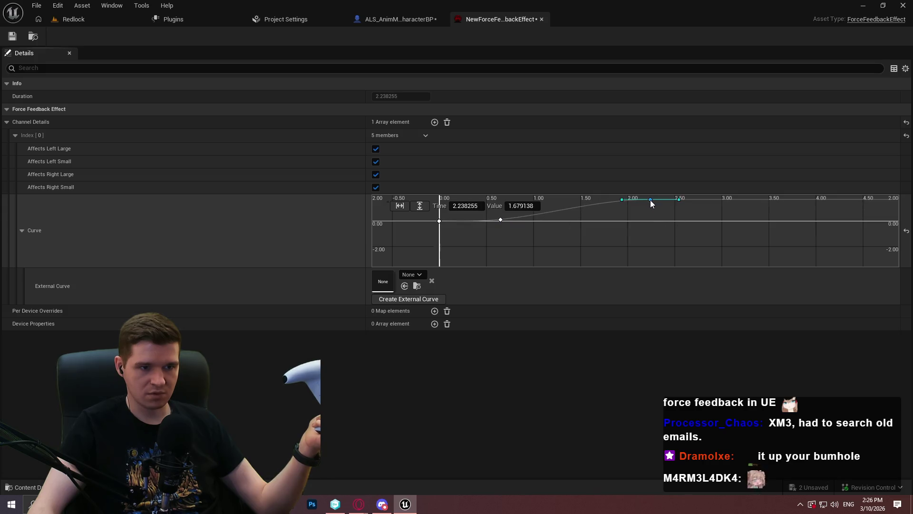
pyautogui.click(41, 19)
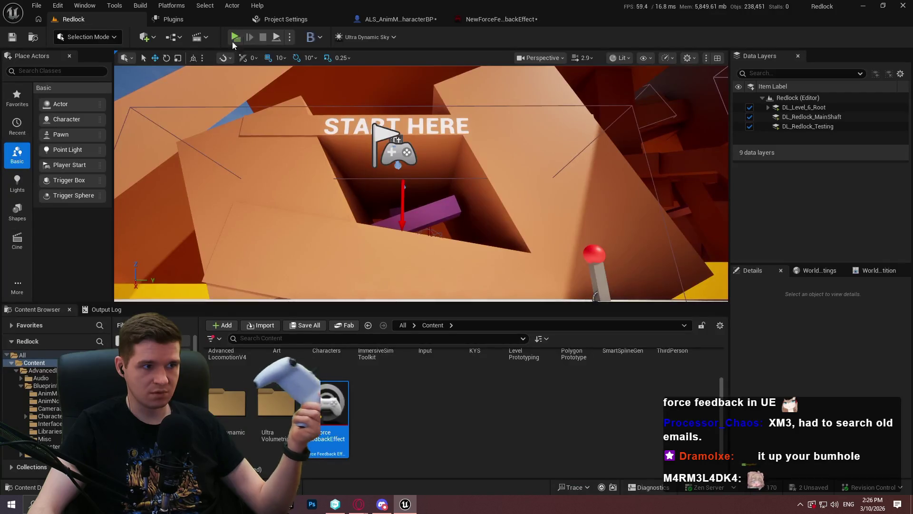
pyautogui.hotkey('alt', 'p')
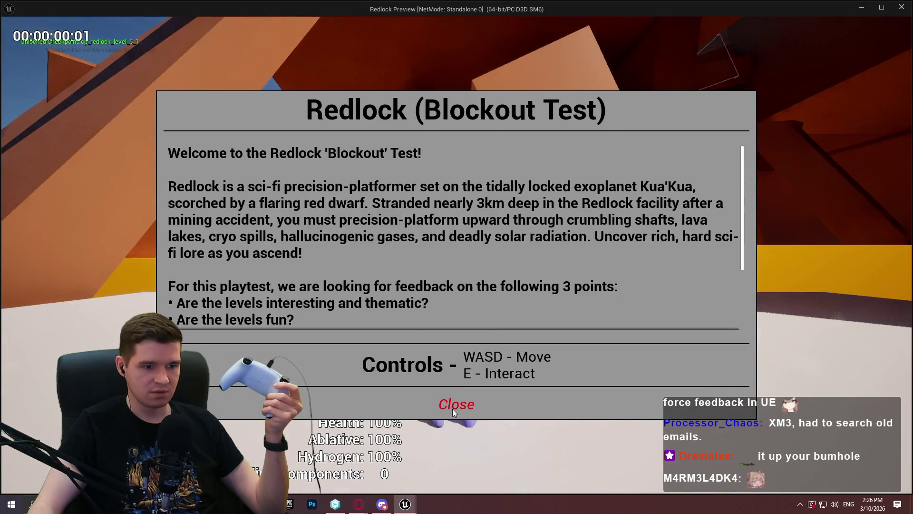
pyautogui.click(454, 405)
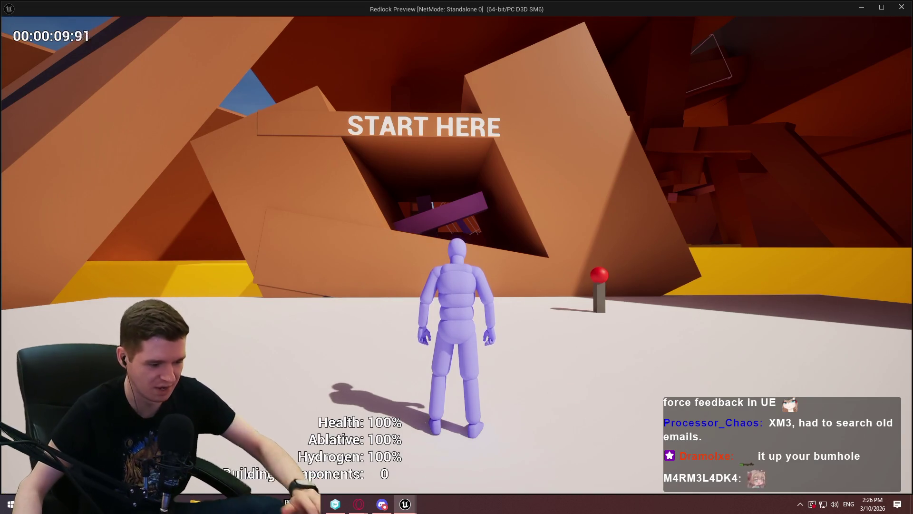
pyautogui.press('Escape')
# Move between the effect, level and character blueprint tabs to reach the D-pad Up graph
pyautogui.click(492, 22)
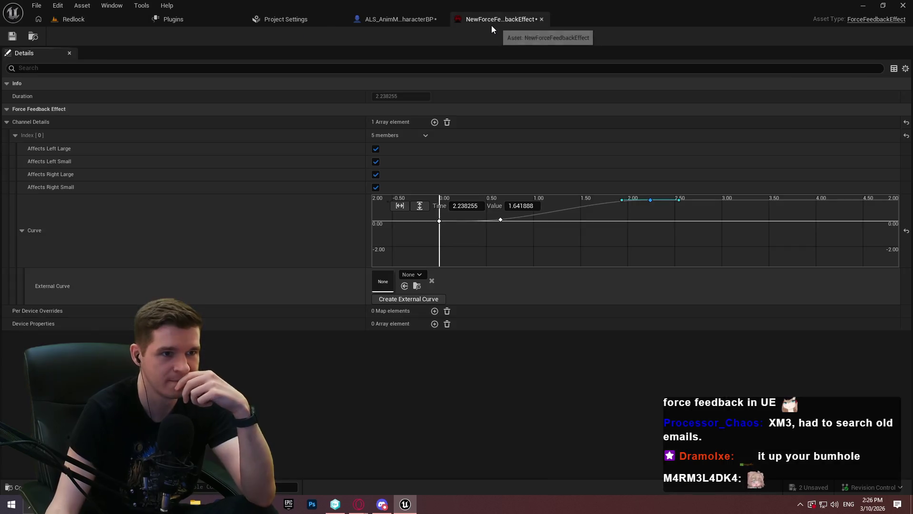
pyautogui.click(398, 19)
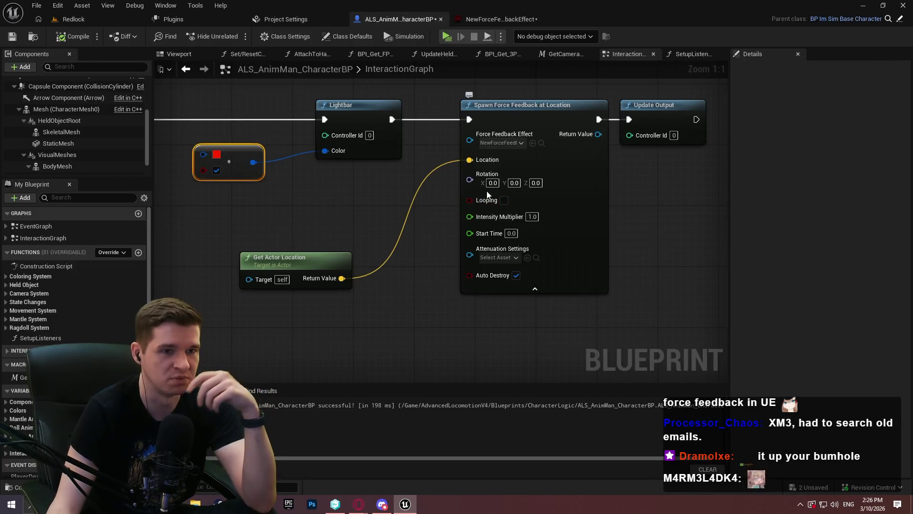
pyautogui.click(499, 18)
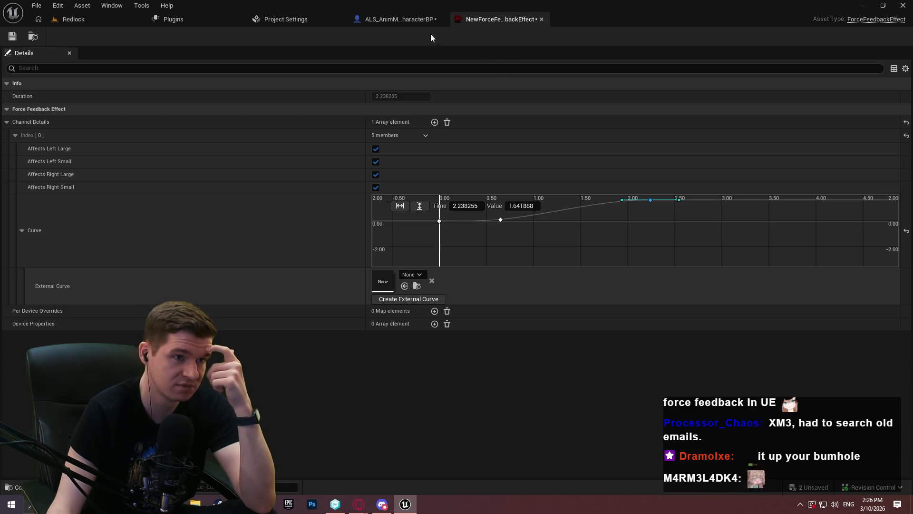
pyautogui.click(98, 25)
pyautogui.click(430, 20)
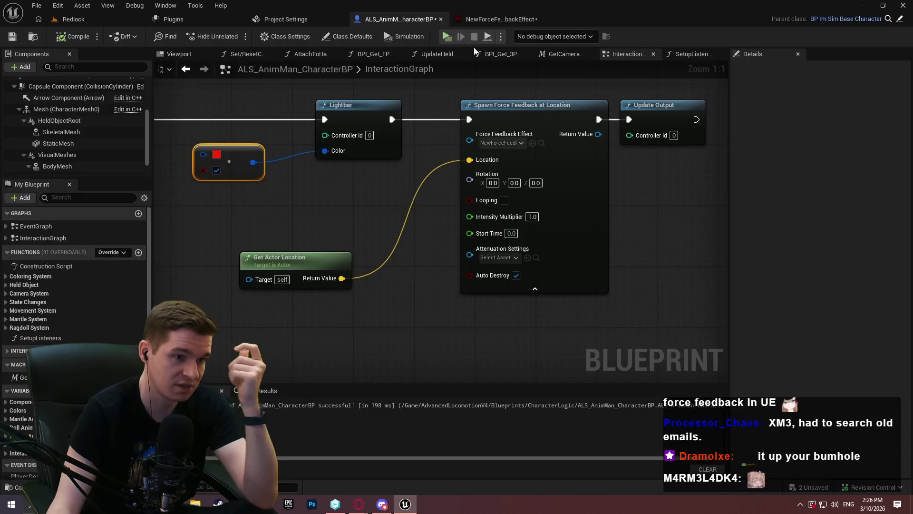
pyautogui.scroll(-2, 509, 285)
pyautogui.scroll(2, 207, 290)
pyautogui.moveTo(207, 290); pyautogui.dragTo(207, 293)
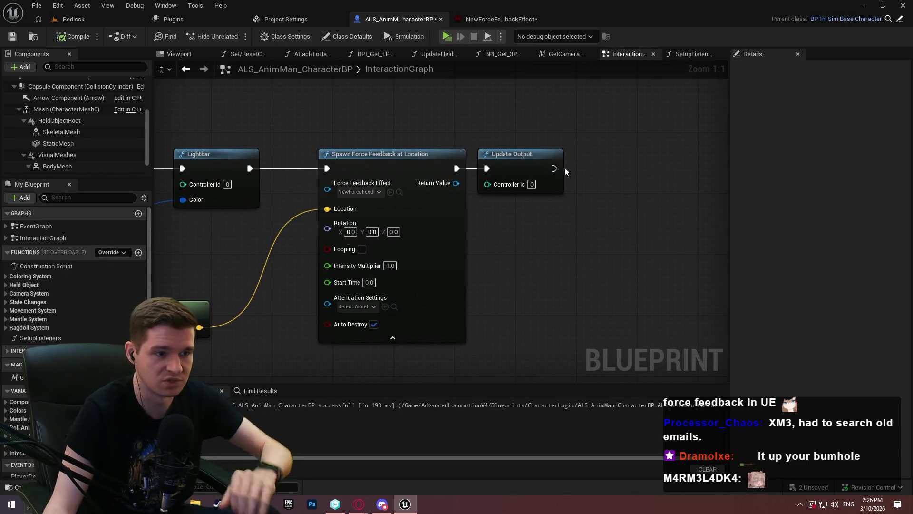
# Add a Stop node from Spawn Force Feedback's Return Value by searching 'stop'
pyautogui.moveTo(455, 188); pyautogui.dragTo(507, 293)
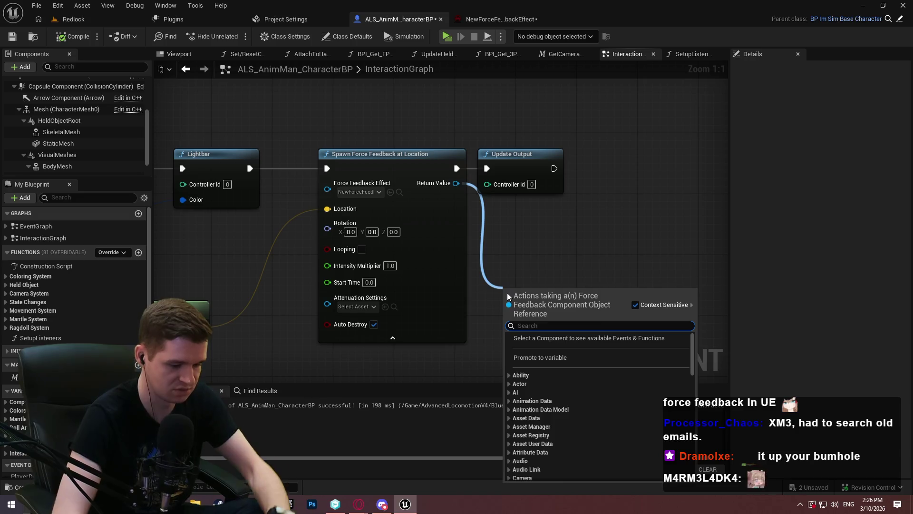
pyautogui.write('stop')
pyautogui.press('Return')
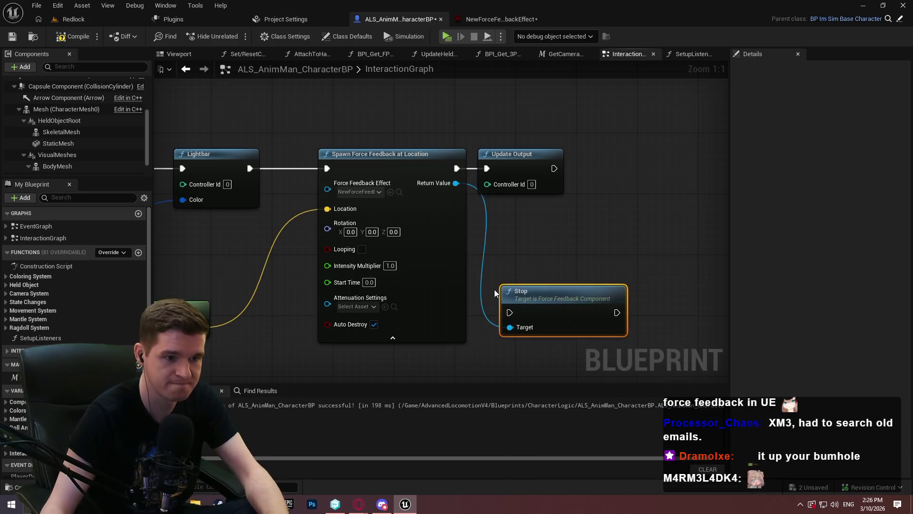
pyautogui.moveTo(151, 194)
pyautogui.mouseDown()
pyautogui.moveTo(313, 194)
pyautogui.moveTo(350, 183)
pyautogui.moveTo(267, 181)
pyautogui.mouseUp()
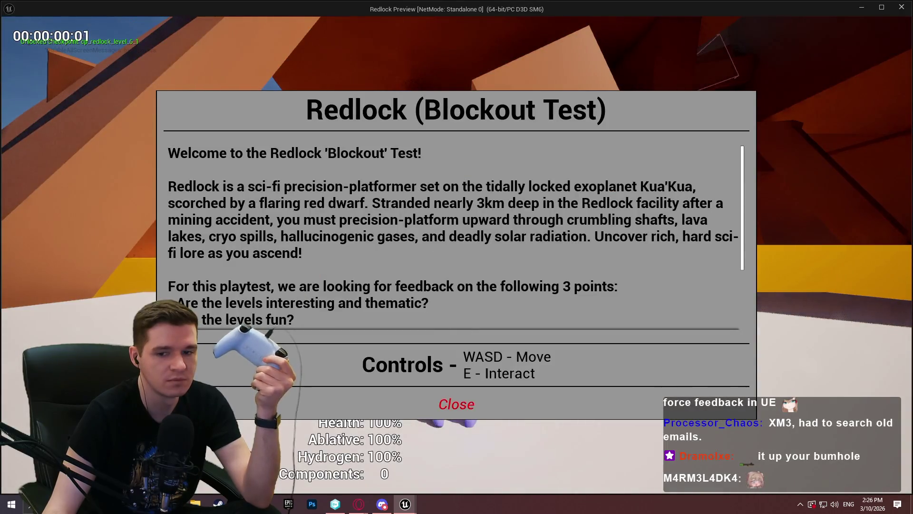
# Playtest, review the Message Log error, and shift the Update Output node right
pyautogui.click(457, 402)
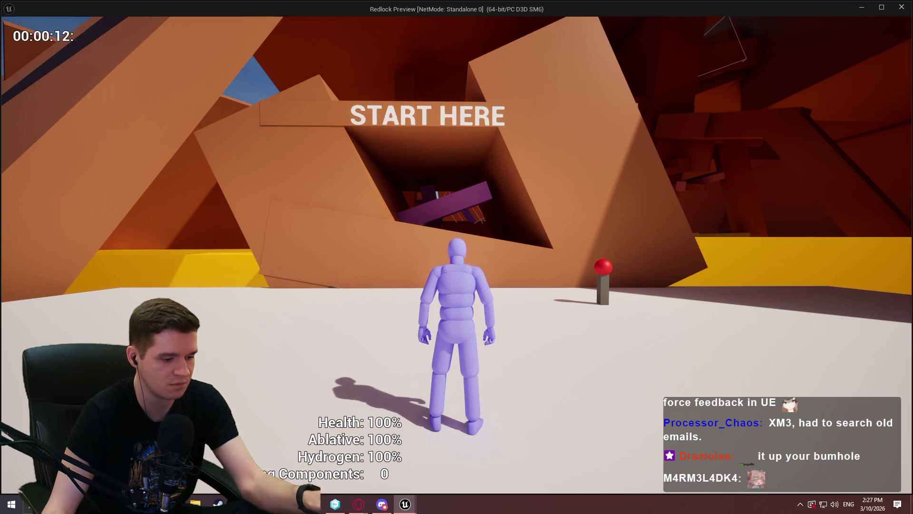
pyautogui.press('Escape')
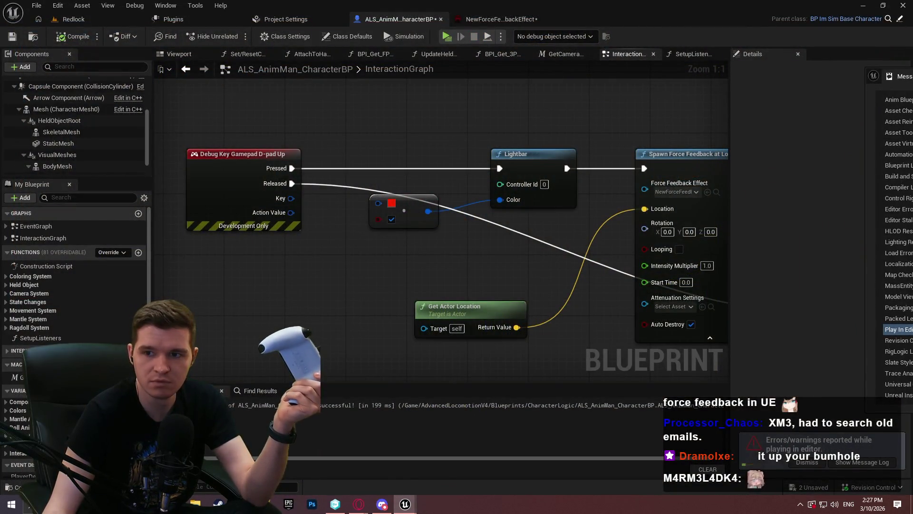
pyautogui.click(862, 462)
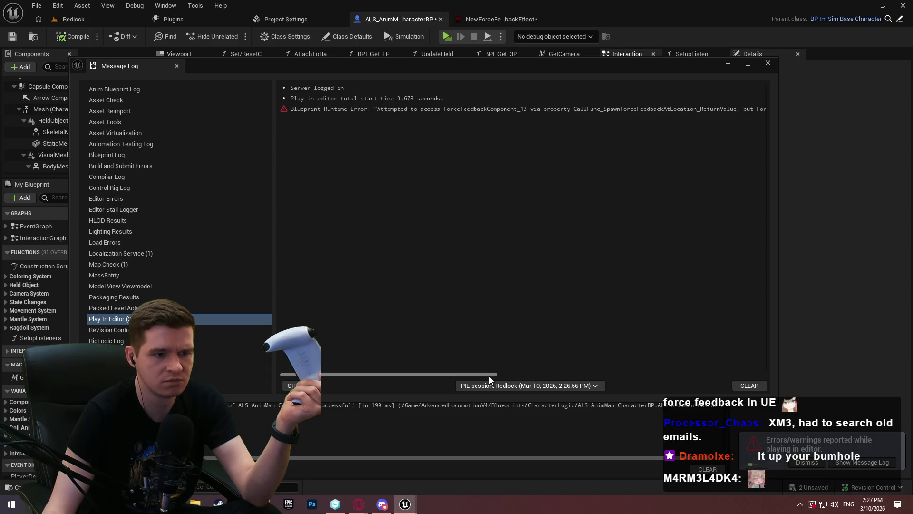
pyautogui.moveTo(488, 375); pyautogui.dragTo(665, 395)
pyautogui.click(767, 63)
pyautogui.moveTo(621, 230); pyautogui.dragTo(233, 232)
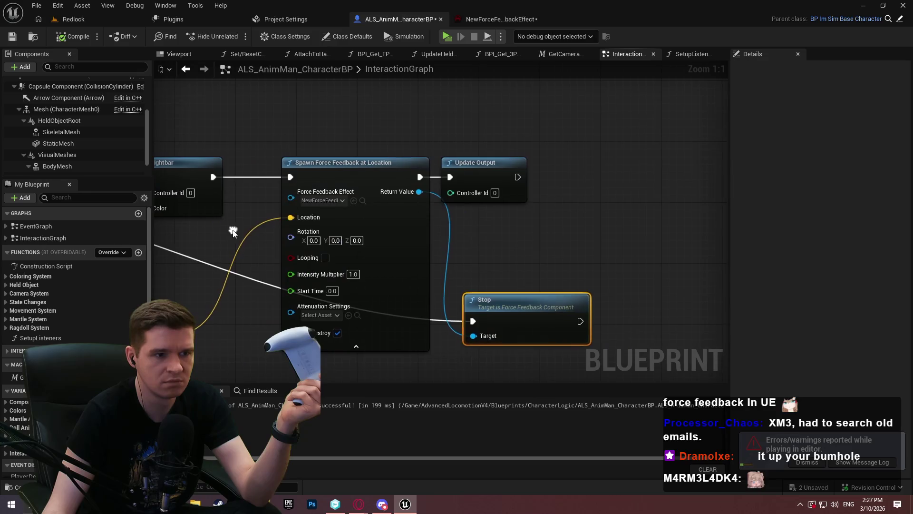
pyautogui.moveTo(480, 165); pyautogui.dragTo(534, 164)
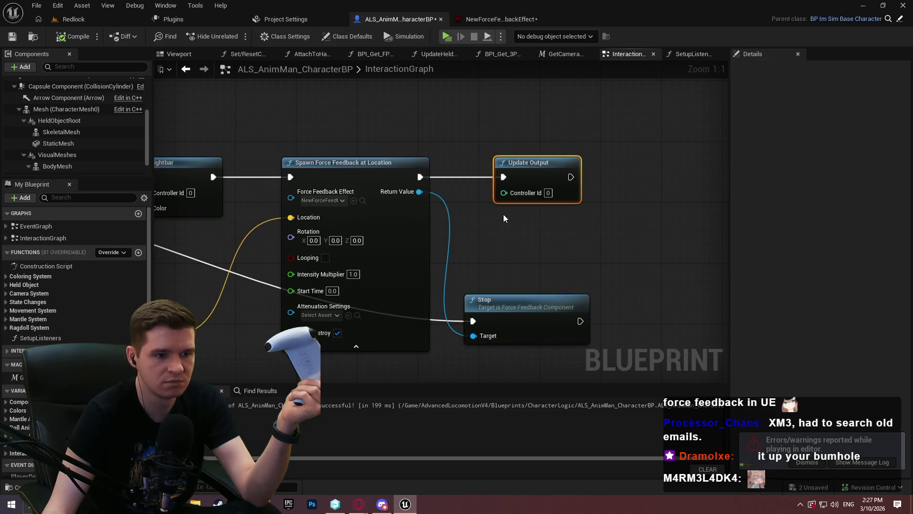
pyautogui.moveTo(271, 128)
pyautogui.mouseDown()
pyautogui.moveTo(703, 160)
pyautogui.moveTo(365, 158)
pyautogui.mouseUp()
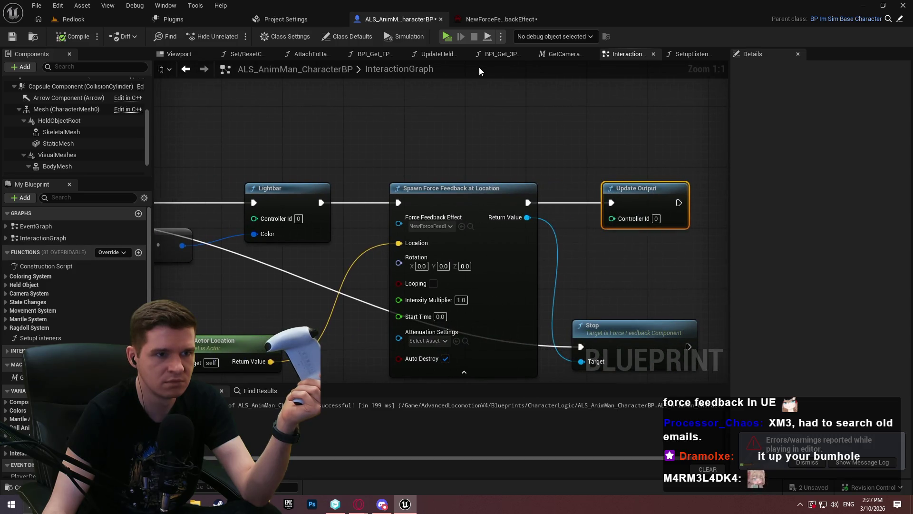
# Set the effect's External Curve to AimingInCurve, playtest, and return to the character blueprint graph
pyautogui.click(505, 21)
pyautogui.click(409, 275)
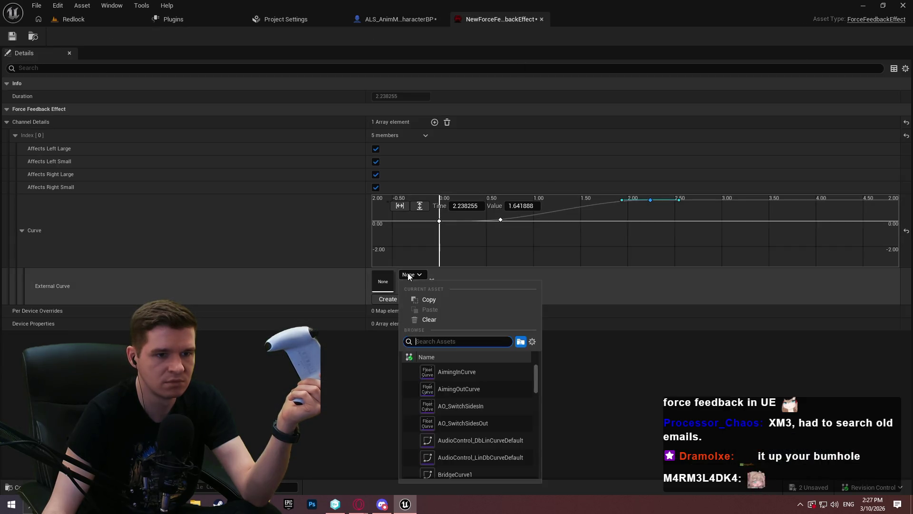
pyautogui.click(477, 370)
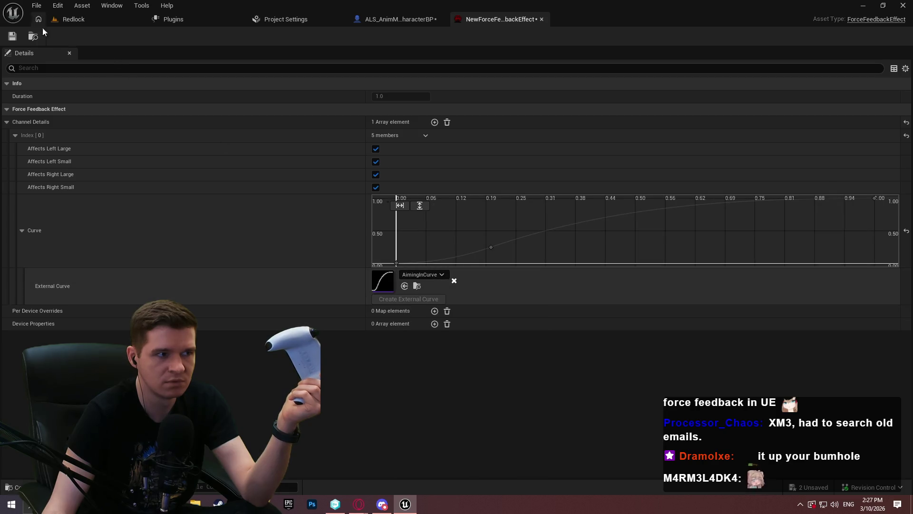
pyautogui.click(114, 20)
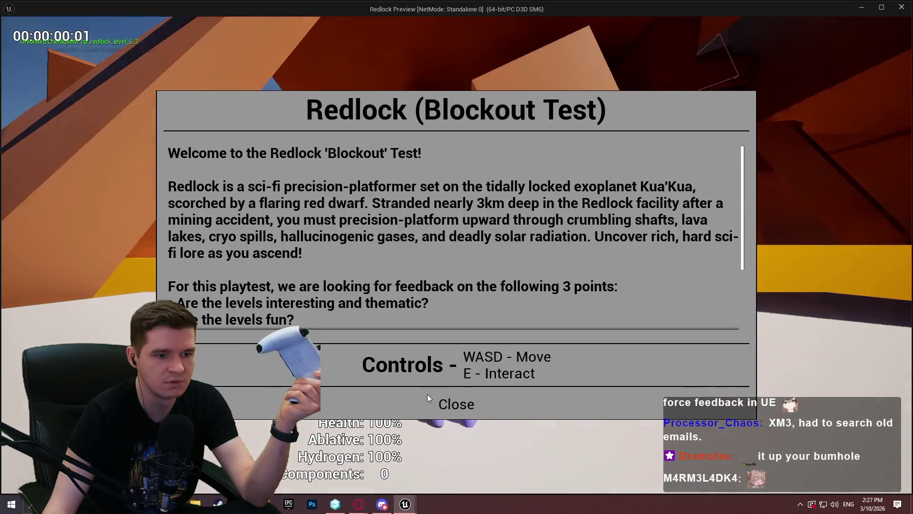
pyautogui.click(455, 404)
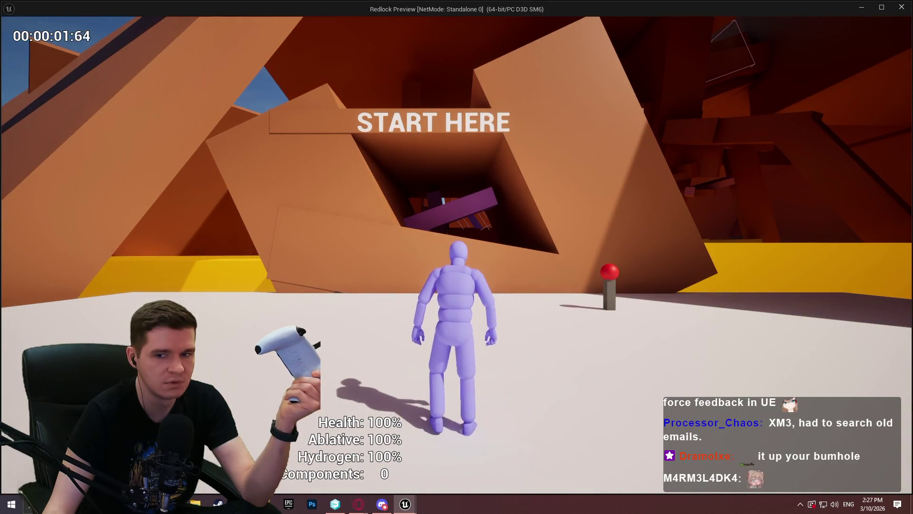
pyautogui.press('Escape')
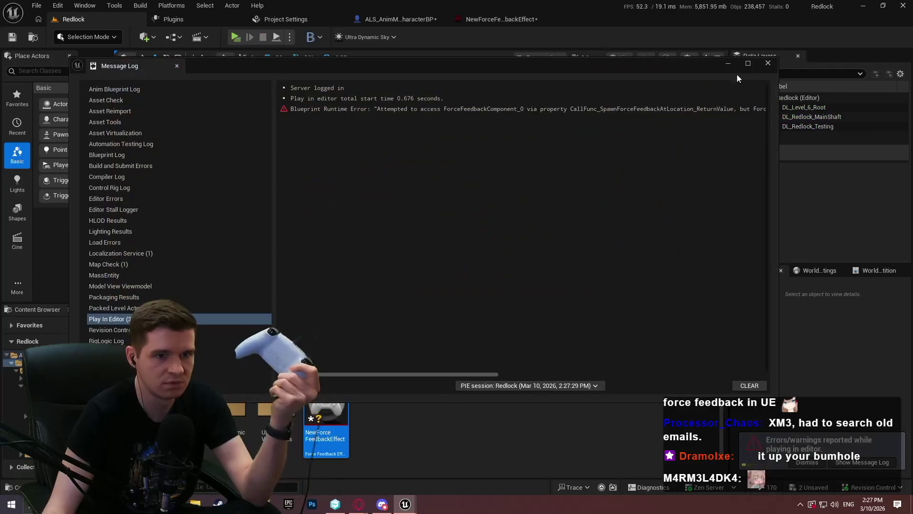
pyautogui.click(742, 56)
pyautogui.click(410, 19)
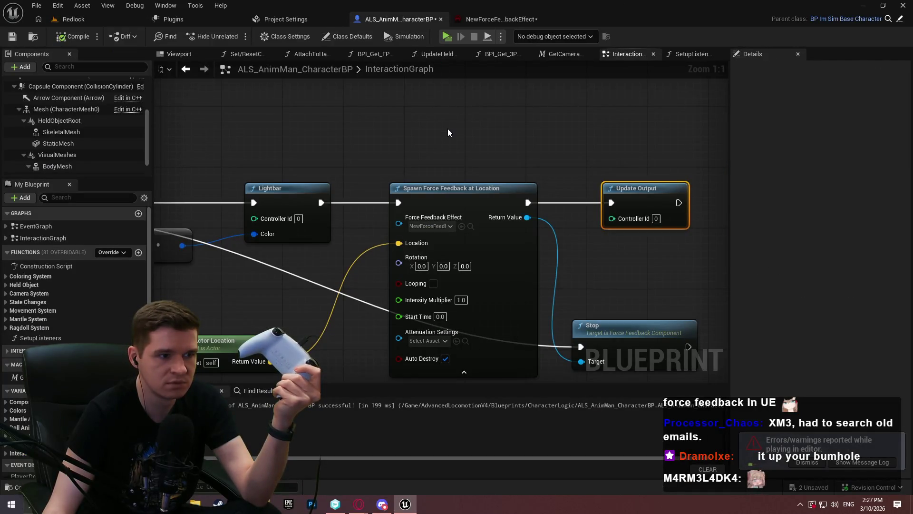
pyautogui.moveTo(566, 240); pyautogui.dragTo(508, 185)
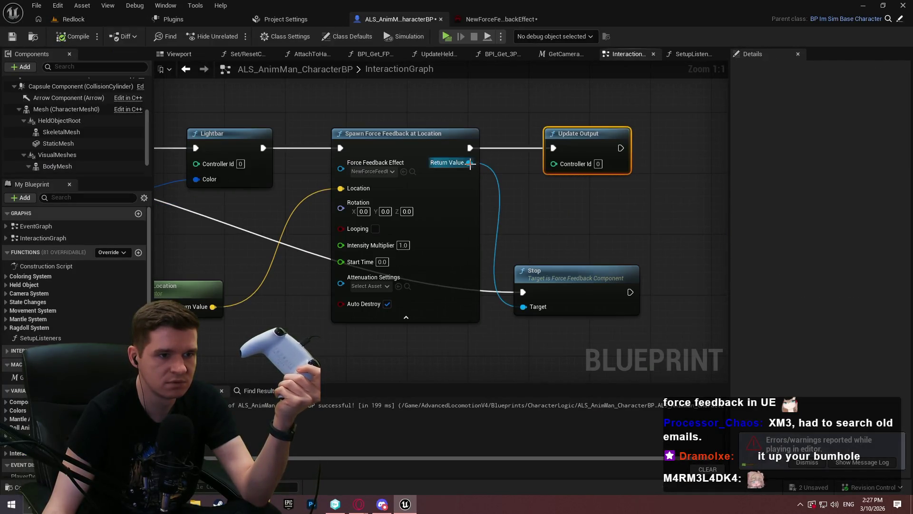
# Promote the spawn Return Value to NewVar, route exec through SET, and feed NewVar into Stop's Target
pyautogui.moveTo(469, 163); pyautogui.dragTo(521, 172)
pyautogui.click(547, 232)
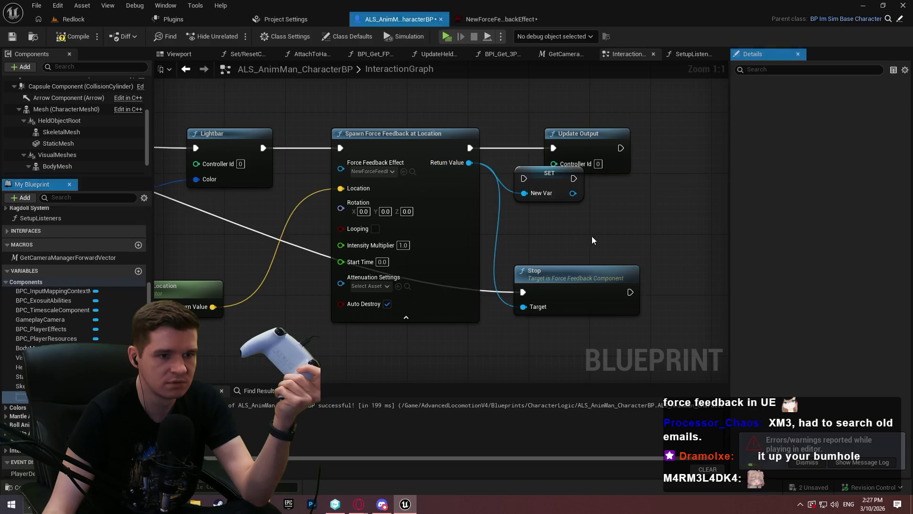
pyautogui.click(637, 276)
pyautogui.moveTo(470, 148)
pyautogui.mouseDown()
pyautogui.moveTo(528, 164)
pyautogui.moveTo(523, 178)
pyautogui.moveTo(554, 149)
pyautogui.mouseUp()
pyautogui.moveTo(21, 397)
pyautogui.mouseDown()
pyautogui.moveTo(547, 314)
pyautogui.moveTo(476, 307)
pyautogui.moveTo(476, 380)
pyautogui.moveTo(460, 211)
pyautogui.mouseUp()
pyautogui.moveTo(523, 123); pyautogui.dragTo(459, 202)
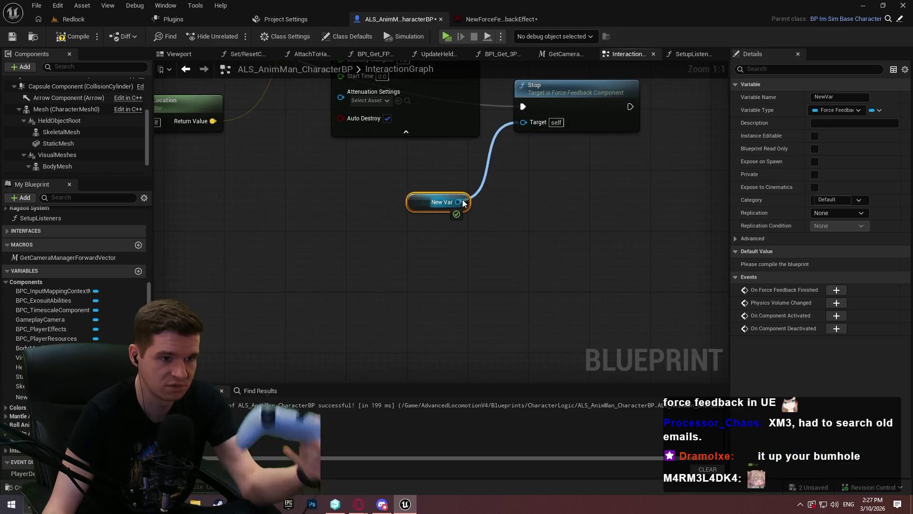
pyautogui.click(73, 37)
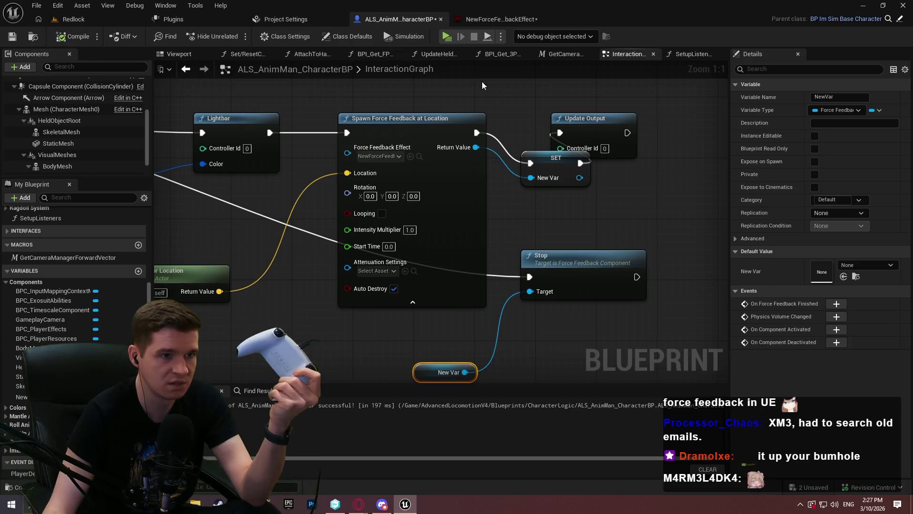
# Playtest while debugging the ALS_AnimMan_CharacterBP0 instance, then run another standalone test
pyautogui.hotkey('alt', 'p')
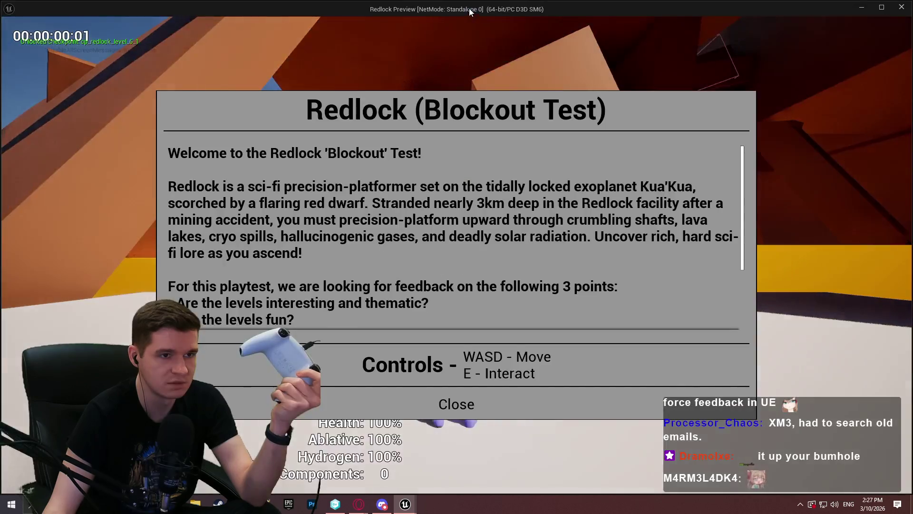
pyautogui.click(537, 38)
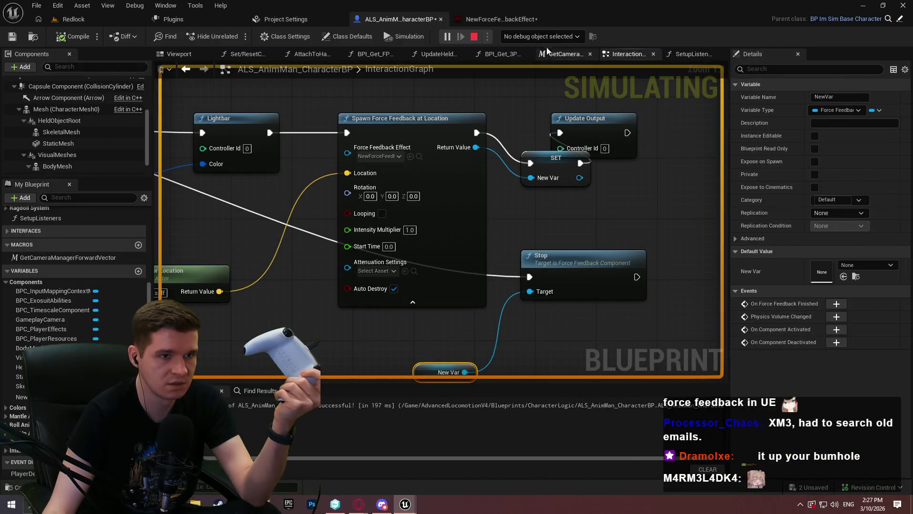
pyautogui.click(552, 56)
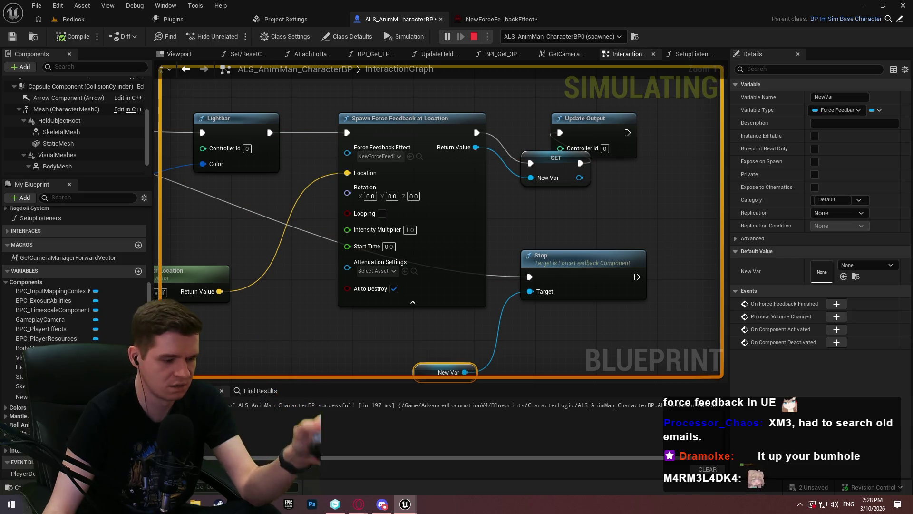
pyautogui.press('Escape')
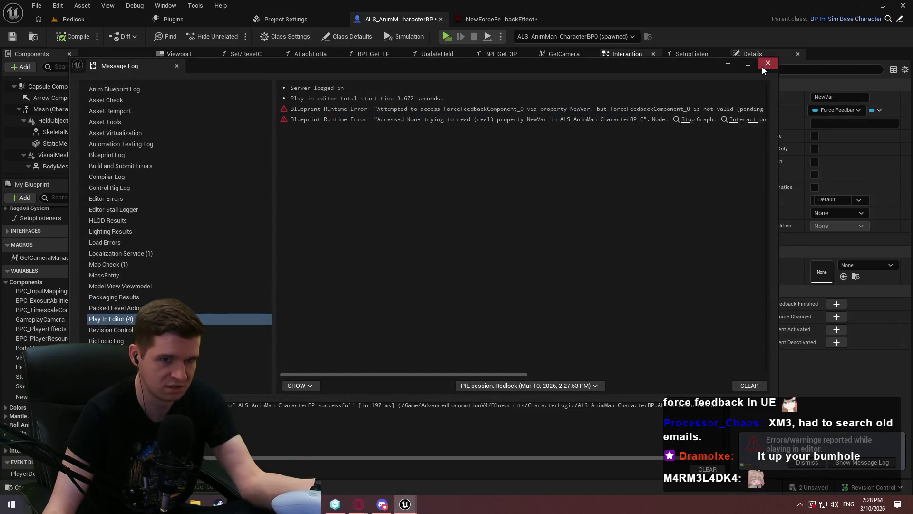
pyautogui.click(766, 66)
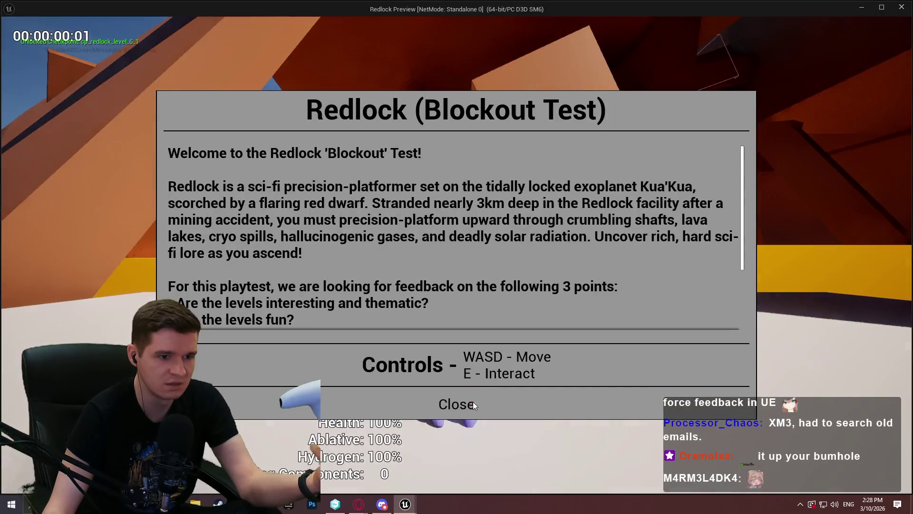
pyautogui.click(471, 402)
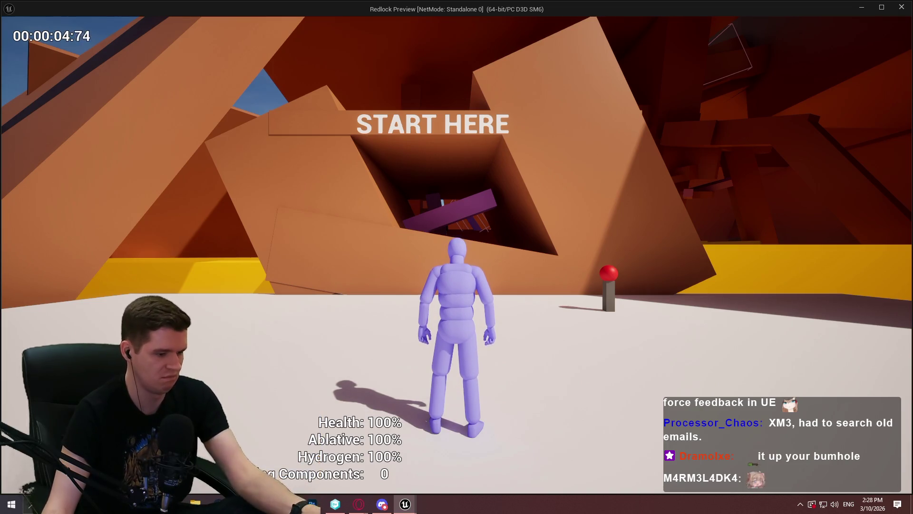
pyautogui.press('Escape')
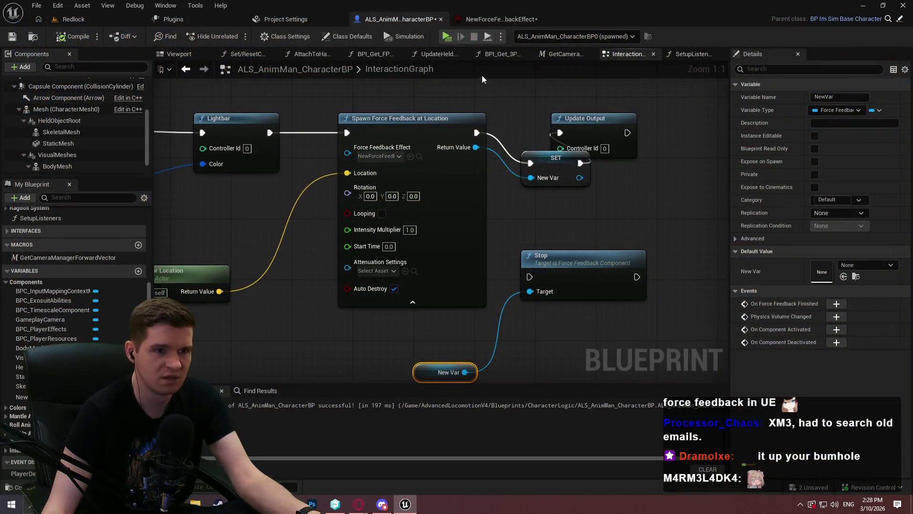
# Playtest once more, then line up SET NewVar between Spawn Force Feedback and Update Output
pyautogui.click(488, 37)
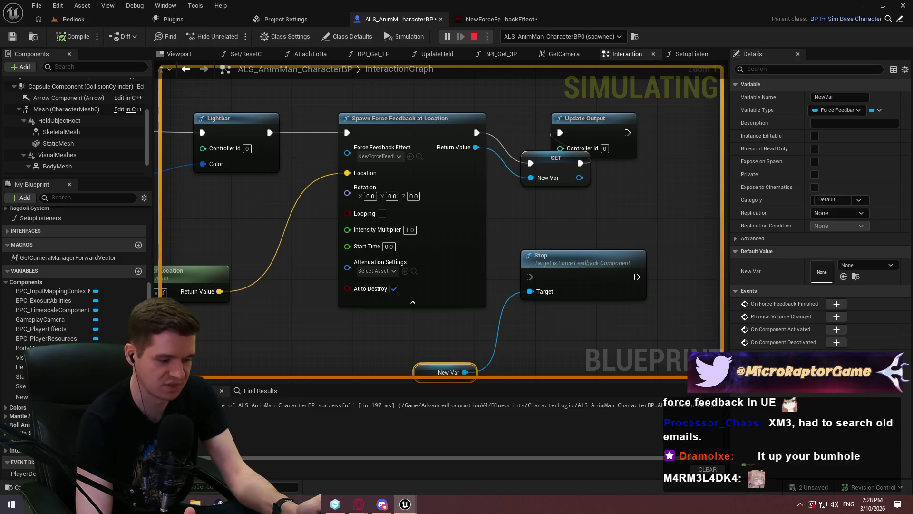
pyautogui.press('Escape')
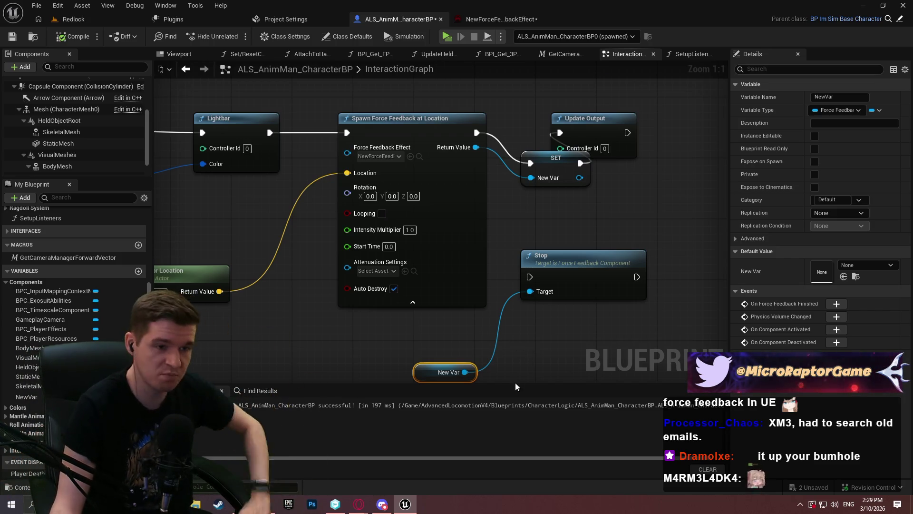
pyautogui.moveTo(590, 119)
pyautogui.mouseDown()
pyautogui.moveTo(617, 101)
pyautogui.moveTo(651, 111)
pyautogui.mouseUp()
pyautogui.moveTo(564, 155); pyautogui.dragTo(539, 123)
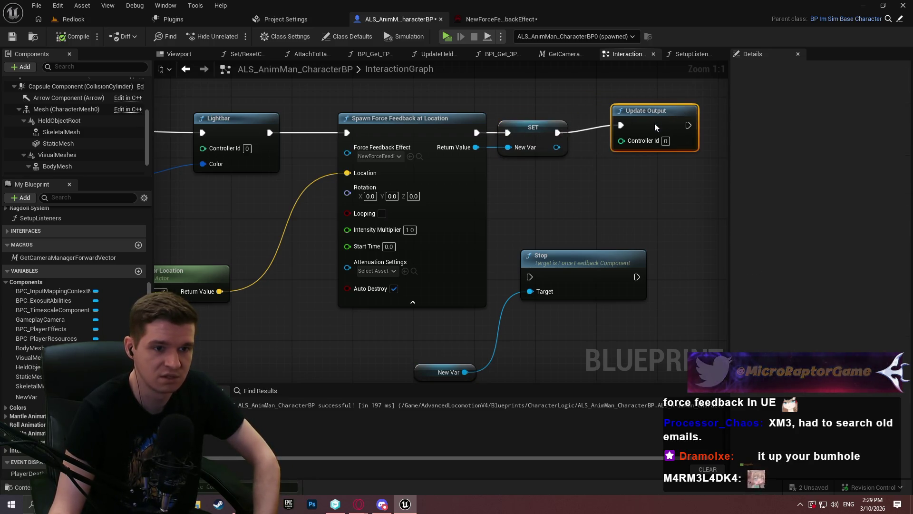
pyautogui.click(581, 212)
pyautogui.scroll(-2, 580, 212)
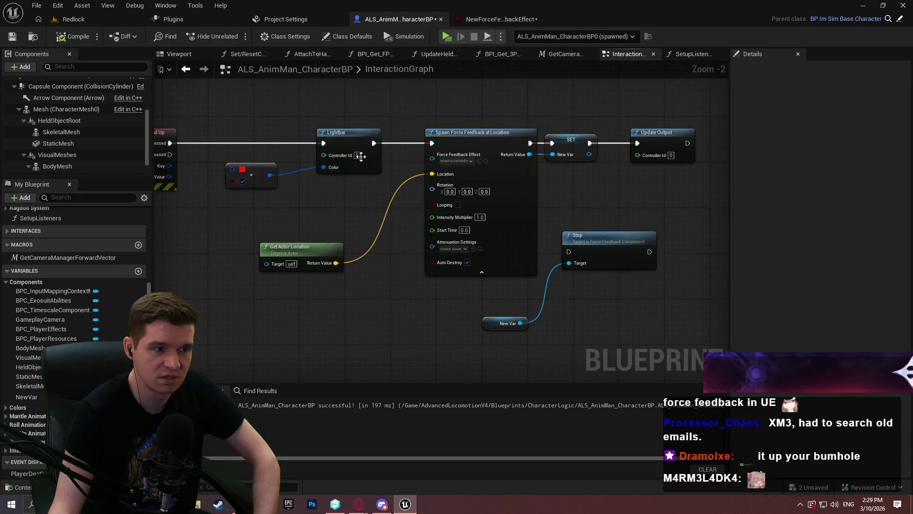
pyautogui.scroll(2, 371, 181)
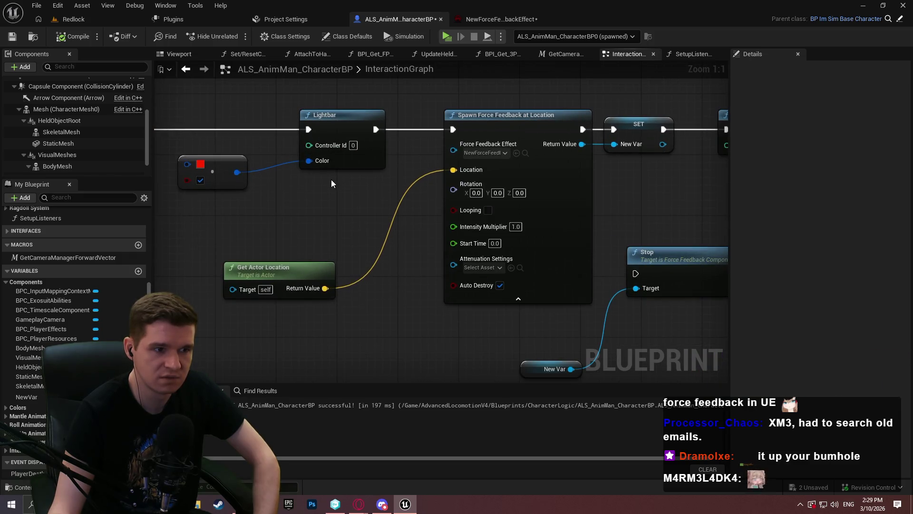